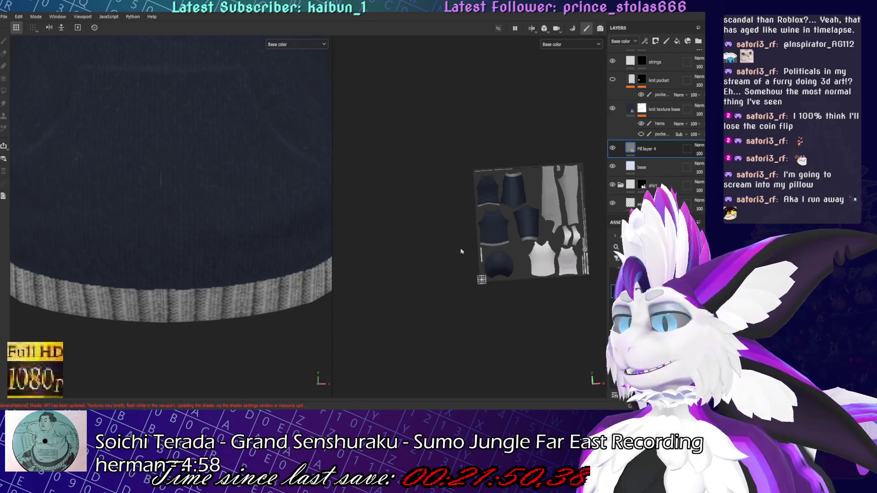
Rename Fill layer 4 to 'cuffs', retyping the misspelled first attempt
{"action": "mouse_move", "coordinate": [256, 319]}
{"action": "left_mouse_down", "text": "alt"}
{"action": "mouse_move", "coordinate": [229, 329]}
{"action": "mouse_move", "coordinate": [237, 320]}
{"action": "mouse_move", "coordinate": [276, 343]}
{"action": "mouse_move", "coordinate": [357, 347]}
{"action": "mouse_move", "coordinate": [317, 378]}
{"action": "mouse_move", "coordinate": [165, 252]}
{"action": "mouse_move", "coordinate": [183, 219]}
{"action": "left_mouse_up", "text": "alt"}
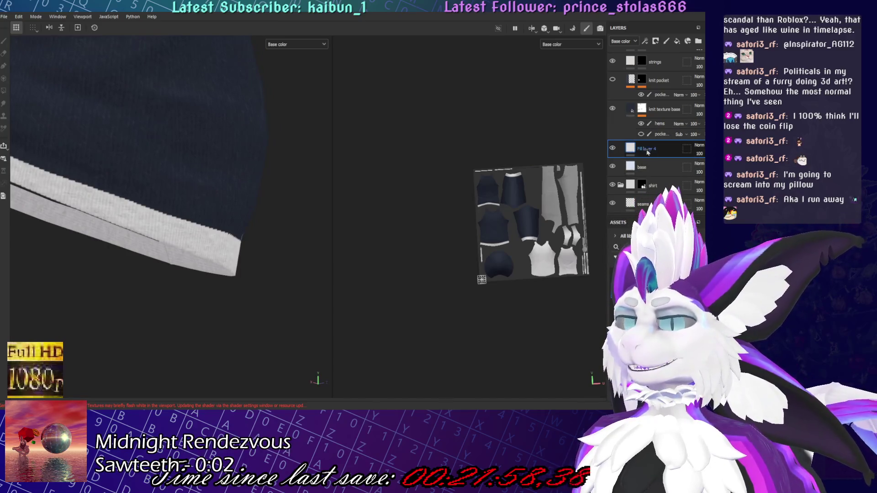
{"action": "double_click", "coordinate": [648, 154]}
{"action": "type", "text": "cufsa"}
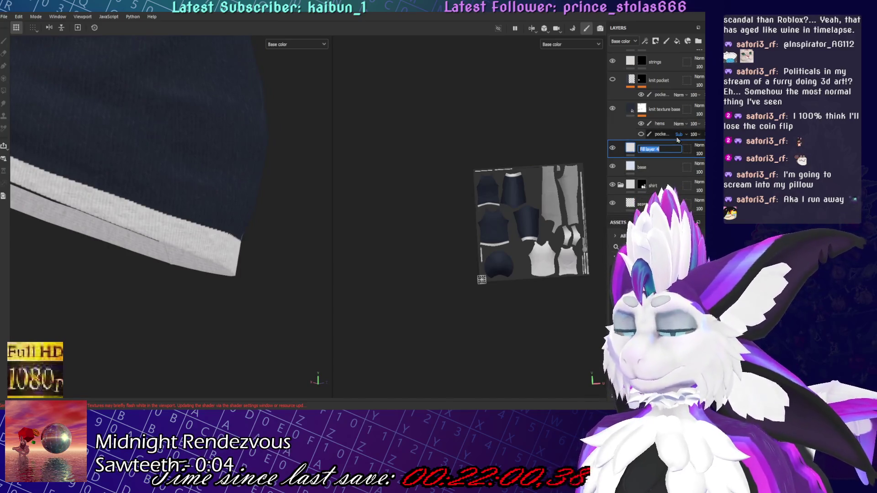
{"action": "double_click", "coordinate": [651, 151]}
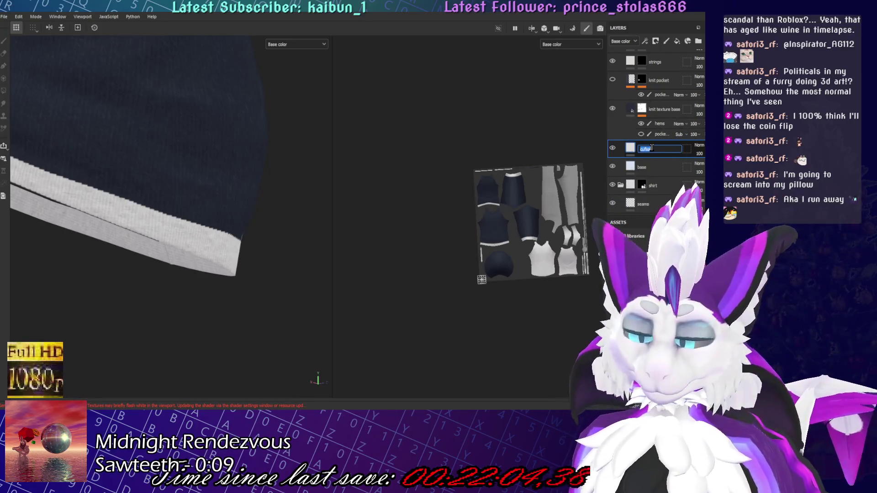
{"action": "type", "text": "cuffs"}
{"action": "key", "text": "Return"}
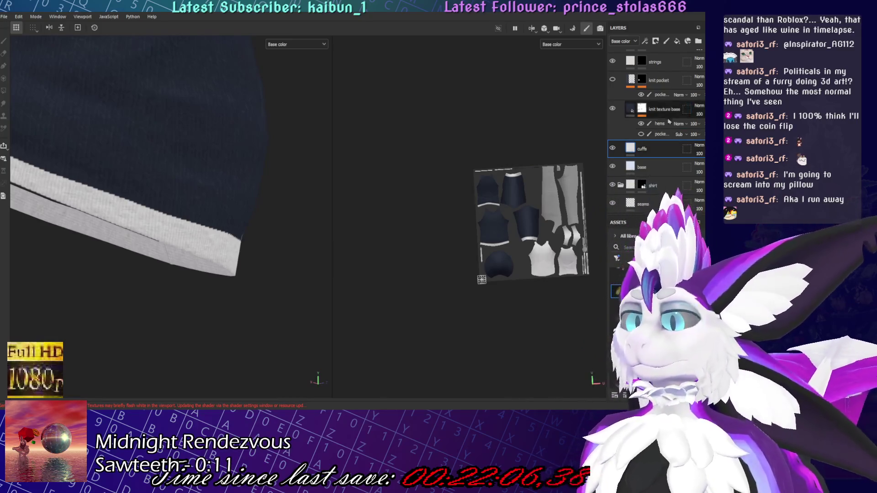
{"action": "left_click", "coordinate": [660, 125]}
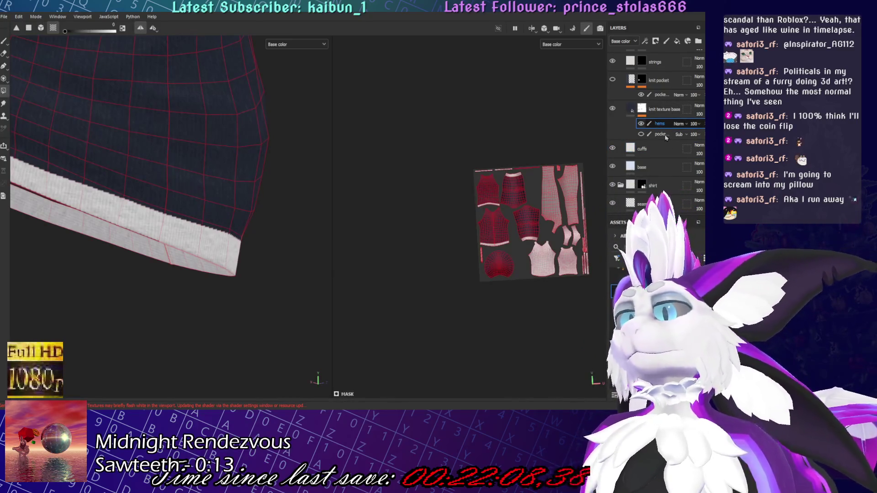
Add a black mask to the cuffs layer and move it just below topstitching
{"action": "left_click", "coordinate": [651, 158]}
{"action": "right_click", "coordinate": [651, 158]}
{"action": "left_click", "coordinate": [676, 178]}
{"action": "scroll", "coordinate": [658, 137], "scroll_direction": "up", "scroll_amount": 2}
{"action": "left_click_drag", "start_coordinate": [658, 195], "coordinate": [677, 85]}
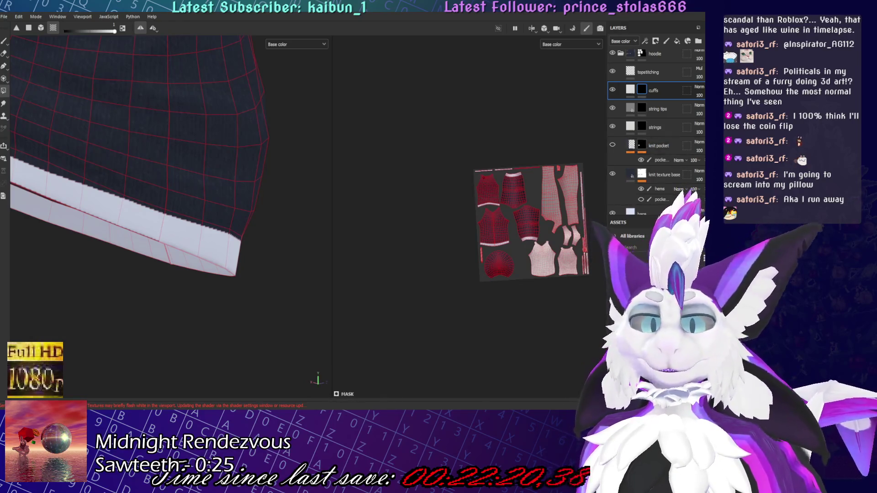
Paste the hems effect into the cuffs layer's mask
{"action": "mouse_move", "coordinate": [231, 256]}
{"action": "left_mouse_down", "text": "alt"}
{"action": "mouse_move", "coordinate": [236, 237]}
{"action": "mouse_move", "coordinate": [166, 256]}
{"action": "mouse_move", "coordinate": [143, 303]}
{"action": "mouse_move", "coordinate": [243, 229]}
{"action": "left_mouse_up", "text": "alt"}
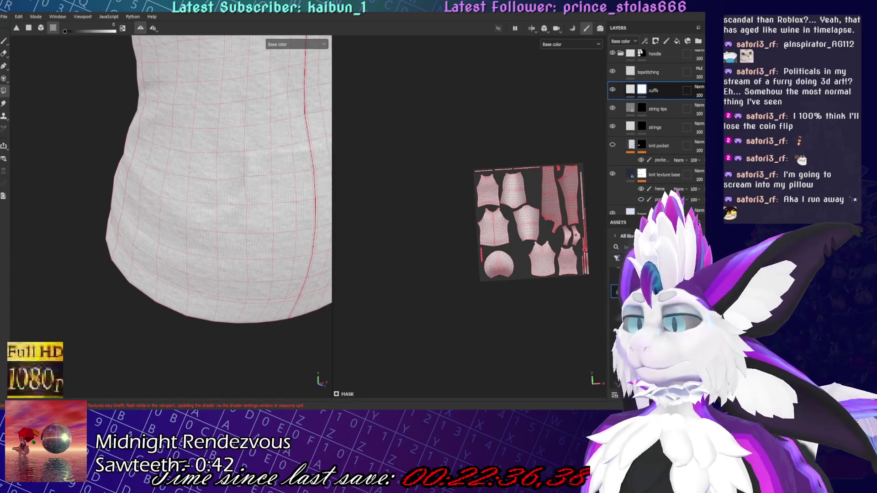
{"action": "key", "text": "ctrl+v"}
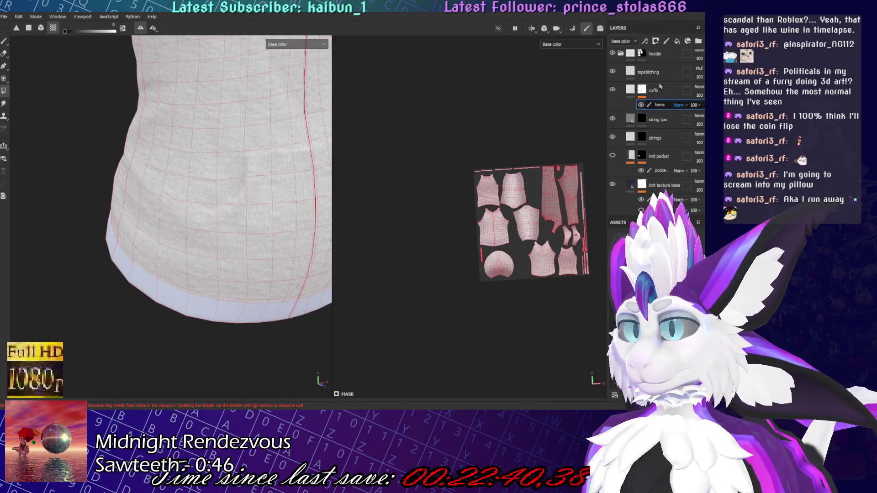
{"action": "left_click", "coordinate": [643, 91]}
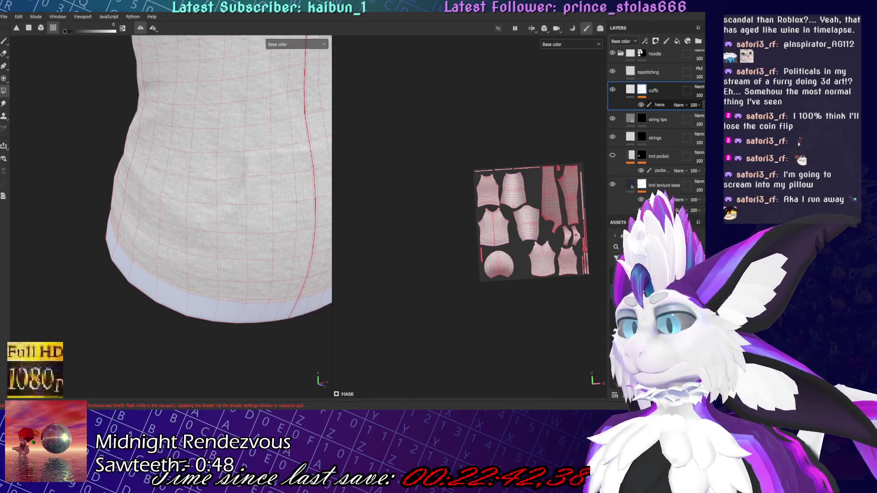
{"action": "key", "text": "ctrl+z"}
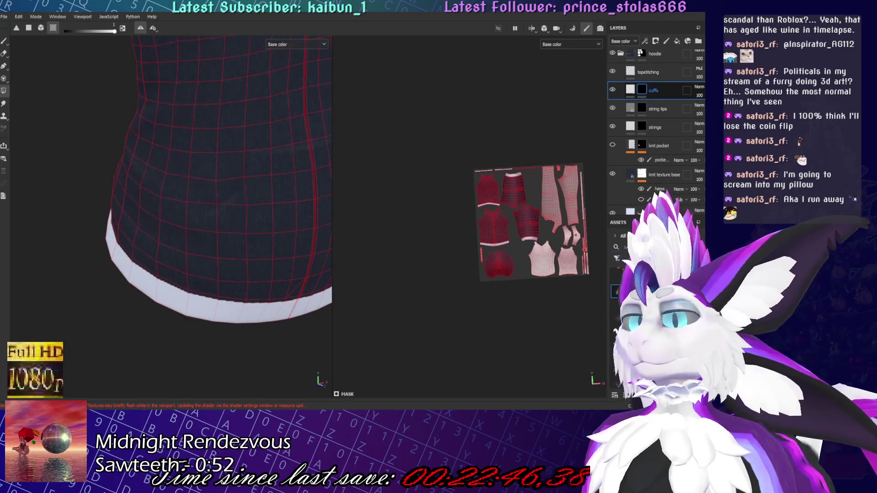
{"action": "key", "text": "ctrl+v"}
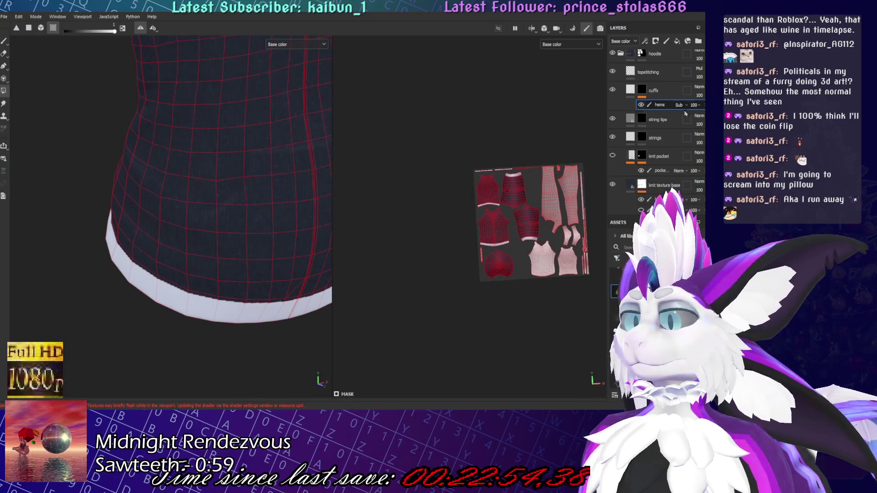
{"action": "scroll", "coordinate": [682, 107], "scroll_direction": "down", "scroll_amount": 2}
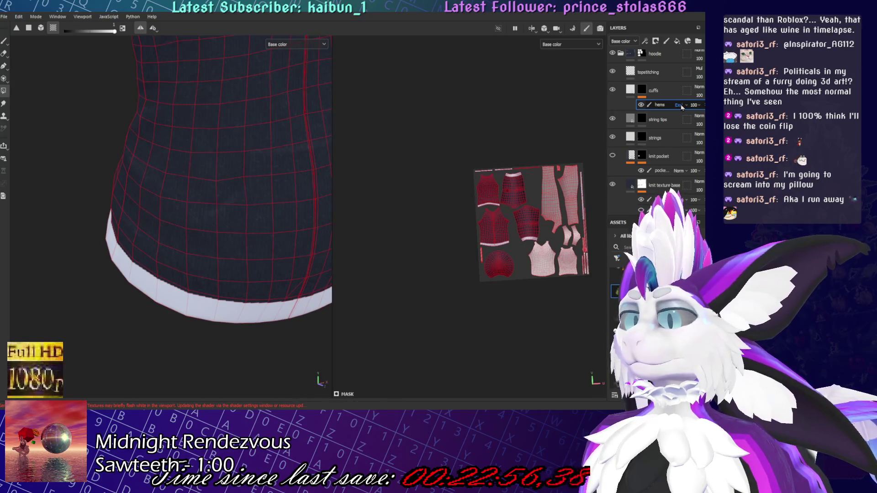
{"action": "scroll", "coordinate": [682, 106], "scroll_direction": "down", "scroll_amount": 1}
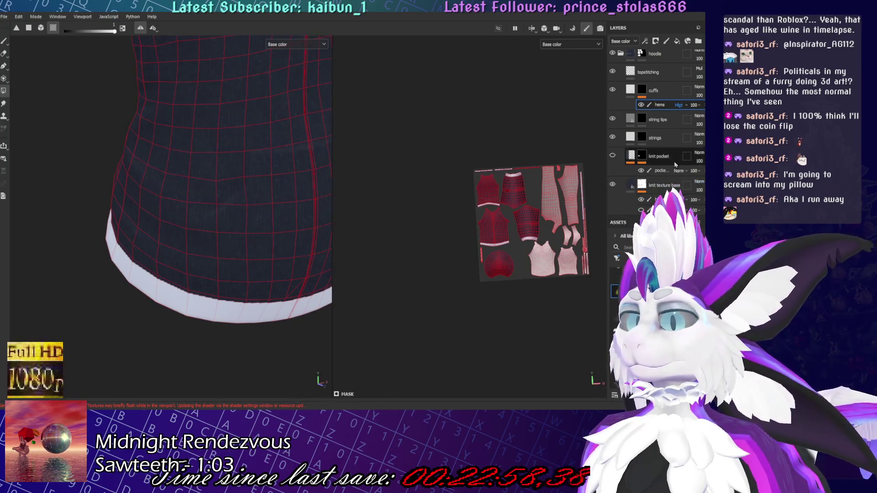
{"action": "scroll", "coordinate": [676, 164], "scroll_direction": "down", "scroll_amount": 2}
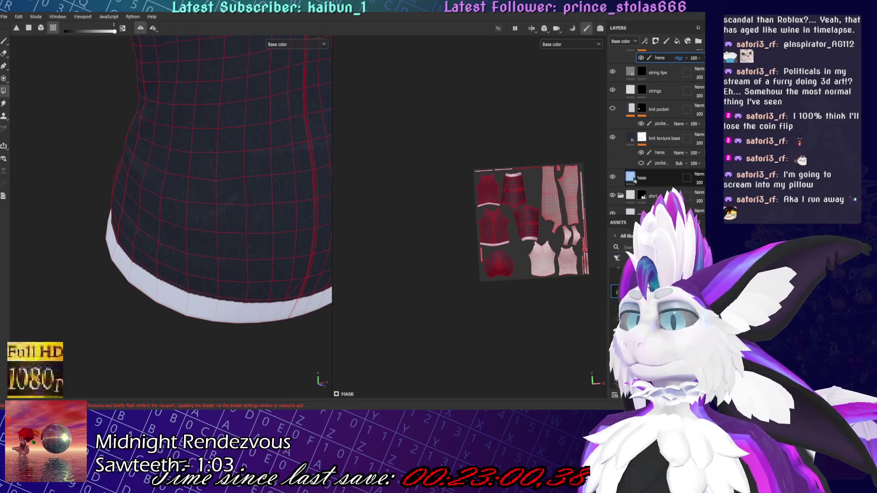
{"action": "scroll", "coordinate": [641, 151], "scroll_direction": "up", "scroll_amount": 2}
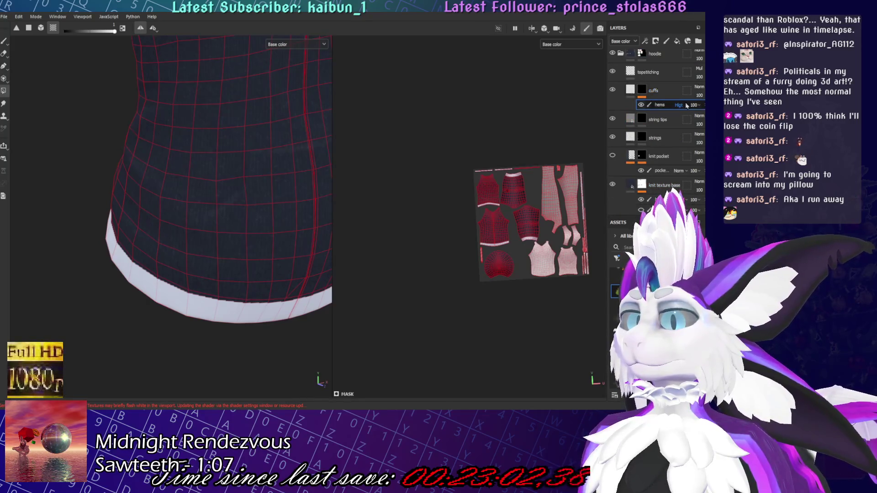
{"action": "left_click", "coordinate": [627, 90]}
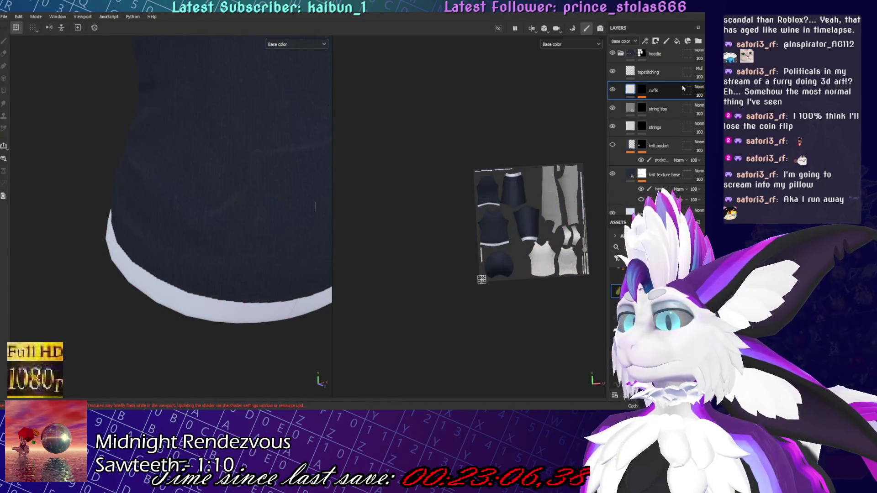
Remove the hems effect from the cuffs mask and inspect the right sleeve's wrist cuff
{"action": "left_click", "coordinate": [655, 91]}
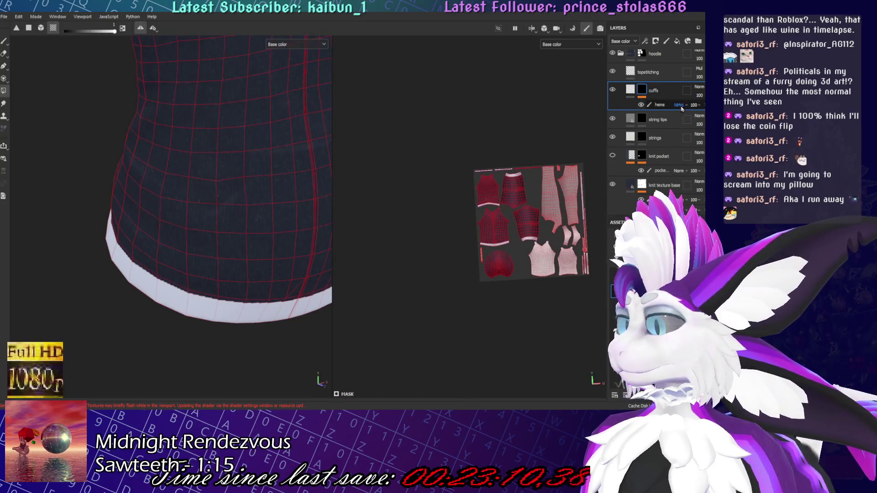
{"action": "scroll", "coordinate": [681, 108], "scroll_direction": "up", "scroll_amount": 1}
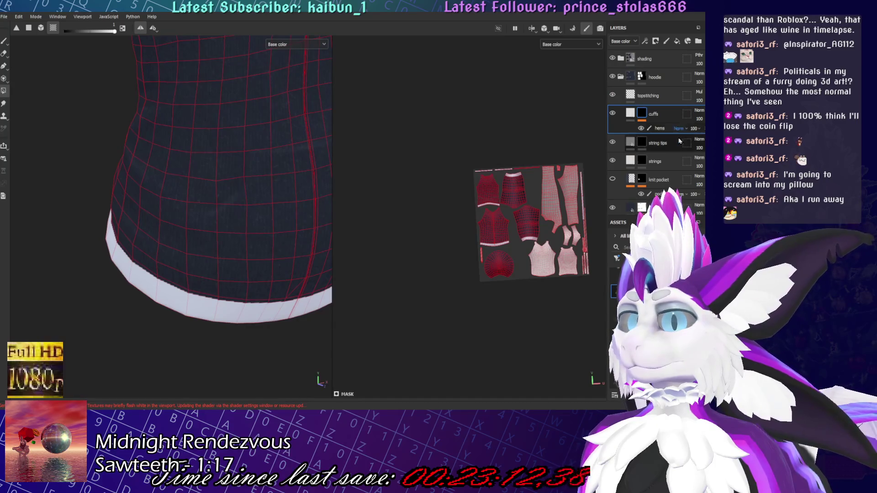
{"action": "scroll", "coordinate": [279, 264], "scroll_direction": "up", "scroll_amount": 5}
{"action": "scroll", "coordinate": [231, 301], "scroll_direction": "down", "scroll_amount": 3}
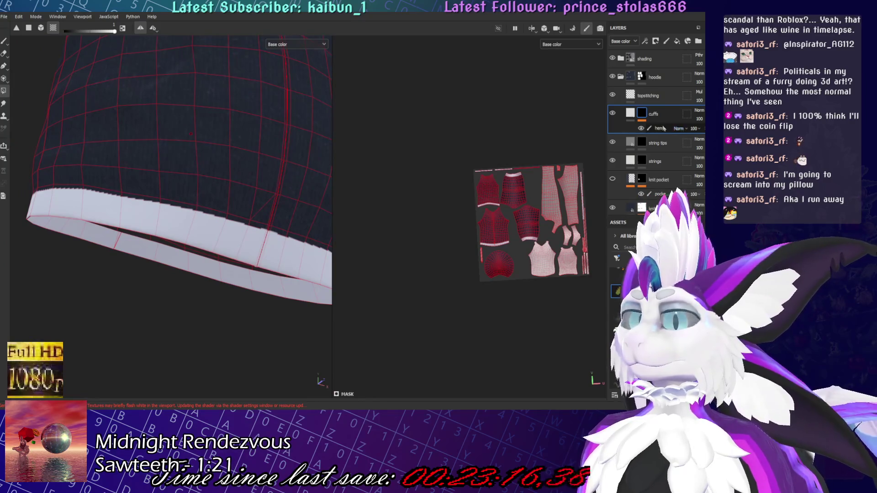
{"action": "key", "text": "ctrl+z"}
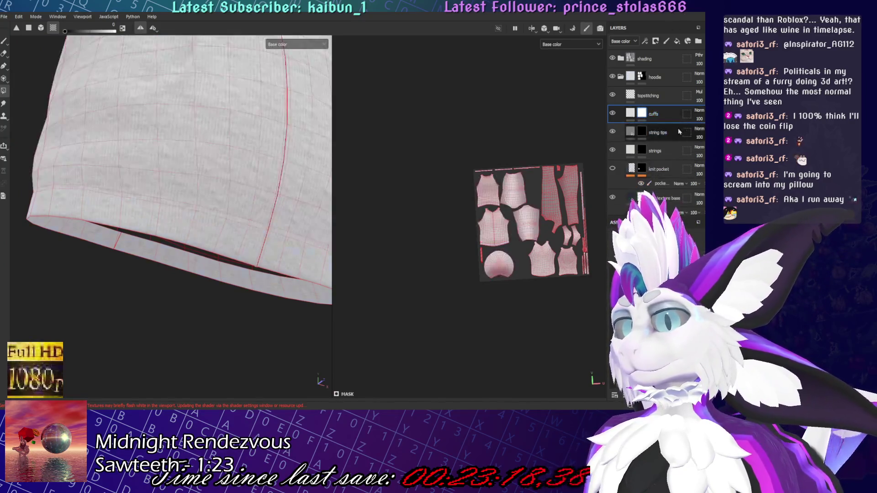
{"action": "scroll", "coordinate": [186, 220], "scroll_direction": "down", "scroll_amount": 5}
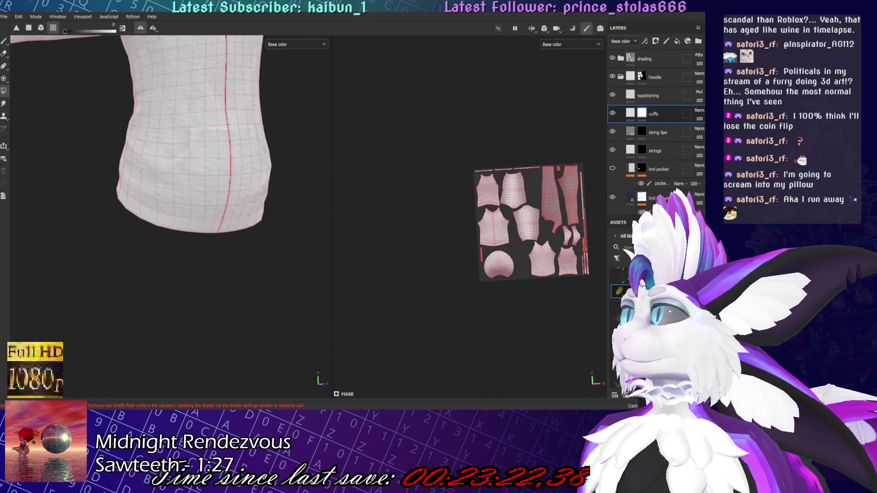
{"action": "mouse_move", "coordinate": [231, 98]}
{"action": "left_mouse_down", "text": "alt"}
{"action": "mouse_move", "coordinate": [289, 354]}
{"action": "mouse_move", "coordinate": [183, 112]}
{"action": "mouse_move", "coordinate": [344, 139]}
{"action": "mouse_move", "coordinate": [10, 105]}
{"action": "left_mouse_up", "text": "alt"}
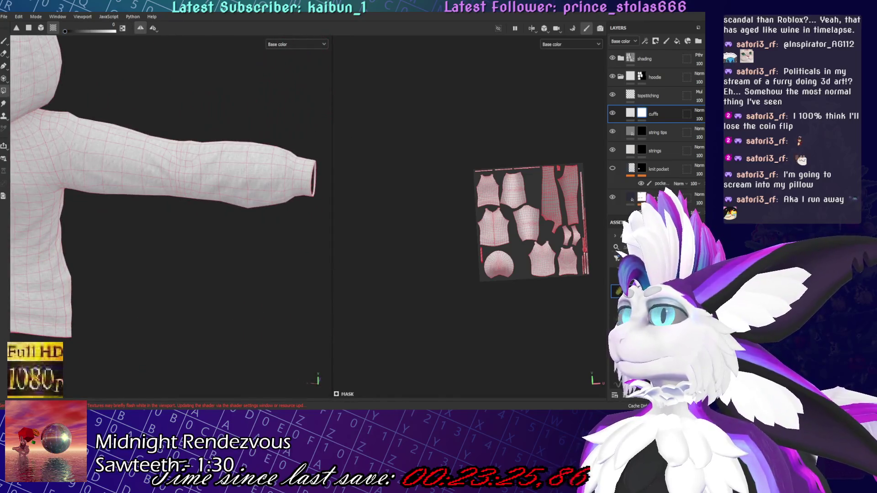
{"action": "double_click", "coordinate": [656, 114]}
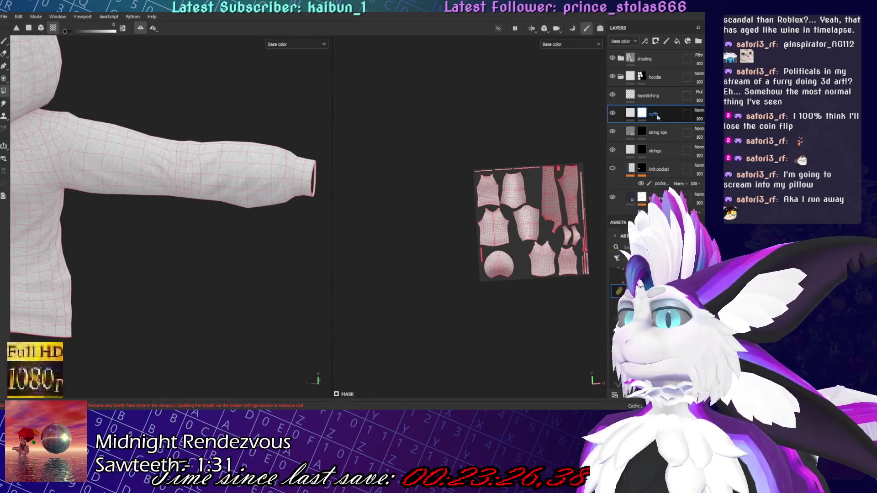
{"action": "mouse_move", "coordinate": [160, 201]}
{"action": "left_mouse_down", "text": "alt"}
{"action": "mouse_move", "coordinate": [219, 215]}
{"action": "mouse_move", "coordinate": [246, 237]}
{"action": "mouse_move", "coordinate": [228, 183]}
{"action": "left_mouse_up", "text": "alt"}
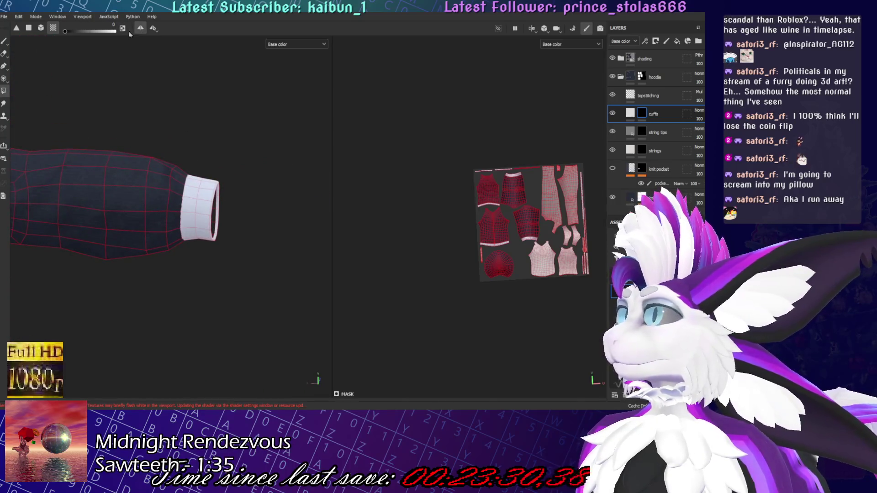
{"action": "scroll", "coordinate": [657, 137], "scroll_direction": "down", "scroll_amount": 5}
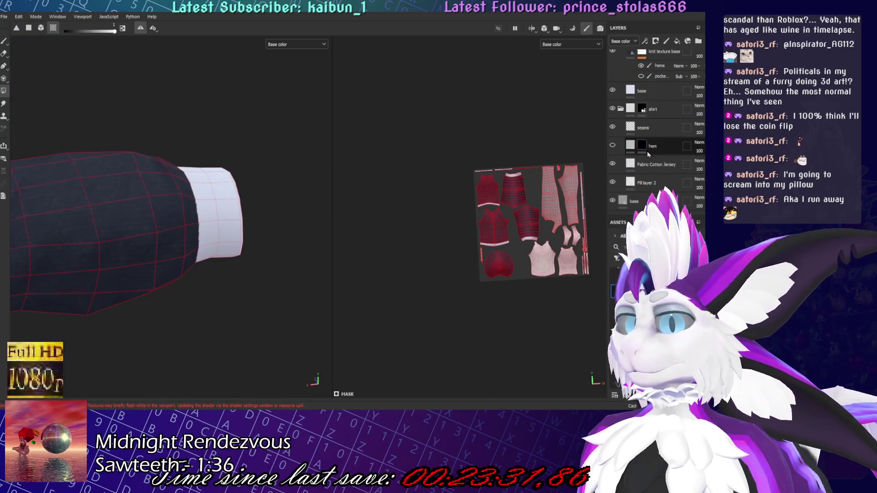
Toggle the base layer's visibility to compare, then return to the polygon fill tool
{"action": "left_click", "coordinate": [648, 182]}
{"action": "left_click", "coordinate": [657, 91]}
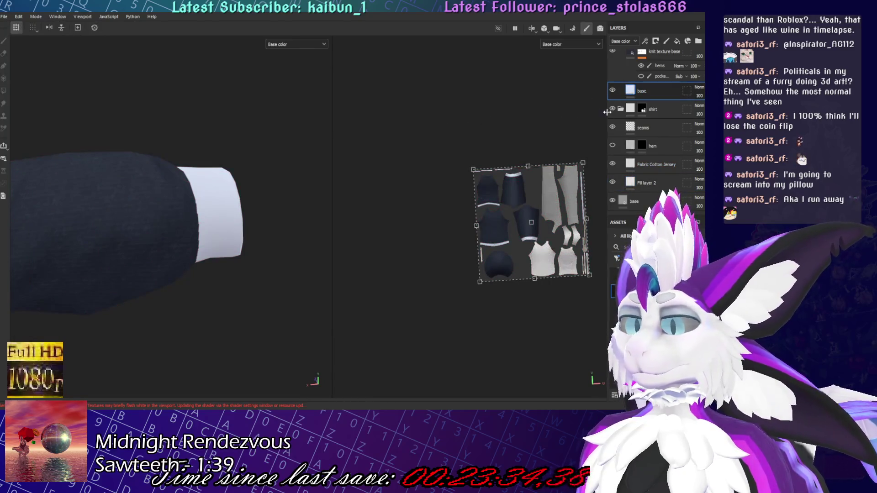
{"action": "left_click", "coordinate": [613, 90]}
{"action": "left_click", "coordinate": [613, 90]}
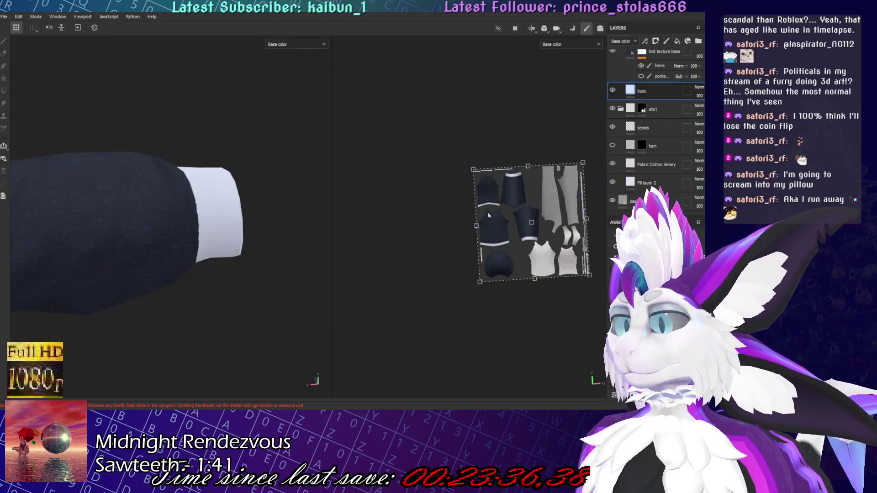
{"action": "scroll", "coordinate": [657, 137], "scroll_direction": "up", "scroll_amount": 5}
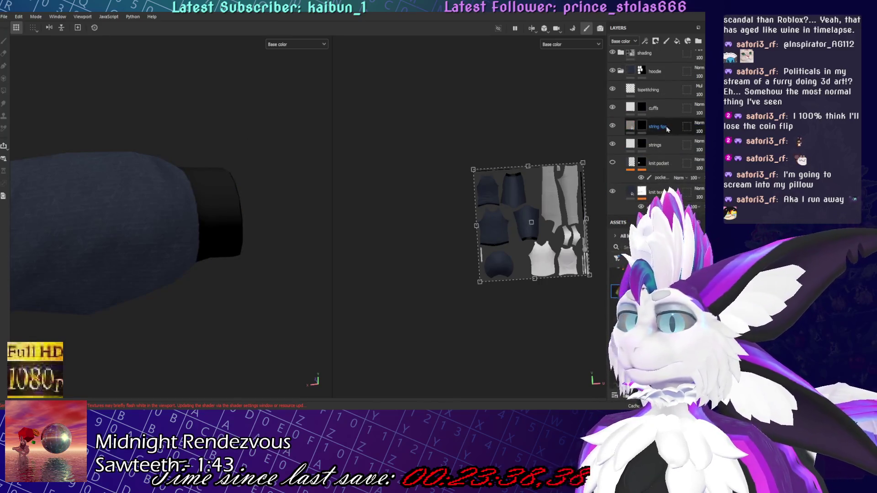
{"action": "key", "text": "1"}
{"action": "scroll", "coordinate": [661, 119], "scroll_direction": "down", "scroll_amount": 5}
{"action": "left_click", "coordinate": [661, 118]}
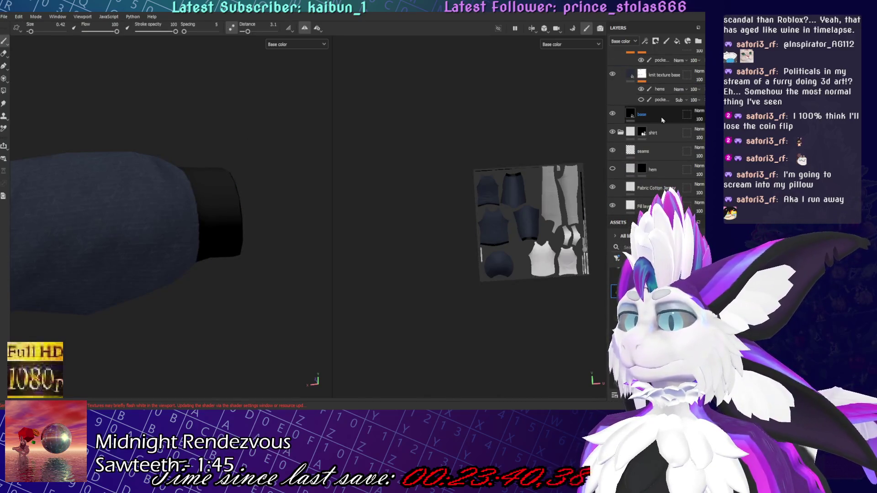
{"action": "key", "text": "4"}
{"action": "left_click_drag", "start_coordinate": [658, 120], "coordinate": [648, 211]}
Move past the shirt, strings and string tips layers and make cuffs the polygon-fill target
{"action": "left_click", "coordinate": [617, 123]}
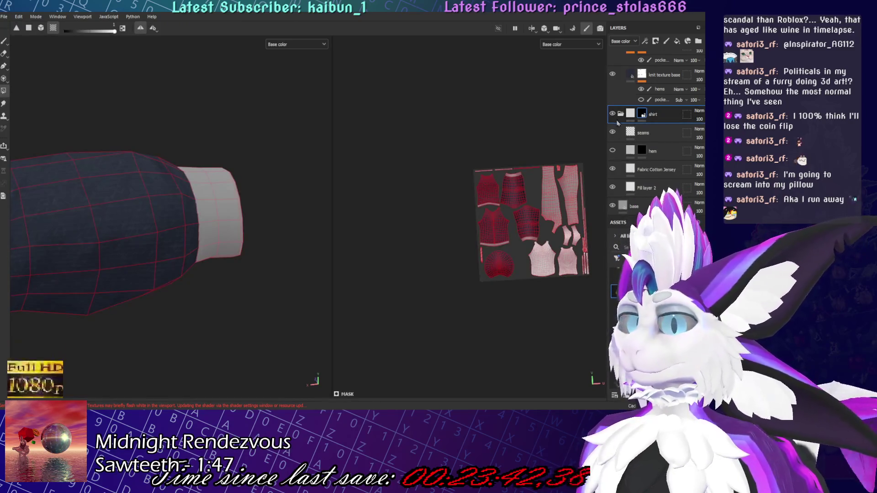
{"action": "scroll", "coordinate": [658, 128], "scroll_direction": "up", "scroll_amount": 5}
{"action": "left_click", "coordinate": [658, 120]}
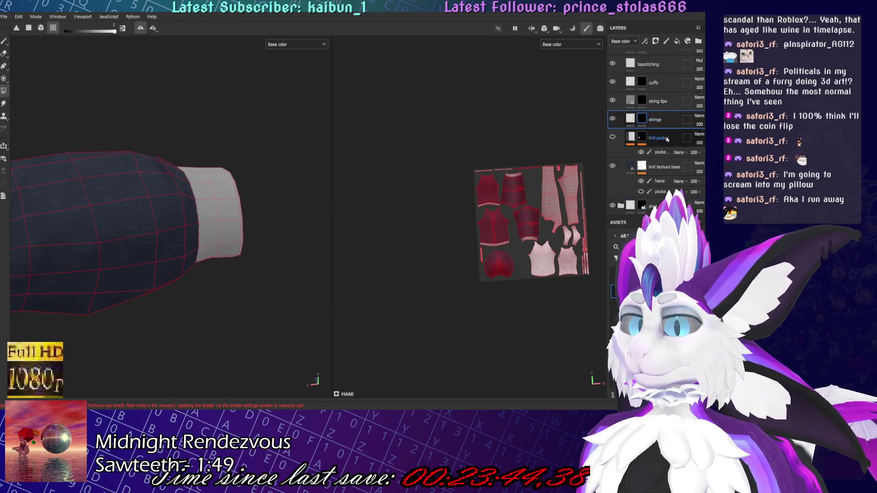
{"action": "left_click", "coordinate": [657, 102]}
{"action": "scroll", "coordinate": [659, 116], "scroll_direction": "up", "scroll_amount": 2}
{"action": "left_click", "coordinate": [659, 115]}
{"action": "left_click", "coordinate": [221, 206]}
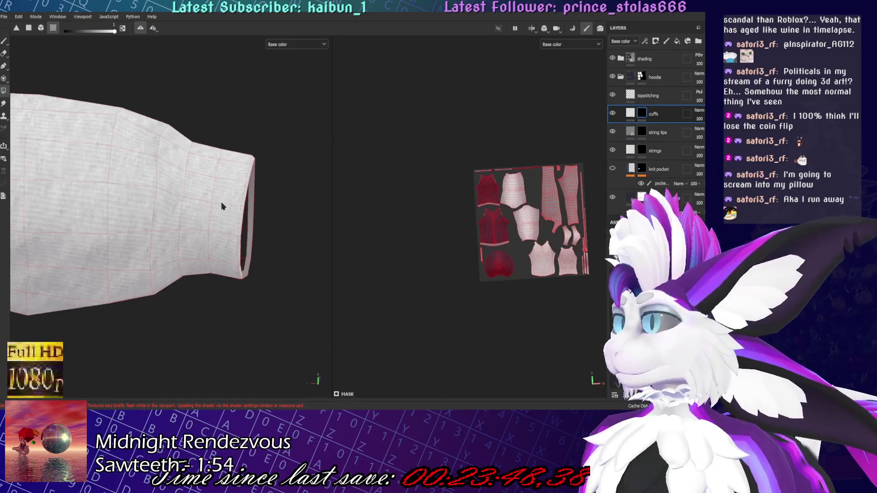
{"action": "scroll", "coordinate": [166, 219], "scroll_direction": "up", "scroll_amount": 3}
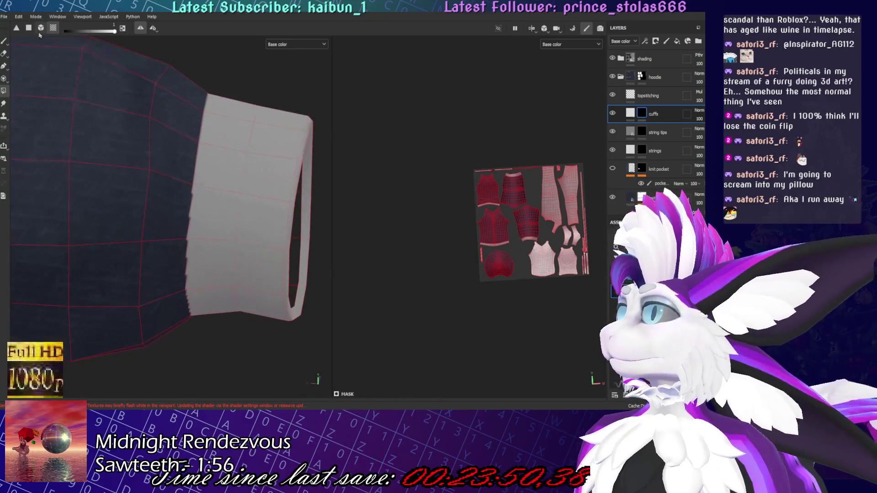
{"action": "left_click_drag", "start_coordinate": [114, 137], "coordinate": [172, 190], "text": "alt"}
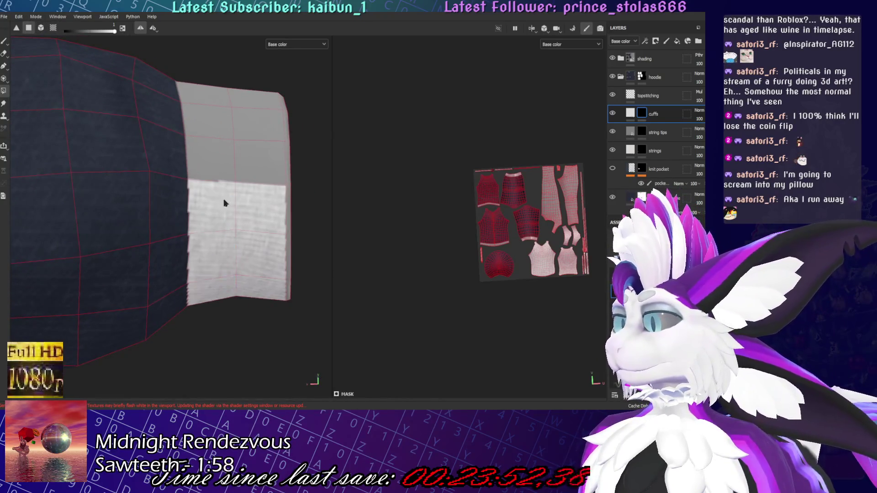
{"action": "mouse_move", "coordinate": [257, 182]}
{"action": "left_mouse_down", "text": "alt"}
{"action": "mouse_move", "coordinate": [159, 196]}
{"action": "mouse_move", "coordinate": [62, 132]}
{"action": "left_mouse_up", "text": "alt"}
{"action": "mouse_move", "coordinate": [117, 209]}
{"action": "left_mouse_down", "text": "alt"}
{"action": "mouse_move", "coordinate": [107, 277]}
{"action": "mouse_move", "coordinate": [272, 237]}
{"action": "mouse_move", "coordinate": [129, 220]}
{"action": "mouse_move", "coordinate": [196, 218]}
{"action": "mouse_move", "coordinate": [165, 237]}
{"action": "mouse_move", "coordinate": [172, 242]}
{"action": "left_mouse_up", "text": "alt"}
{"action": "scroll", "coordinate": [176, 248], "scroll_direction": "up", "scroll_amount": 8}
{"action": "left_click_drag", "start_coordinate": [192, 278], "coordinate": [143, 284], "text": "alt"}
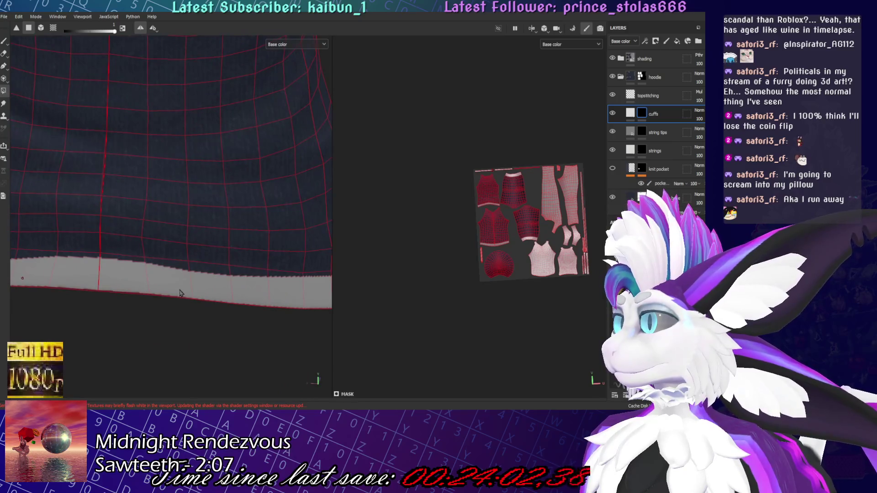
{"action": "scroll", "coordinate": [551, 257], "scroll_direction": "up", "scroll_amount": 5}
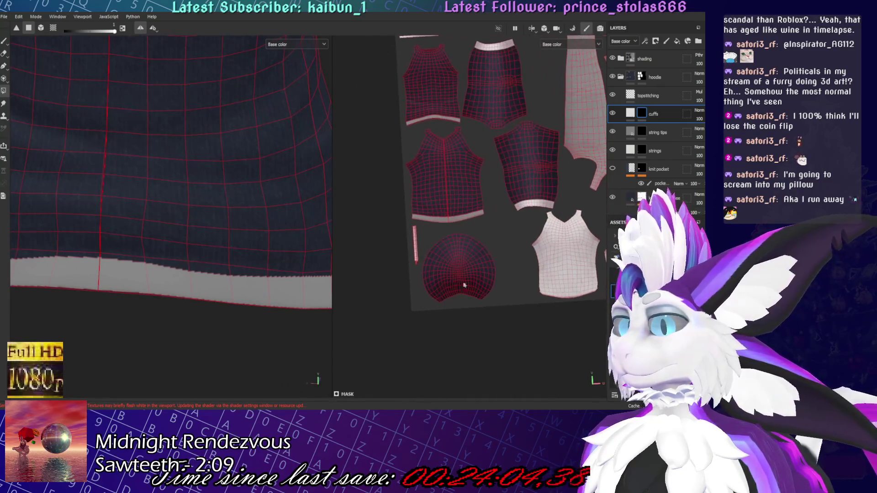
Fill the band strip island white in the UV view on the cuffs layer
{"action": "scroll", "coordinate": [556, 254], "scroll_direction": "up", "scroll_amount": 3}
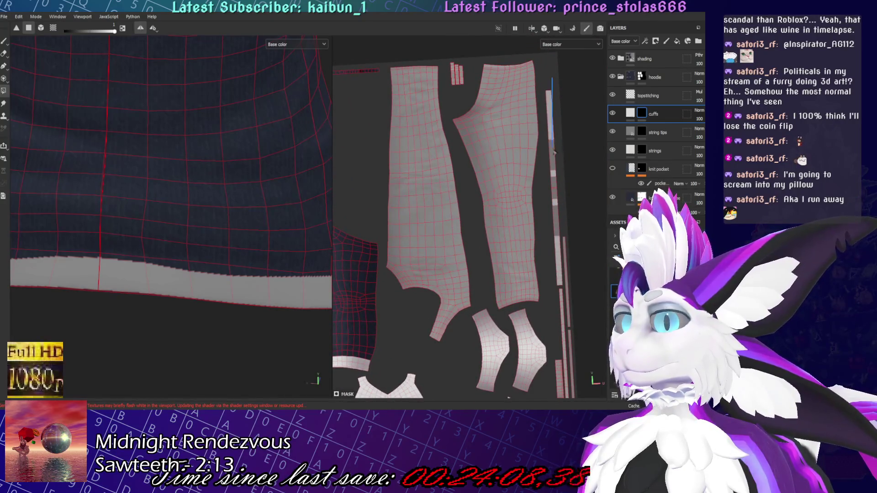
{"action": "scroll", "coordinate": [476, 230], "scroll_direction": "down", "scroll_amount": 5}
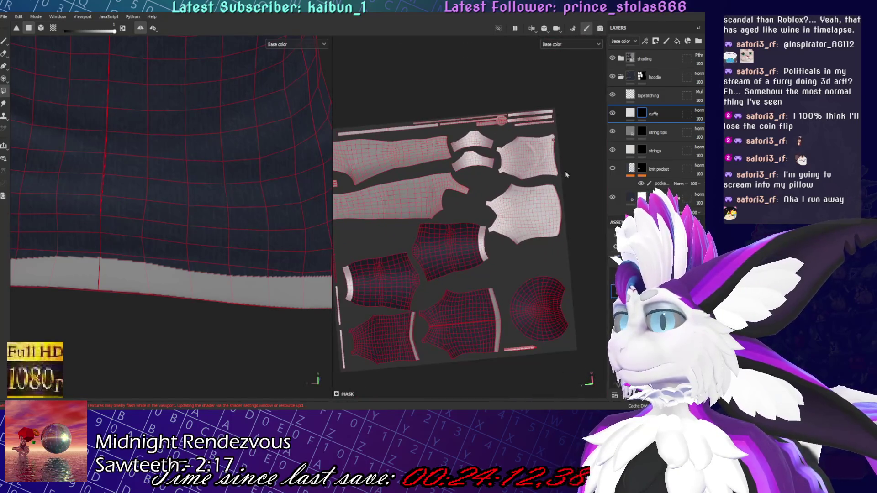
{"action": "scroll", "coordinate": [515, 168], "scroll_direction": "up", "scroll_amount": 3}
{"action": "middle_click_drag", "start_coordinate": [515, 169], "coordinate": [493, 212]}
{"action": "scroll", "coordinate": [494, 211], "scroll_direction": "up", "scroll_amount": 5}
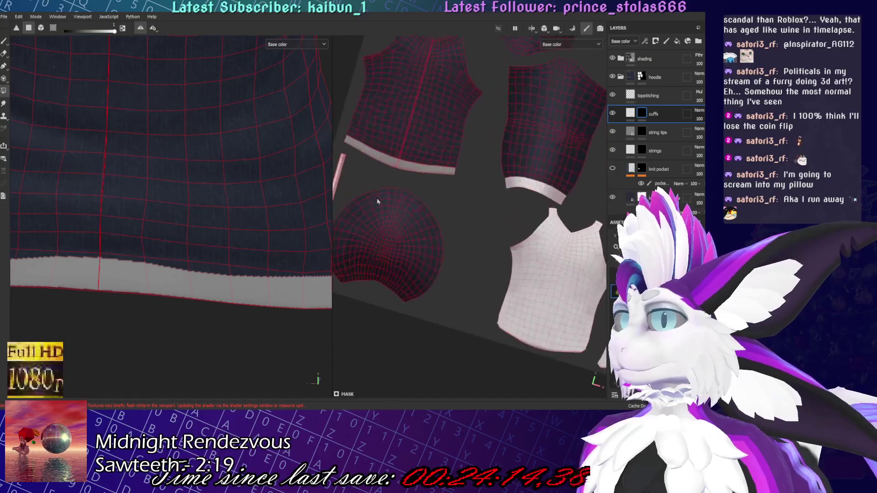
{"action": "left_click_drag", "start_coordinate": [477, 165], "coordinate": [478, 166]}
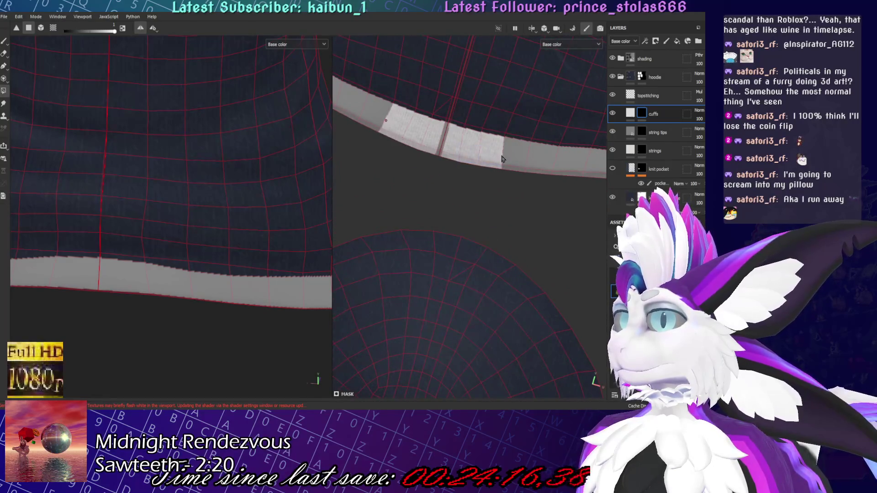
{"action": "left_click", "coordinate": [398, 143]}
{"action": "middle_click_drag", "start_coordinate": [466, 171], "coordinate": [447, 191]}
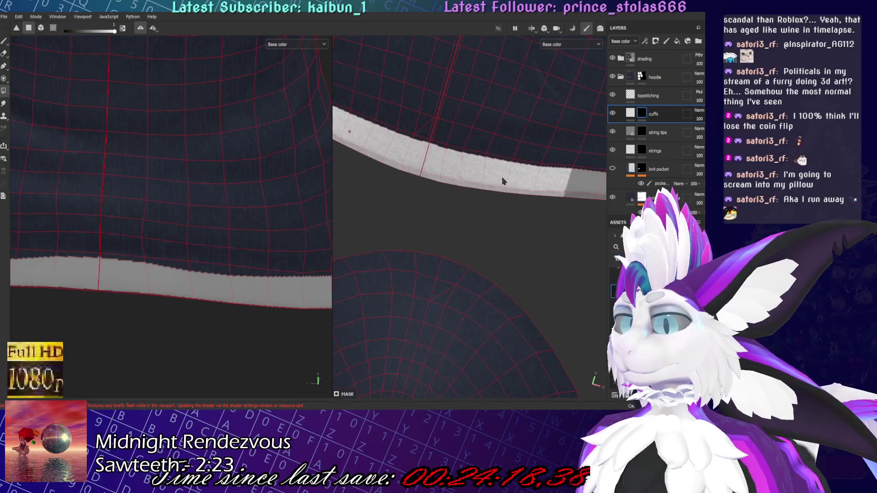
{"action": "scroll", "coordinate": [508, 218], "scroll_direction": "down", "scroll_amount": 5}
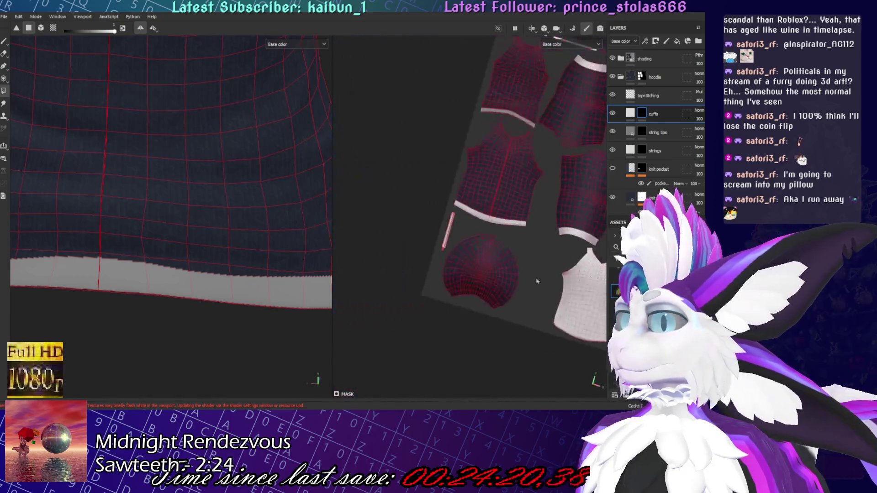
{"action": "scroll", "coordinate": [539, 281], "scroll_direction": "up", "scroll_amount": 5}
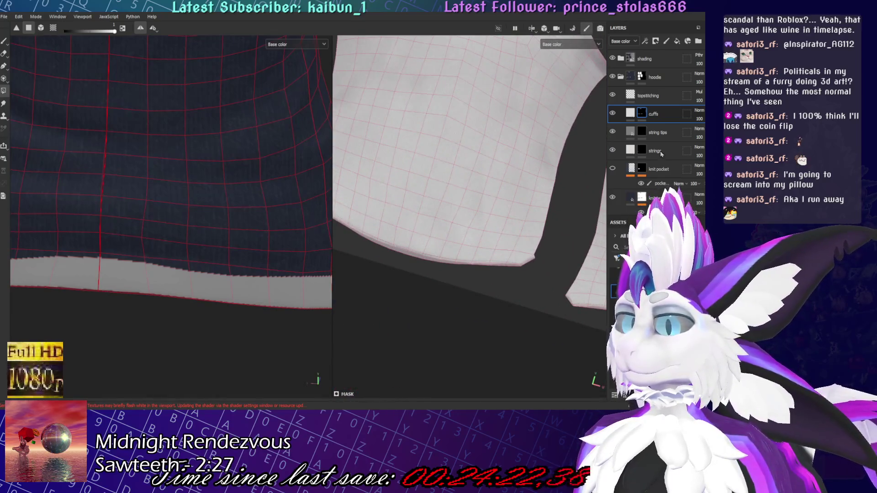
{"action": "scroll", "coordinate": [453, 125], "scroll_direction": "down", "scroll_amount": 2}
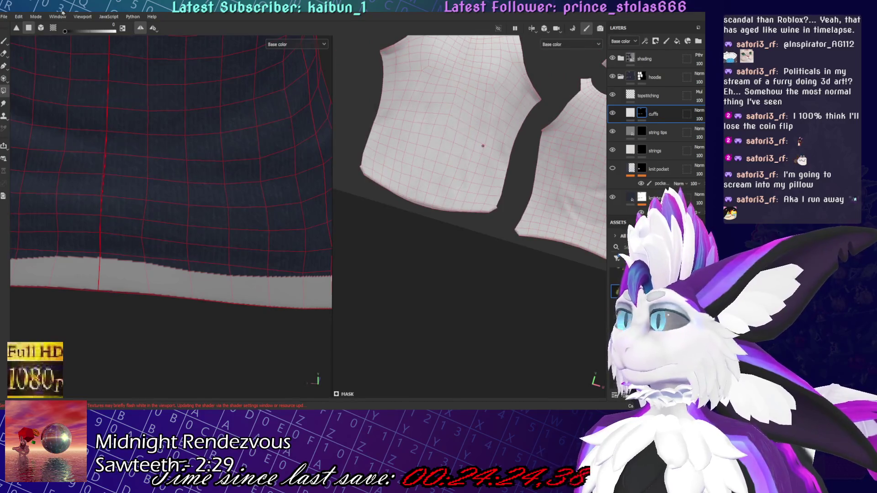
{"action": "scroll", "coordinate": [463, 120], "scroll_direction": "down", "scroll_amount": 2}
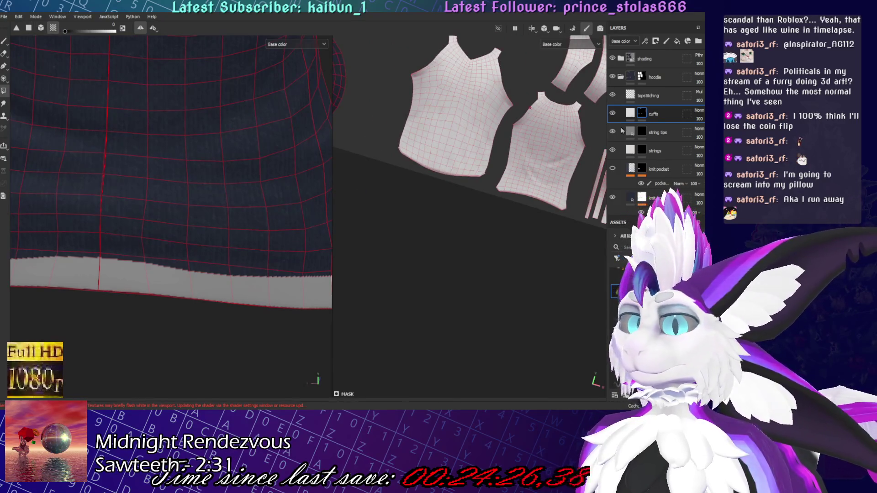
{"action": "scroll", "coordinate": [469, 127], "scroll_direction": "up", "scroll_amount": 3}
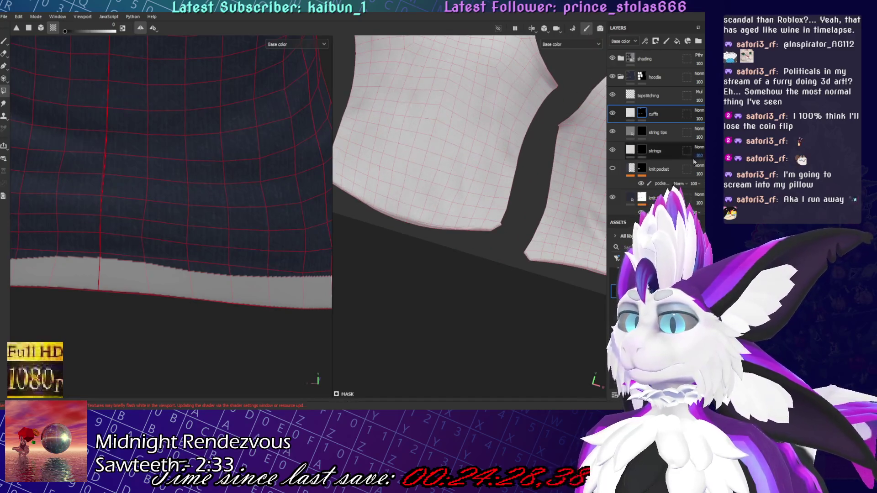
Try painting the strip on the knit pocket layer, then reselect the cuffs layer
{"action": "left_click", "coordinate": [639, 174]}
{"action": "scroll", "coordinate": [633, 182], "scroll_direction": "down", "scroll_amount": 2}
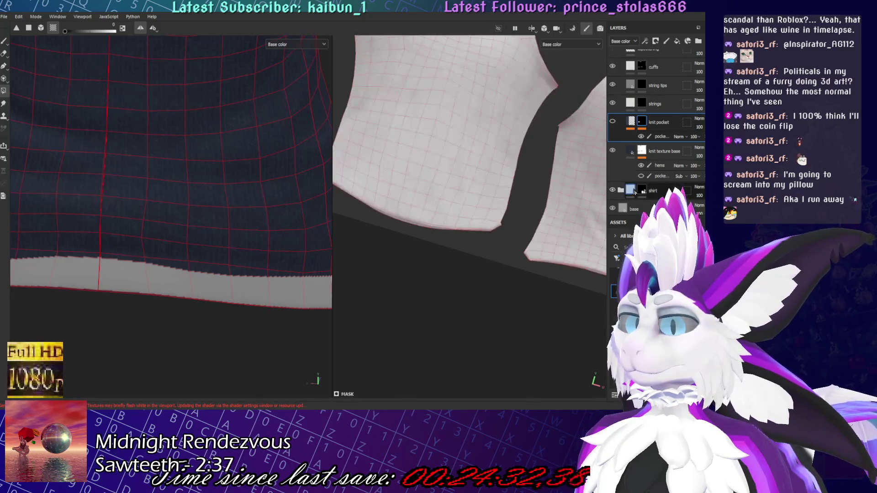
{"action": "scroll", "coordinate": [338, 160], "scroll_direction": "down", "scroll_amount": 5}
{"action": "scroll", "coordinate": [356, 164], "scroll_direction": "up", "scroll_amount": 6}
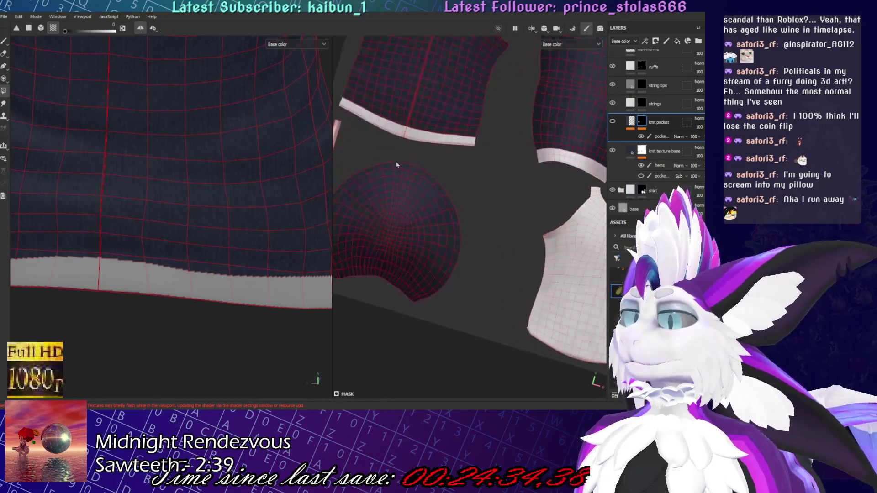
{"action": "scroll", "coordinate": [498, 118], "scroll_direction": "up", "scroll_amount": 2}
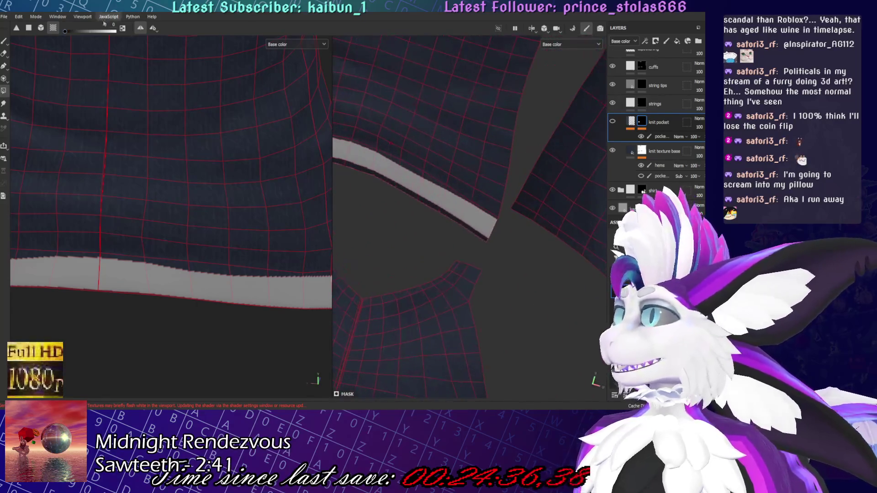
{"action": "left_click", "coordinate": [441, 227]}
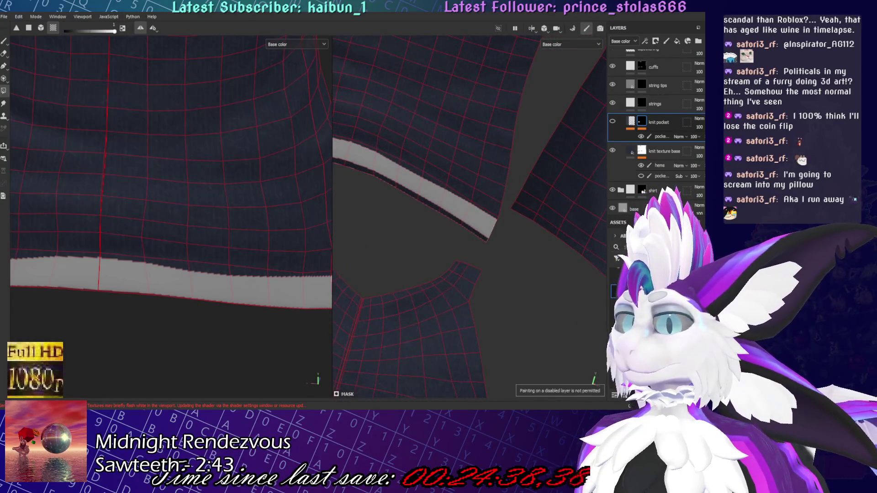
{"action": "scroll", "coordinate": [656, 132], "scroll_direction": "up", "scroll_amount": 3}
{"action": "left_click", "coordinate": [653, 114]}
{"action": "left_click_drag", "start_coordinate": [428, 228], "coordinate": [475, 248]}
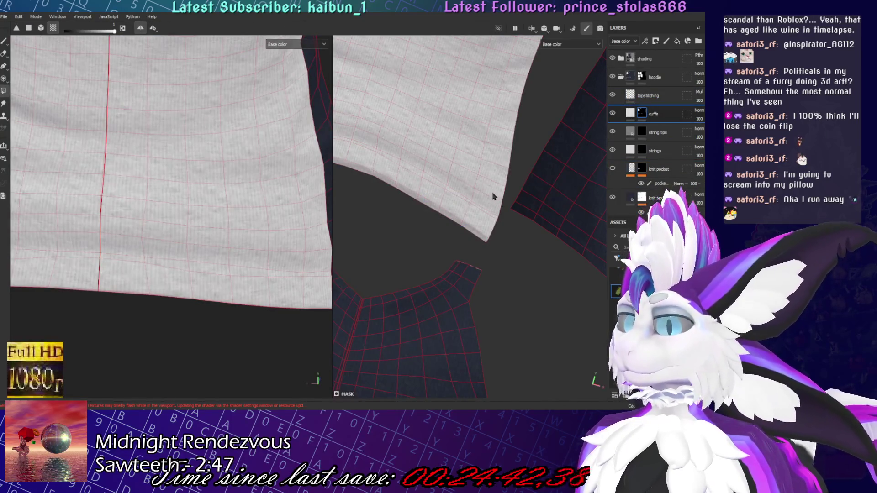
{"action": "left_click", "coordinate": [28, 27]}
{"action": "left_click", "coordinate": [484, 231]}
{"action": "left_click", "coordinate": [411, 189]}
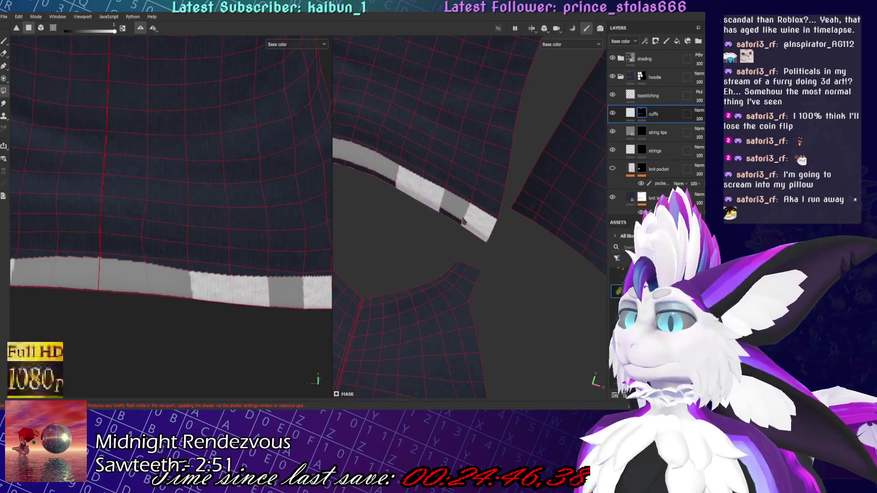
{"action": "scroll", "coordinate": [456, 231], "scroll_direction": "up", "scroll_amount": 3}
{"action": "left_click", "coordinate": [438, 185]}
{"action": "scroll", "coordinate": [503, 228], "scroll_direction": "up", "scroll_amount": 1}
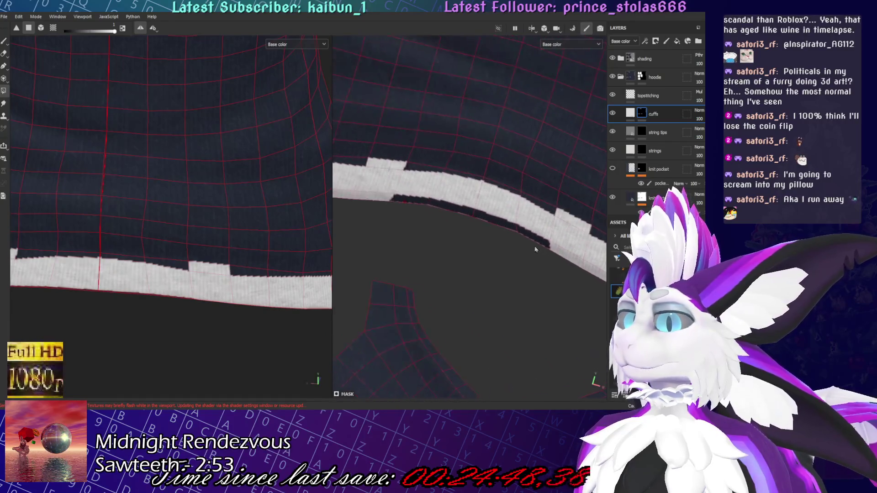
{"action": "scroll", "coordinate": [532, 246], "scroll_direction": "down", "scroll_amount": 2}
{"action": "left_click", "coordinate": [525, 241]}
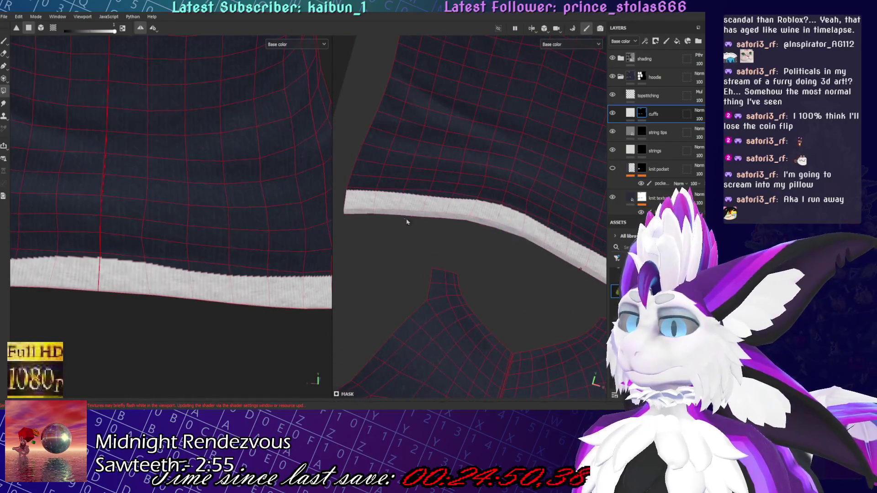
{"action": "scroll", "coordinate": [404, 220], "scroll_direction": "down", "scroll_amount": 2}
{"action": "scroll", "coordinate": [187, 266], "scroll_direction": "down", "scroll_amount": 1}
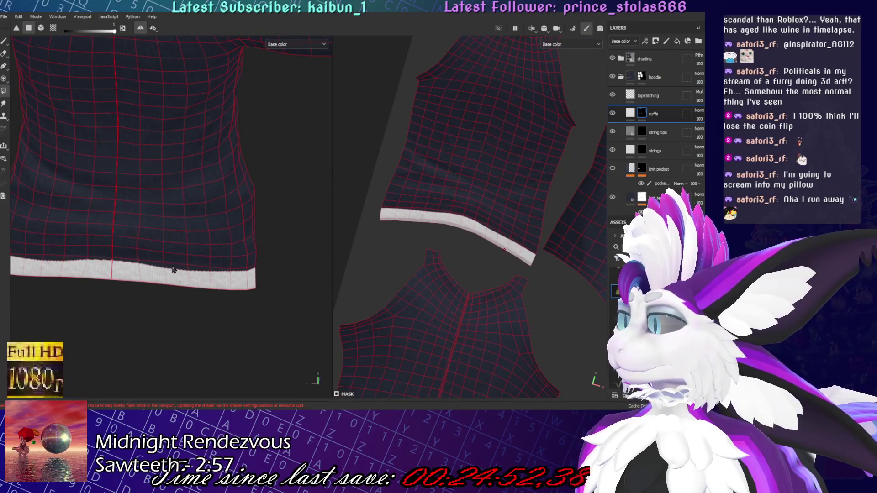
{"action": "scroll", "coordinate": [410, 267], "scroll_direction": "up", "scroll_amount": 4}
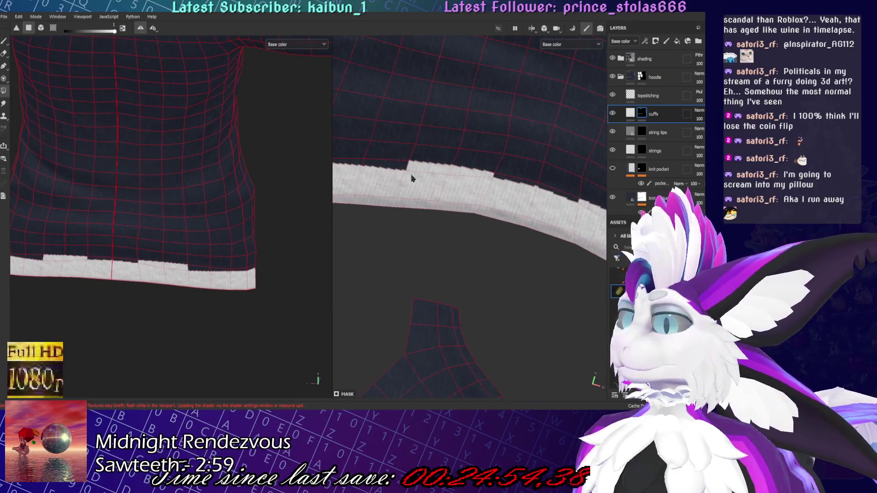
{"action": "mouse_move", "coordinate": [344, 168]}
{"action": "left_mouse_down"}
{"action": "mouse_move", "coordinate": [457, 179]}
{"action": "mouse_move", "coordinate": [569, 210]}
{"action": "left_mouse_up"}
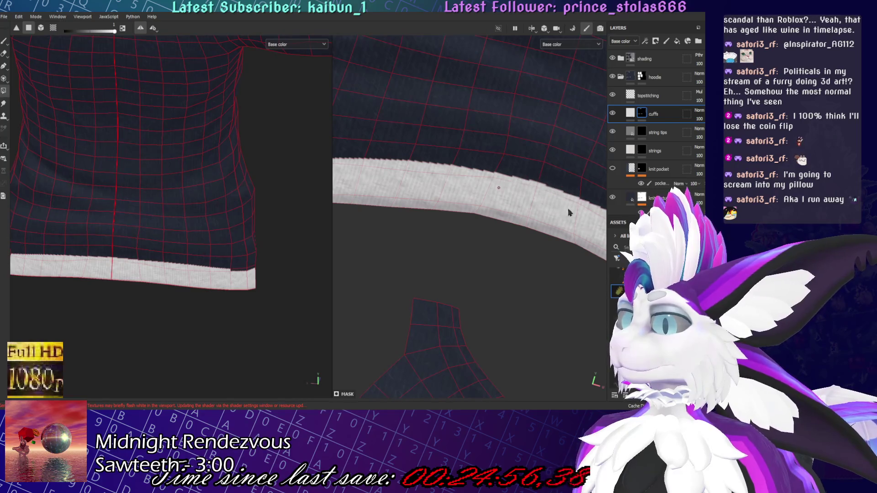
{"action": "scroll", "coordinate": [503, 236], "scroll_direction": "down", "scroll_amount": 3}
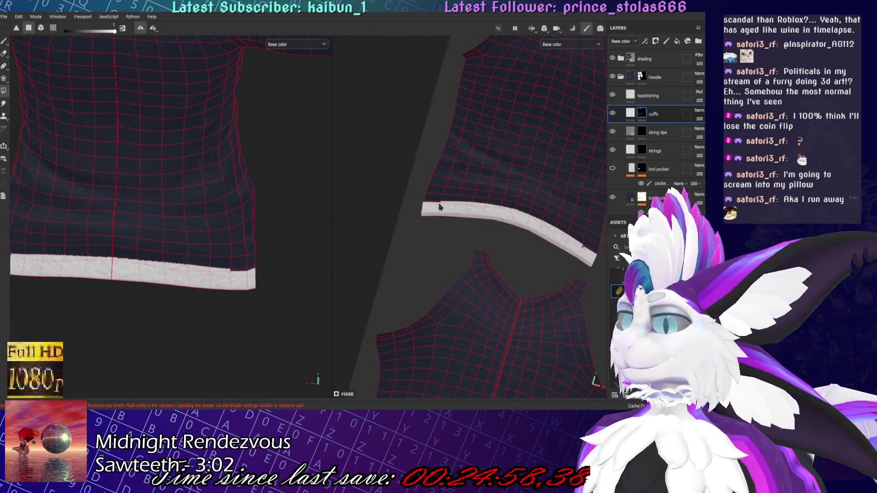
{"action": "left_click_drag", "start_coordinate": [474, 214], "coordinate": [483, 215]}
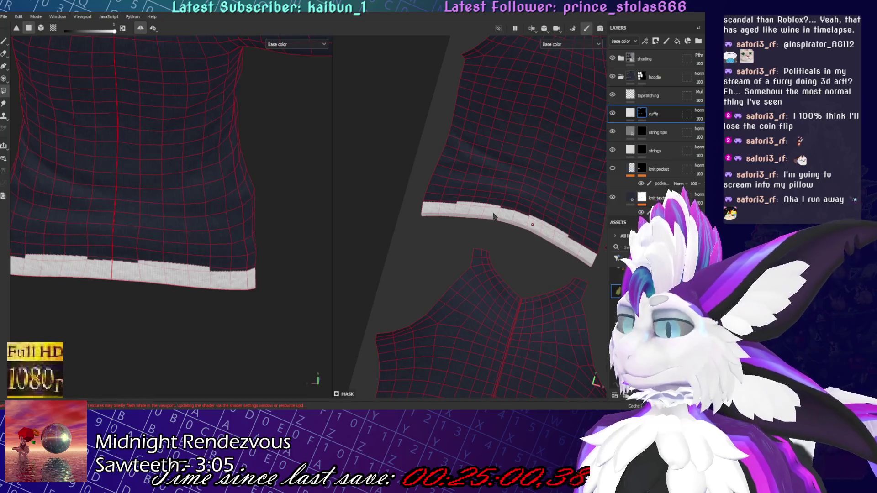
{"action": "scroll", "coordinate": [13, 296], "scroll_direction": "down", "scroll_amount": 3}
{"action": "mouse_move", "coordinate": [168, 283]}
{"action": "left_mouse_down", "text": "alt"}
{"action": "mouse_move", "coordinate": [141, 146]}
{"action": "mouse_move", "coordinate": [149, 308]}
{"action": "mouse_move", "coordinate": [283, 273]}
{"action": "left_mouse_up", "text": "alt"}
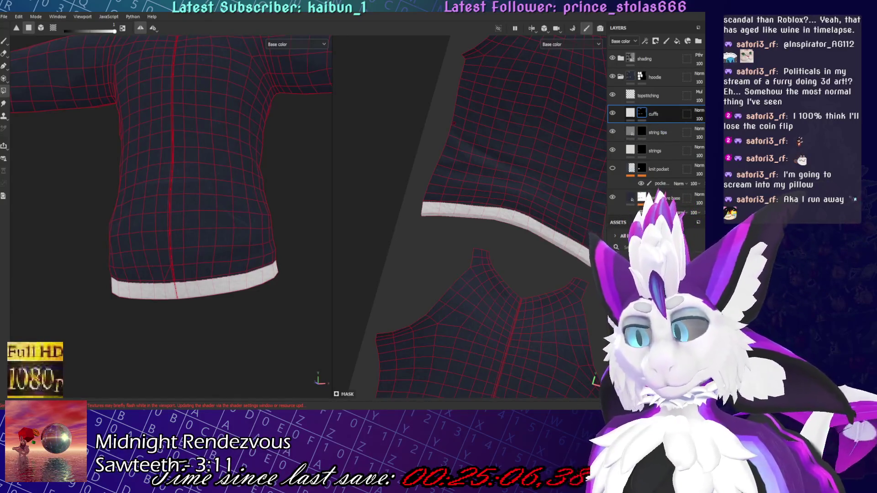
Stack two Blur filters on the cuffs layer to soften the white bands
{"action": "left_click_drag", "start_coordinate": [621, 274], "coordinate": [653, 124]}
{"action": "scroll", "coordinate": [244, 224], "scroll_direction": "up", "scroll_amount": 4}
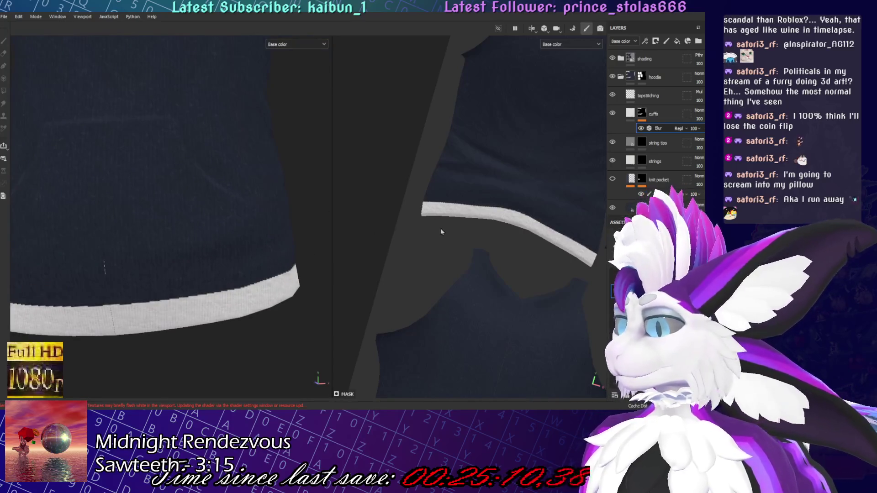
{"action": "scroll", "coordinate": [195, 251], "scroll_direction": "down", "scroll_amount": 2}
{"action": "scroll", "coordinate": [195, 251], "scroll_direction": "down", "scroll_amount": 1}
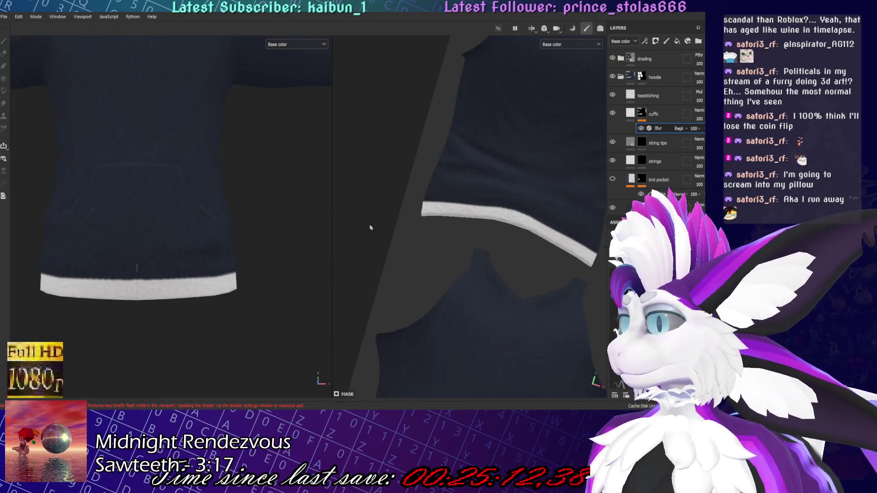
{"action": "scroll", "coordinate": [358, 237], "scroll_direction": "down", "scroll_amount": 1}
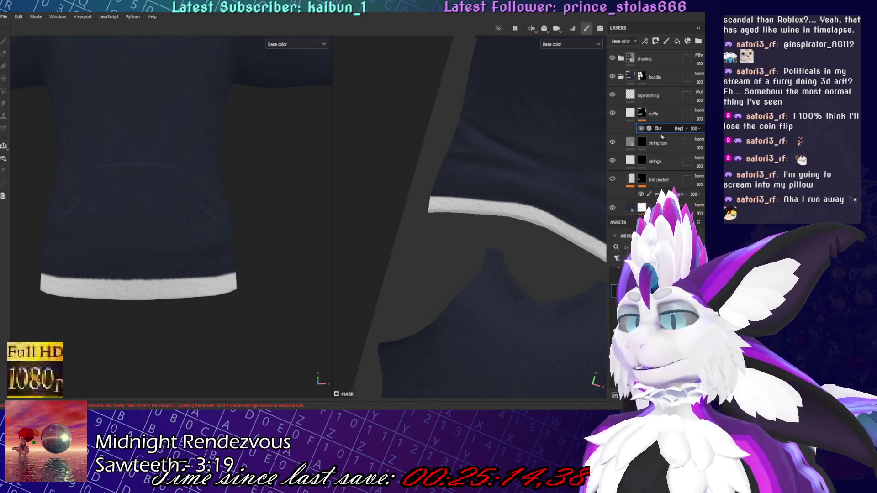
{"action": "left_click", "coordinate": [645, 40]}
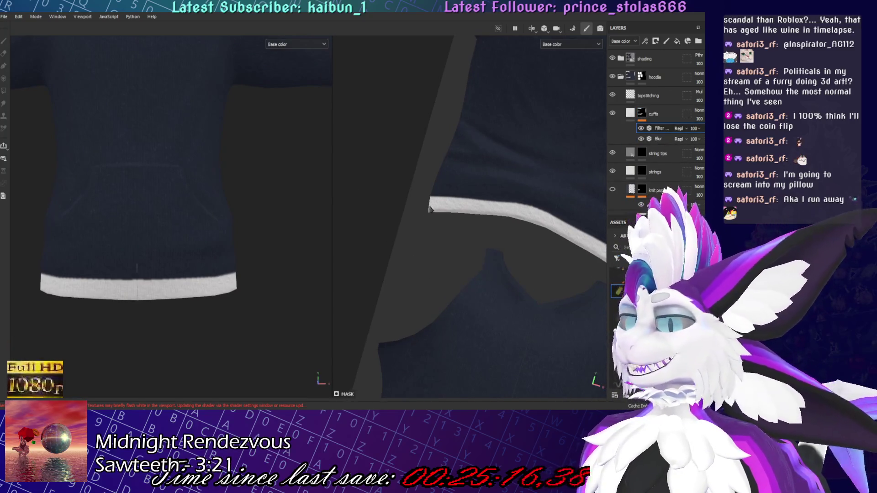
{"action": "scroll", "coordinate": [366, 251], "scroll_direction": "up", "scroll_amount": 2}
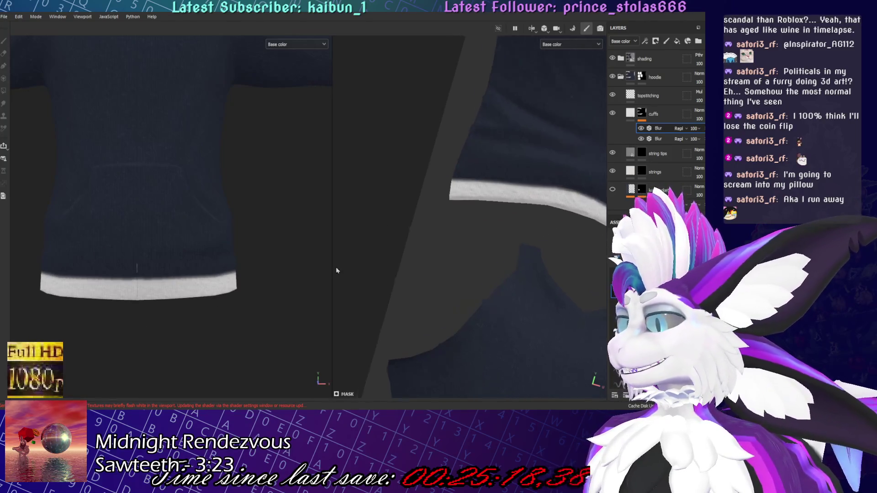
{"action": "mouse_move", "coordinate": [71, 304]}
{"action": "left_mouse_down", "text": "alt"}
{"action": "mouse_move", "coordinate": [241, 337]}
{"action": "mouse_move", "coordinate": [121, 332]}
{"action": "mouse_move", "coordinate": [130, 330]}
{"action": "left_mouse_up", "text": "alt"}
{"action": "scroll", "coordinate": [497, 215], "scroll_direction": "down", "scroll_amount": 2}
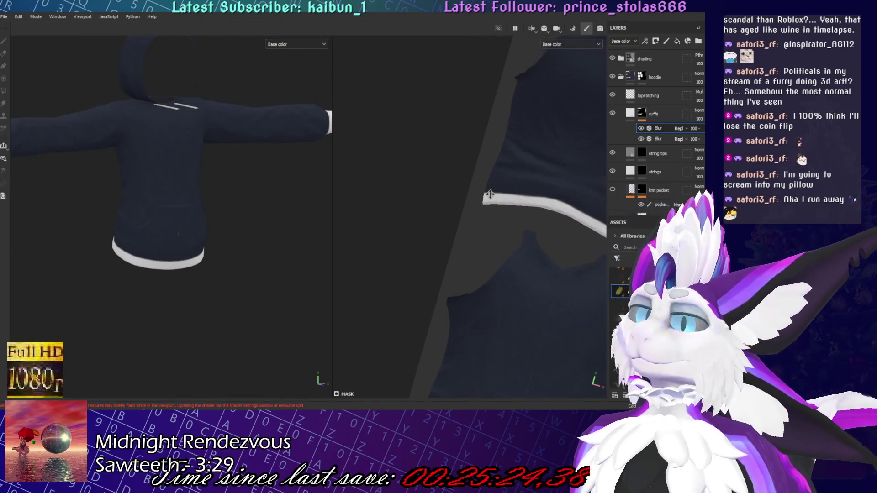
Check the hoodie's white bands and UV islands under polygon fill, then save the project
{"action": "scroll", "coordinate": [490, 187], "scroll_direction": "down", "scroll_amount": 3}
{"action": "left_click_drag", "start_coordinate": [509, 180], "coordinate": [562, 158], "text": "alt"}
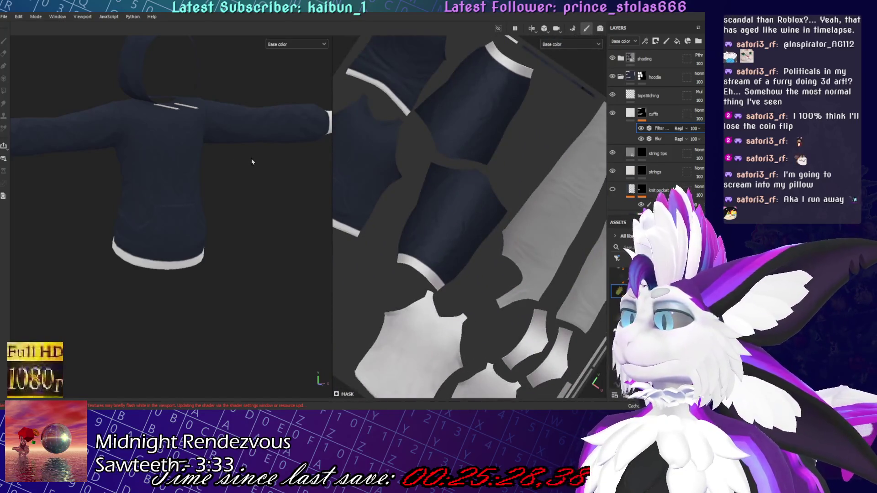
{"action": "key", "text": "4"}
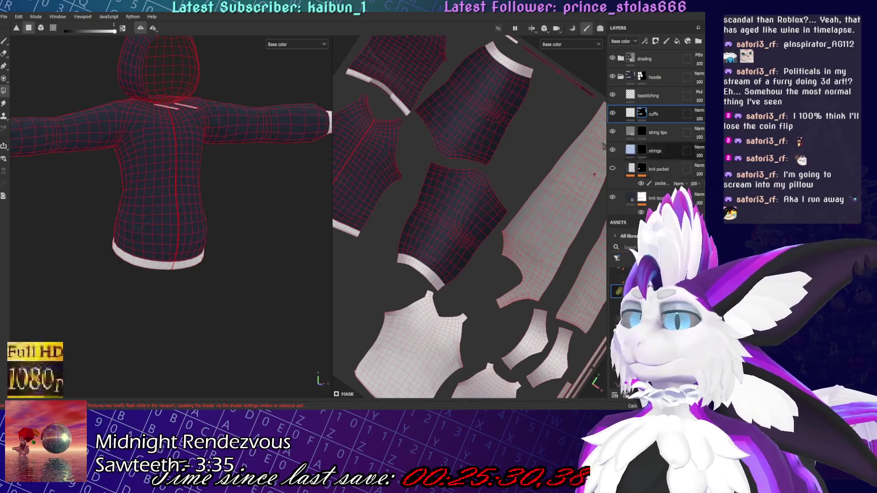
{"action": "scroll", "coordinate": [240, 160], "scroll_direction": "down", "scroll_amount": 3}
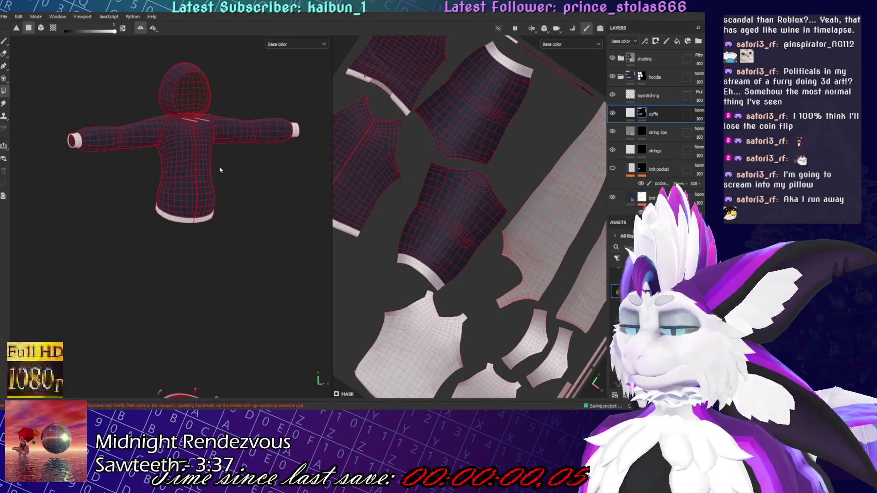
{"action": "middle_click_drag", "start_coordinate": [220, 170], "coordinate": [294, 251]}
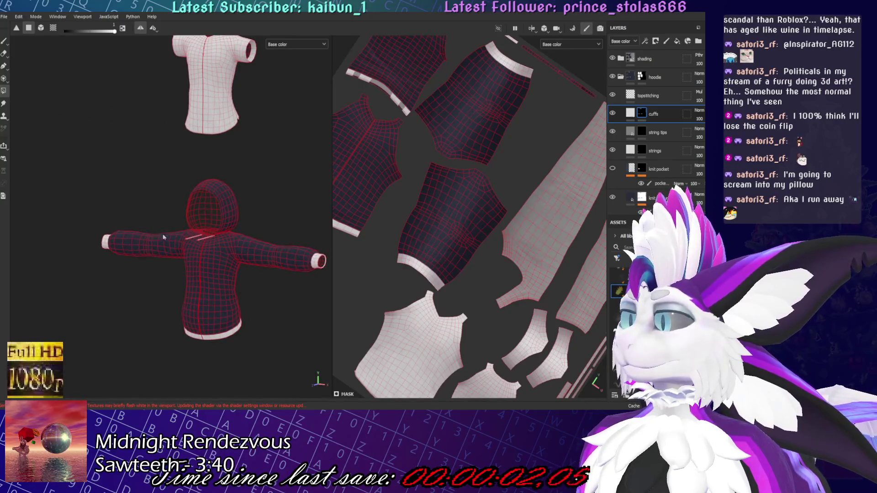
{"action": "scroll", "coordinate": [159, 236], "scroll_direction": "up", "scroll_amount": 3}
{"action": "scroll", "coordinate": [220, 224], "scroll_direction": "up", "scroll_amount": 2}
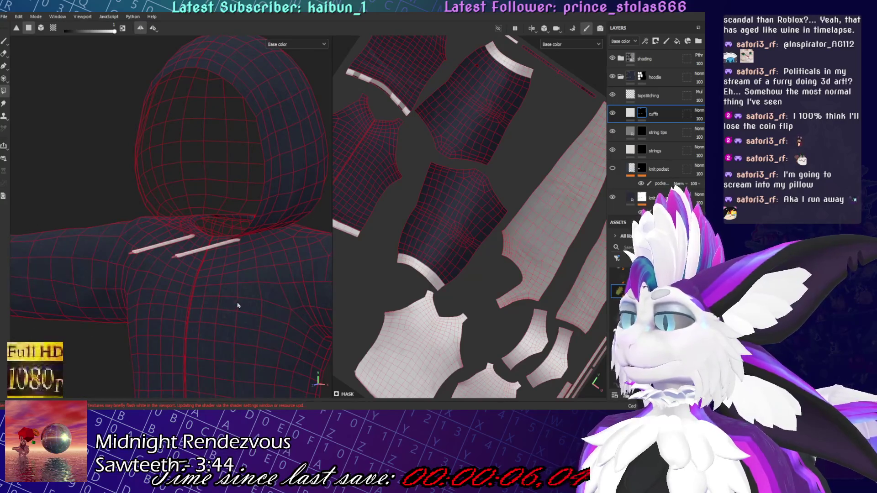
{"action": "scroll", "coordinate": [238, 303], "scroll_direction": "down", "scroll_amount": 3}
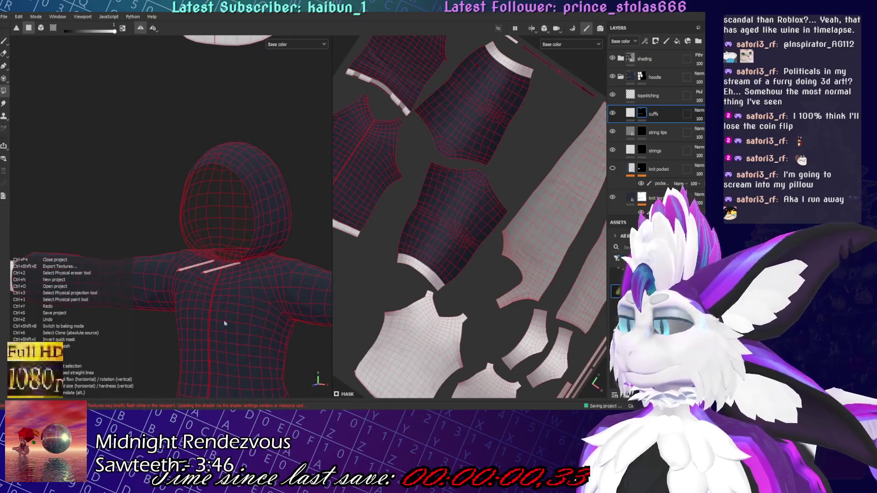
{"action": "scroll", "coordinate": [245, 141], "scroll_direction": "up", "scroll_amount": 3}
{"action": "mouse_move", "coordinate": [245, 141]}
{"action": "left_mouse_down", "text": "alt"}
{"action": "mouse_move", "coordinate": [280, 194]}
{"action": "mouse_move", "coordinate": [274, 257]}
{"action": "left_mouse_up", "text": "alt"}
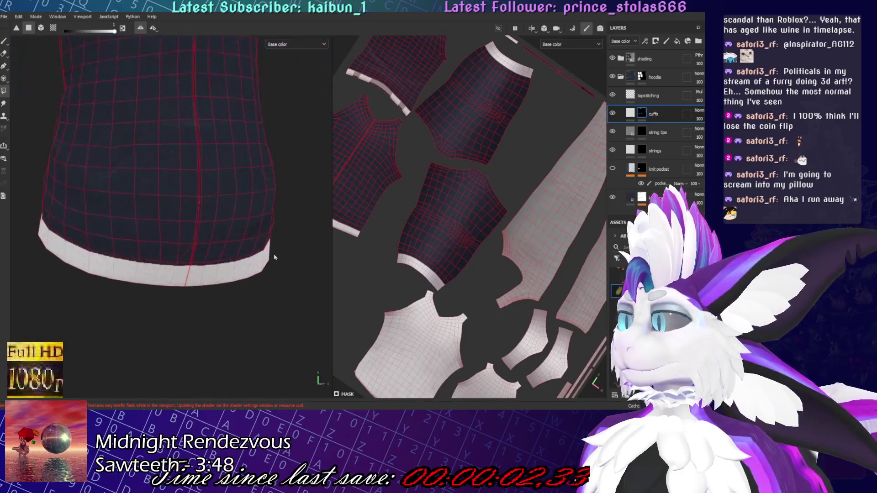
{"action": "scroll", "coordinate": [274, 257], "scroll_direction": "up", "scroll_amount": 4}
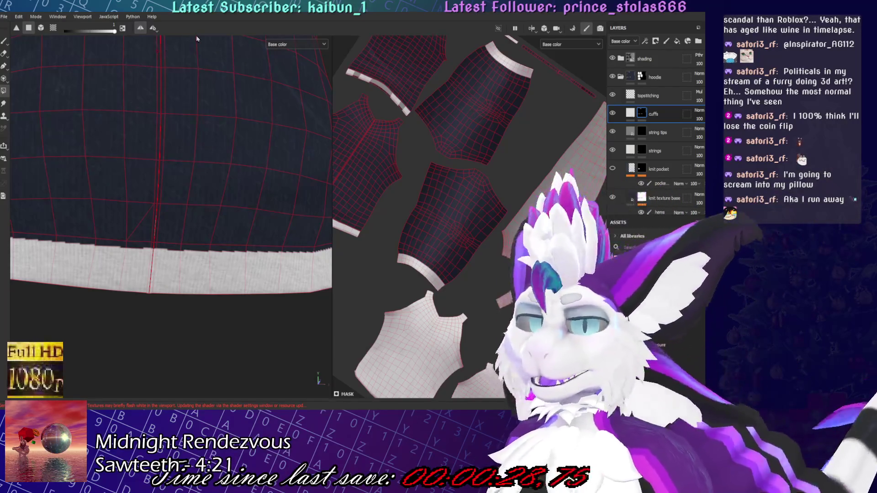
{"action": "key", "text": "ctrl+s"}
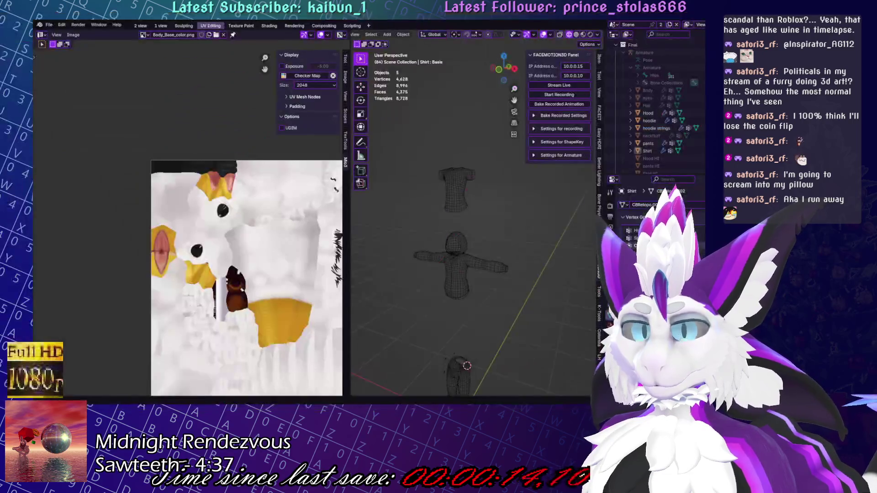
Select the hoodie mesh, enter Edit Mode and frame the sleeve end
{"action": "scroll", "coordinate": [425, 258], "scroll_direction": "up", "scroll_amount": 5}
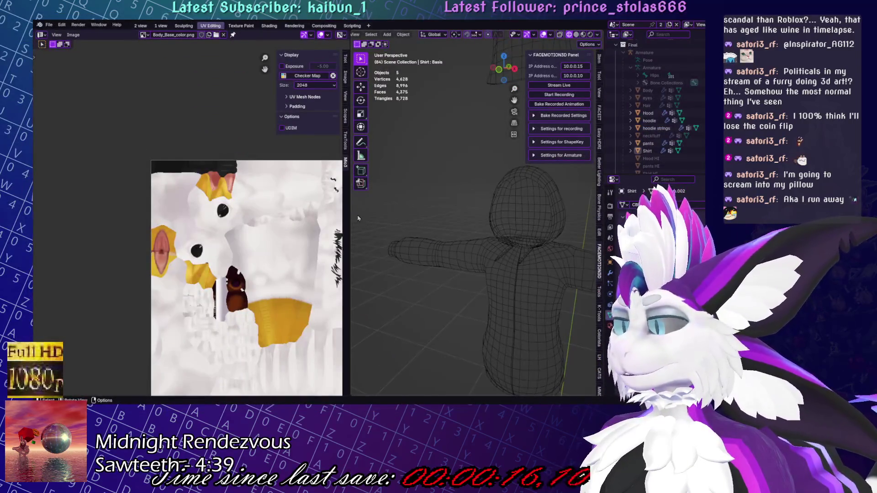
{"action": "left_click_drag", "start_coordinate": [352, 218], "coordinate": [274, 218]}
{"action": "left_click", "coordinate": [486, 239]}
{"action": "key", "text": "Tab"}
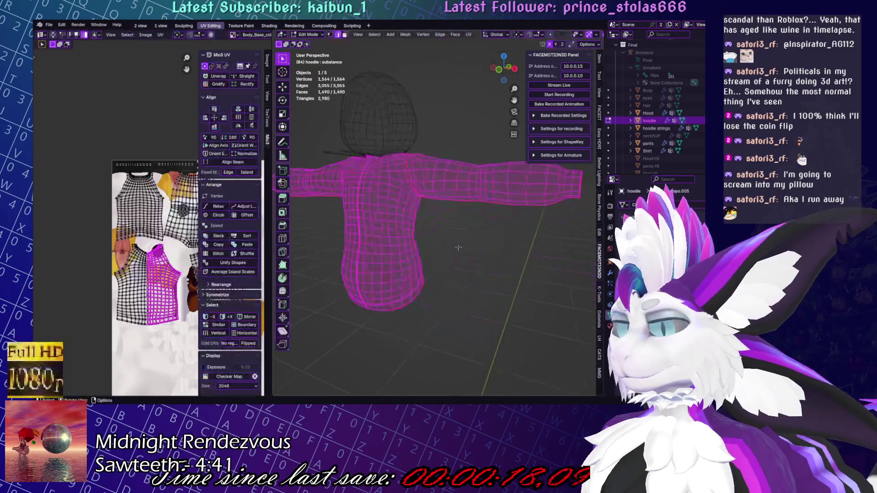
{"action": "middle_click_drag", "start_coordinate": [486, 239], "coordinate": [507, 201]}
{"action": "left_click_drag", "start_coordinate": [507, 200], "coordinate": [531, 245]}
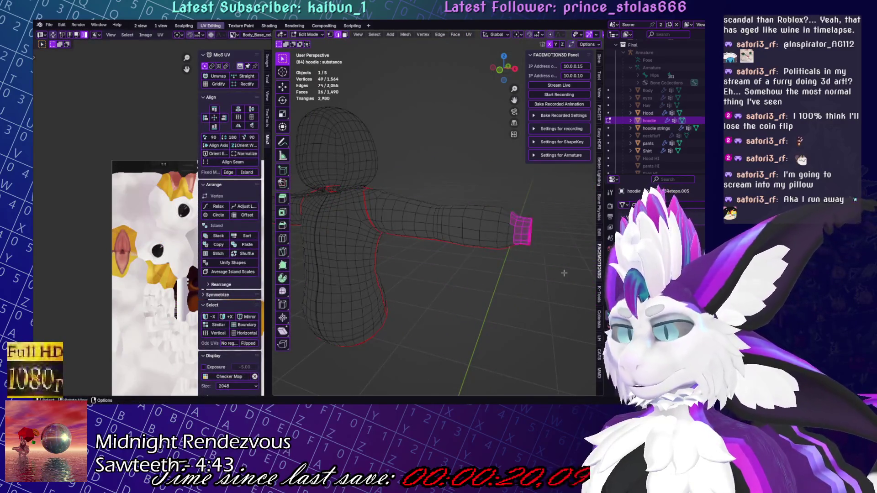
{"action": "key", "text": "ctrl+KP_0"}
{"action": "key", "text": "KP_Decimal"}
{"action": "scroll", "coordinate": [525, 243], "scroll_direction": "down", "scroll_amount": 5}
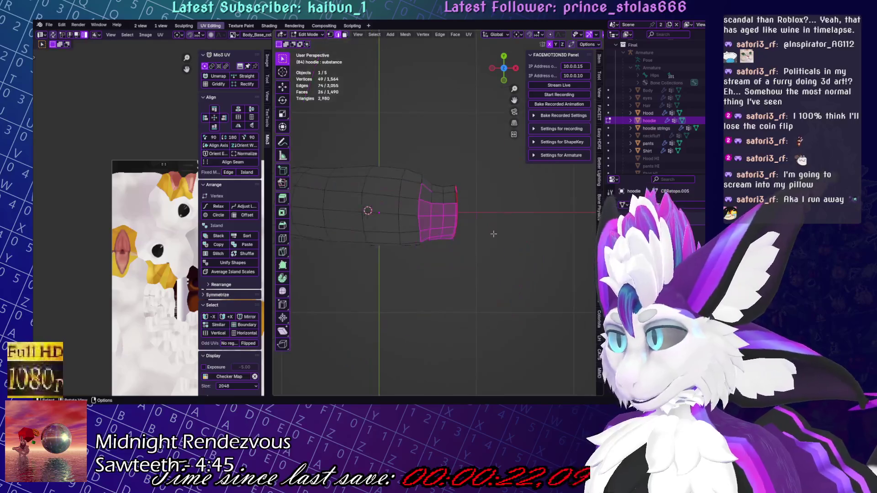
{"action": "key", "text": "alt+a"}
{"action": "scroll", "coordinate": [461, 232], "scroll_direction": "up", "scroll_amount": 3}
Mark the sleeve-end edge loops as seams via UV > Mark Seam, then deselect
{"action": "left_click", "coordinate": [461, 232], "text": "alt"}
{"action": "mouse_move", "coordinate": [460, 232]}
{"action": "middle_mouse_down"}
{"action": "mouse_move", "coordinate": [473, 267]}
{"action": "mouse_move", "coordinate": [479, 223]}
{"action": "mouse_move", "coordinate": [510, 233]}
{"action": "middle_mouse_up"}
{"action": "scroll", "coordinate": [457, 260], "scroll_direction": "down", "scroll_amount": 10}
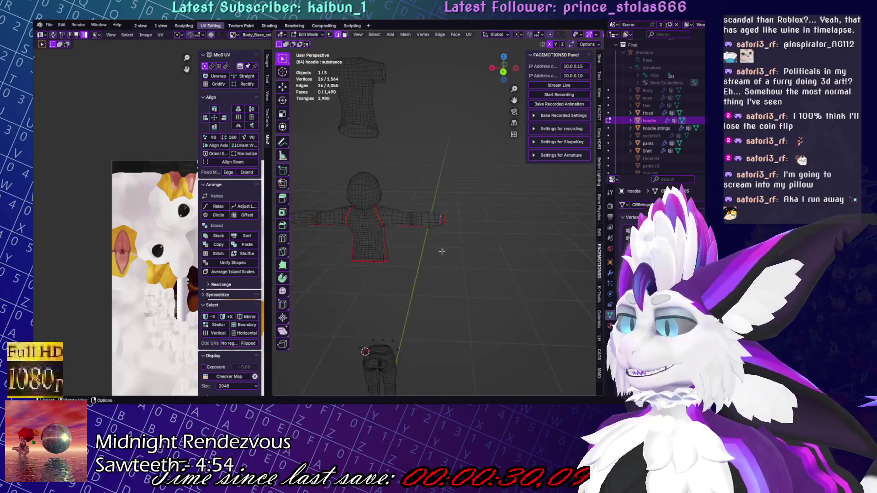
{"action": "left_click", "coordinate": [467, 34]}
{"action": "left_click", "coordinate": [484, 139]}
{"action": "key", "text": "alt+a"}
Select and frame the pocket region, clear it, and turn the view to the bottom hem
{"action": "middle_click_drag", "start_coordinate": [484, 139], "coordinate": [554, 261]}
{"action": "key", "text": "l"}
{"action": "key", "text": "KP_Decimal"}
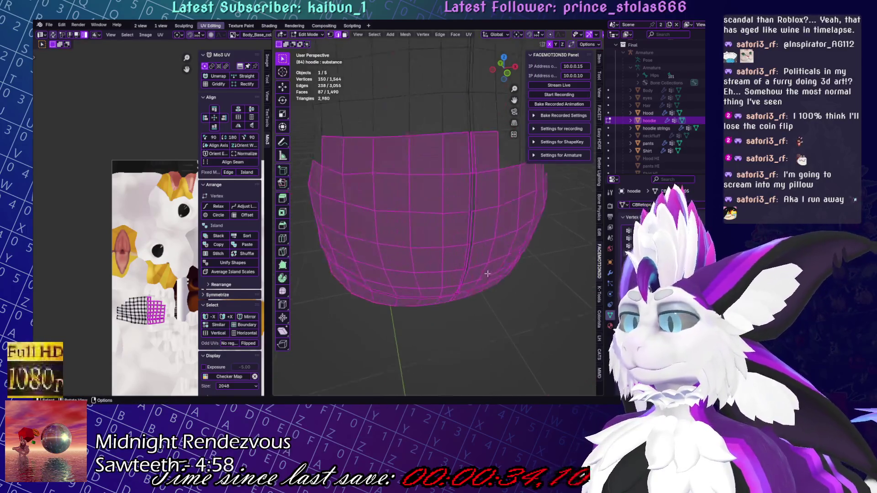
{"action": "key", "text": "alt+a"}
{"action": "middle_click_drag", "start_coordinate": [532, 352], "coordinate": [502, 336]}
{"action": "mouse_move", "coordinate": [529, 279]}
{"action": "middle_mouse_down"}
{"action": "mouse_move", "coordinate": [362, 279]}
{"action": "mouse_move", "coordinate": [428, 258]}
{"action": "mouse_move", "coordinate": [468, 259]}
{"action": "middle_mouse_up"}
{"action": "middle_click_drag", "start_coordinate": [441, 232], "coordinate": [448, 230]}
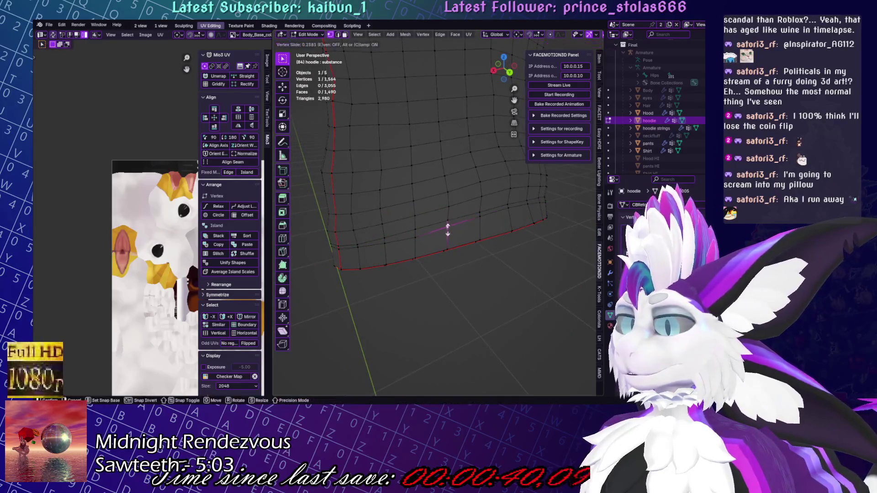
Slide a hem vertex repeatedly along its edge to even out the hem loop
{"action": "left_click", "coordinate": [448, 231]}
{"action": "key", "text": "shift+v"}
{"action": "left_click", "coordinate": [393, 251]}
{"action": "key", "text": "shift+v"}
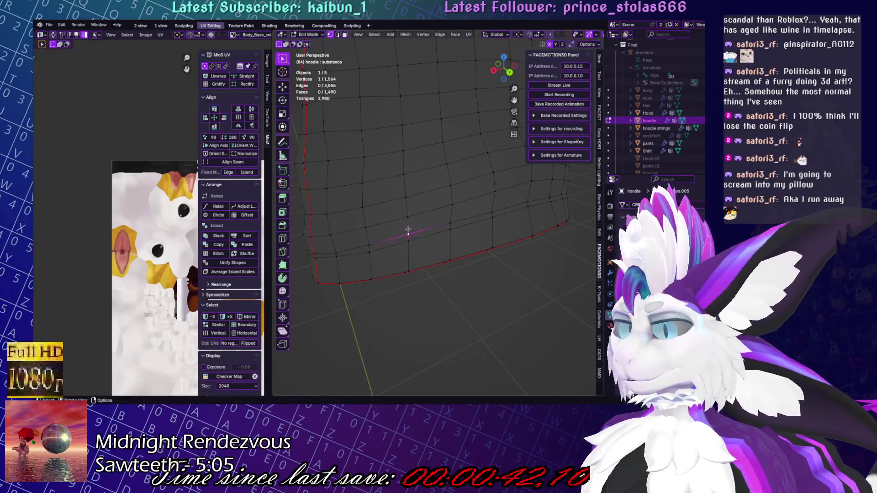
{"action": "left_click", "coordinate": [400, 240]}
{"action": "key", "text": "shift+v"}
{"action": "left_click", "coordinate": [367, 244]}
{"action": "key", "text": "shift+v"}
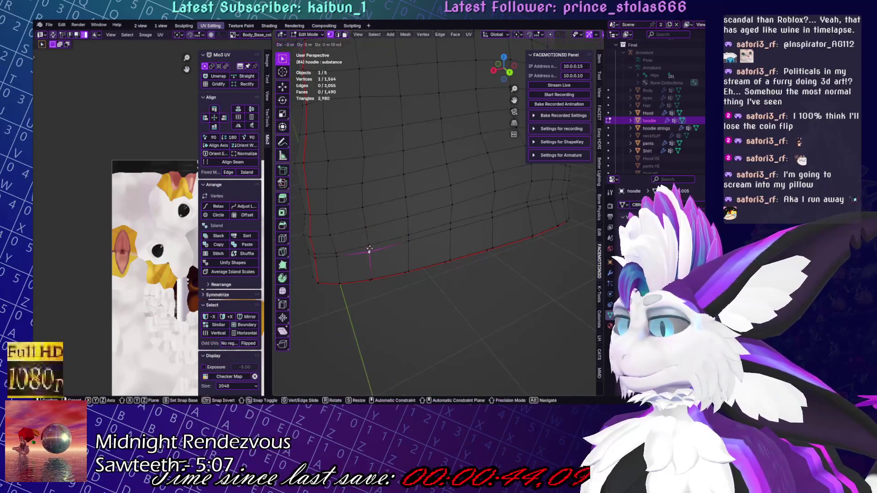
{"action": "left_click", "coordinate": [367, 244]}
{"action": "key", "text": "shift+v"}
{"action": "left_click", "coordinate": [368, 247]}
{"action": "key", "text": "shift+v"}
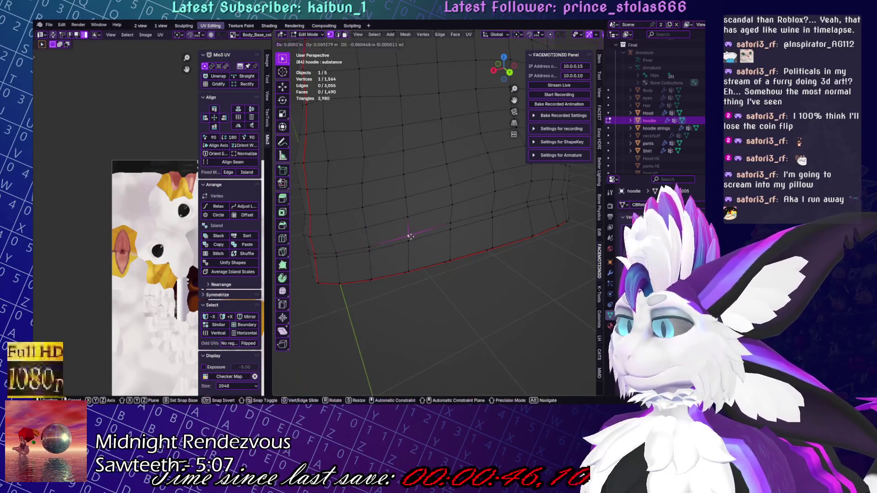
{"action": "left_click", "coordinate": [413, 235]}
Move the hem vertex with G to smooth the hoodie's bottom ring
{"action": "mouse_move", "coordinate": [413, 235]}
{"action": "middle_mouse_down"}
{"action": "mouse_move", "coordinate": [509, 262]}
{"action": "mouse_move", "coordinate": [475, 235]}
{"action": "middle_mouse_up"}
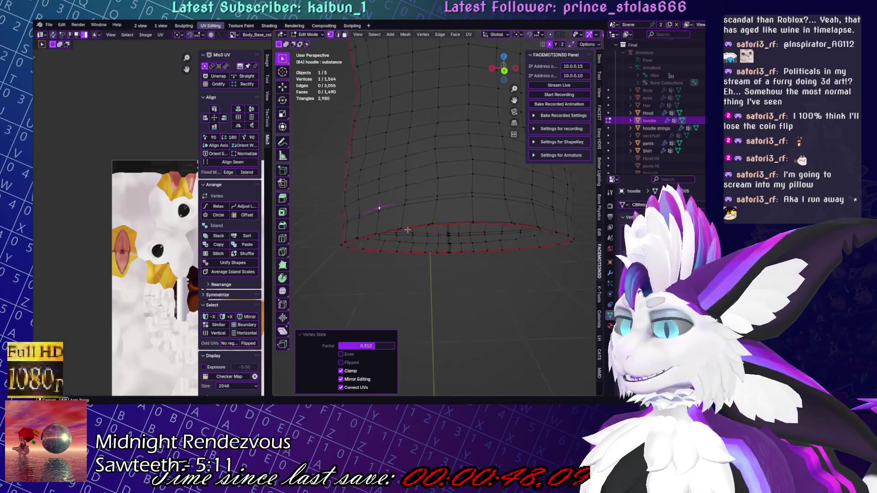
{"action": "key", "text": "g"}
{"action": "key", "text": "g"}
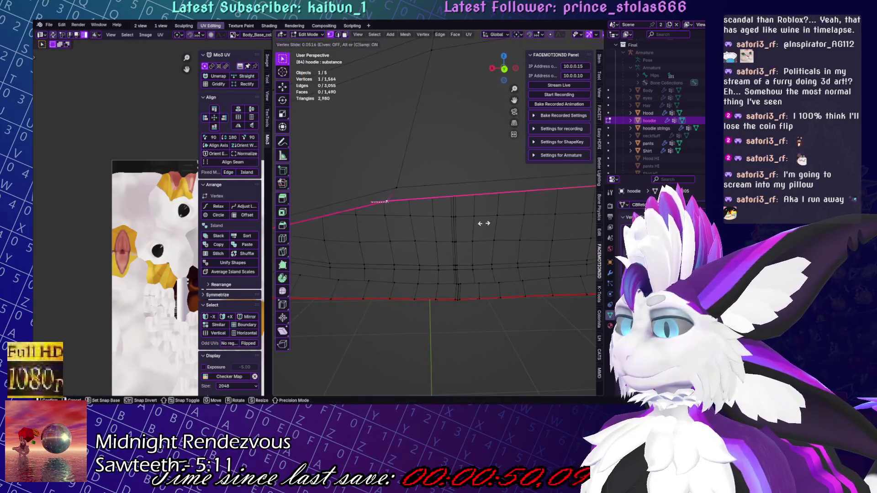
{"action": "left_click", "coordinate": [483, 221]}
{"action": "mouse_move", "coordinate": [484, 221]}
{"action": "middle_mouse_down"}
{"action": "mouse_move", "coordinate": [451, 196]}
{"action": "mouse_move", "coordinate": [437, 165]}
{"action": "mouse_move", "coordinate": [464, 138]}
{"action": "mouse_move", "coordinate": [406, 121]}
{"action": "middle_mouse_up"}
{"action": "scroll", "coordinate": [464, 138], "scroll_direction": "up", "scroll_amount": 5}
{"action": "scroll", "coordinate": [469, 136], "scroll_direction": "down", "scroll_amount": 3}
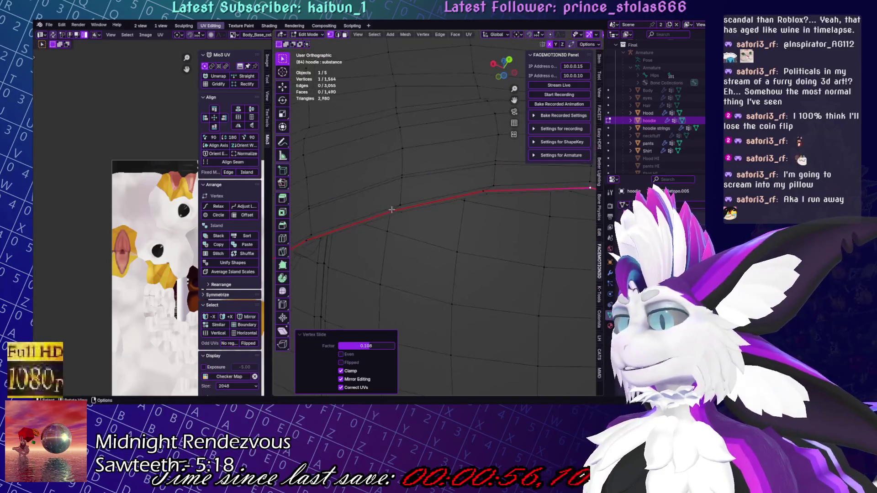
Pick an edge on the hood seam and rotate it slightly to straighten the curve
{"action": "left_click", "coordinate": [489, 191], "text": "shift"}
{"action": "key", "text": "g"}
{"action": "key", "text": "Escape"}
{"action": "middle_click_drag", "start_coordinate": [492, 198], "coordinate": [420, 194]}
{"action": "left_click", "coordinate": [414, 190]}
{"action": "left_click_drag", "start_coordinate": [364, 218], "coordinate": [380, 221]}
{"action": "mouse_move", "coordinate": [380, 221]}
{"action": "middle_mouse_down"}
{"action": "mouse_move", "coordinate": [375, 196]}
{"action": "mouse_move", "coordinate": [402, 183]}
{"action": "middle_mouse_up"}
{"action": "key", "text": "r"}
{"action": "left_click", "coordinate": [450, 127]}
Rotate and move the next hood seam edges so they line up
{"action": "mouse_move", "coordinate": [451, 126]}
{"action": "middle_mouse_down"}
{"action": "mouse_move", "coordinate": [407, 157]}
{"action": "mouse_move", "coordinate": [414, 122]}
{"action": "mouse_move", "coordinate": [466, 183]}
{"action": "middle_mouse_up"}
{"action": "key", "text": "r"}
{"action": "left_click", "coordinate": [384, 173]}
{"action": "key", "text": "r"}
{"action": "left_click", "coordinate": [473, 213]}
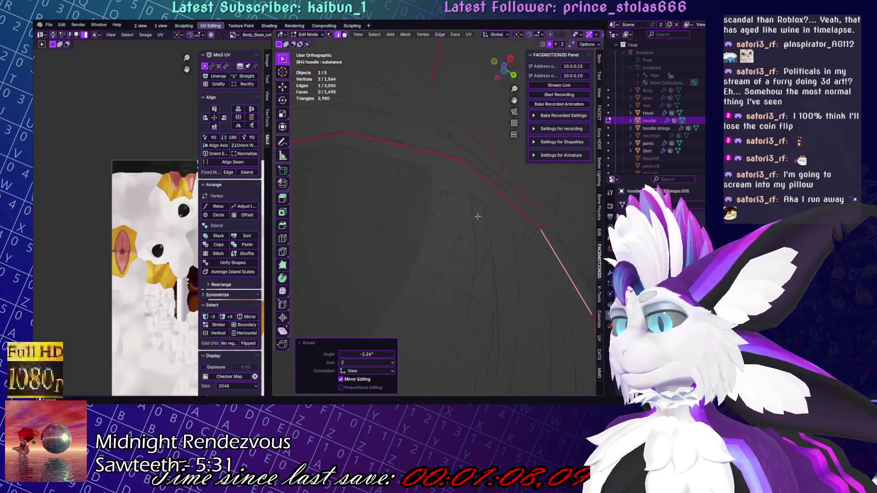
{"action": "key", "text": "g"}
{"action": "left_click", "coordinate": [431, 166]}
Frame a seam vertex and move it twice so the seam forms a smooth circle
{"action": "mouse_move", "coordinate": [432, 165]}
{"action": "middle_mouse_down"}
{"action": "mouse_move", "coordinate": [450, 173]}
{"action": "mouse_move", "coordinate": [391, 175]}
{"action": "mouse_move", "coordinate": [463, 163]}
{"action": "mouse_move", "coordinate": [537, 77]}
{"action": "middle_mouse_up"}
{"action": "scroll", "coordinate": [463, 163], "scroll_direction": "down", "scroll_amount": 5}
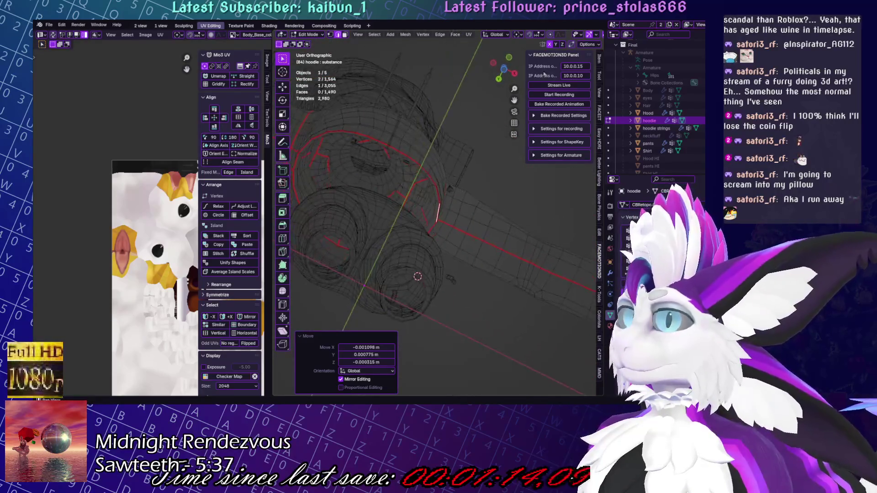
{"action": "key", "text": "KP_Decimal"}
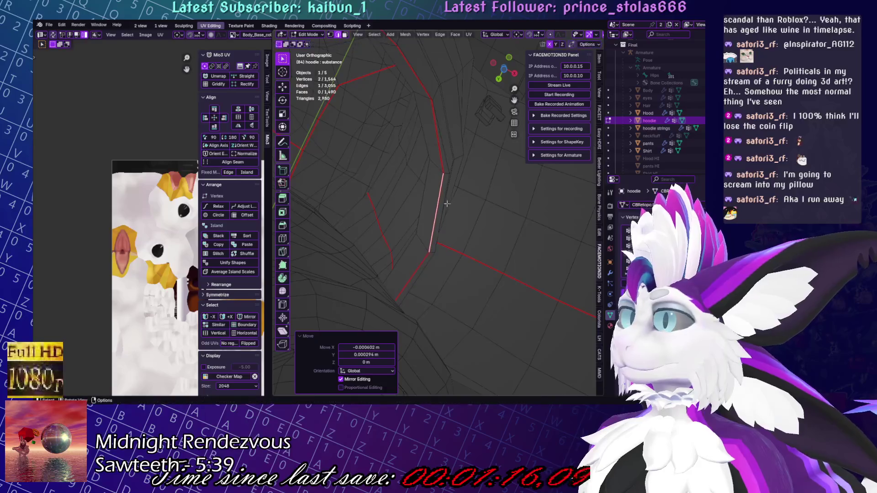
{"action": "middle_click_drag", "start_coordinate": [429, 104], "coordinate": [450, 172], "text": "shift"}
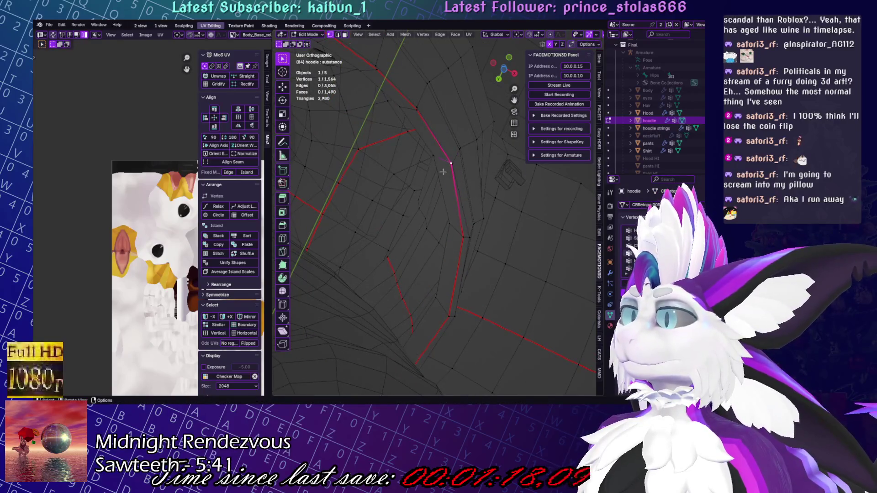
{"action": "key", "text": "g"}
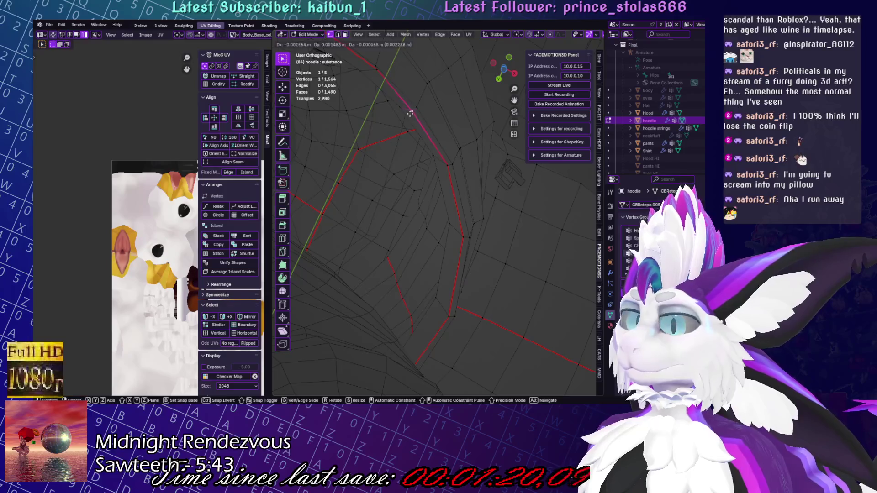
{"action": "scroll", "coordinate": [409, 113], "scroll_direction": "up", "scroll_amount": 3}
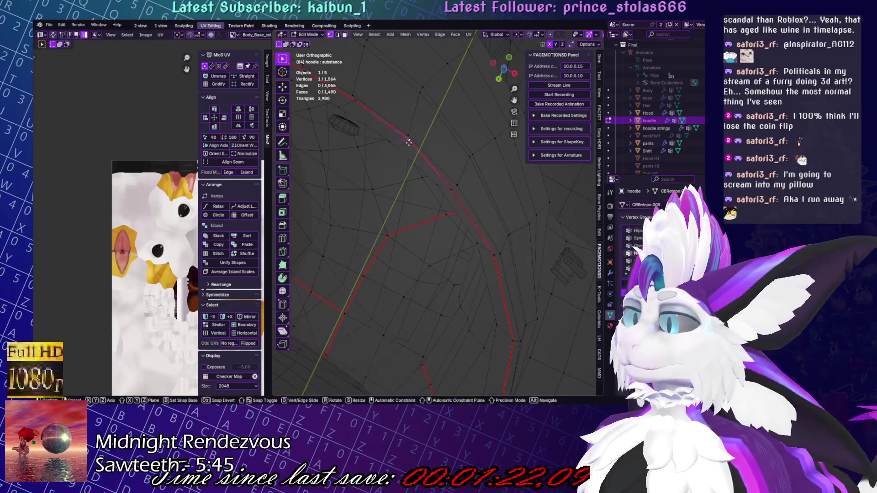
{"action": "left_click", "coordinate": [409, 142]}
{"action": "scroll", "coordinate": [471, 216], "scroll_direction": "up", "scroll_amount": 2}
{"action": "key", "text": "g"}
{"action": "left_click", "coordinate": [480, 212]}
{"action": "scroll", "coordinate": [499, 276], "scroll_direction": "down", "scroll_amount": 3}
{"action": "mouse_move", "coordinate": [499, 276]}
{"action": "middle_mouse_down"}
{"action": "mouse_move", "coordinate": [512, 276]}
{"action": "mouse_move", "coordinate": [411, 354]}
{"action": "mouse_move", "coordinate": [389, 198]}
{"action": "middle_mouse_up"}
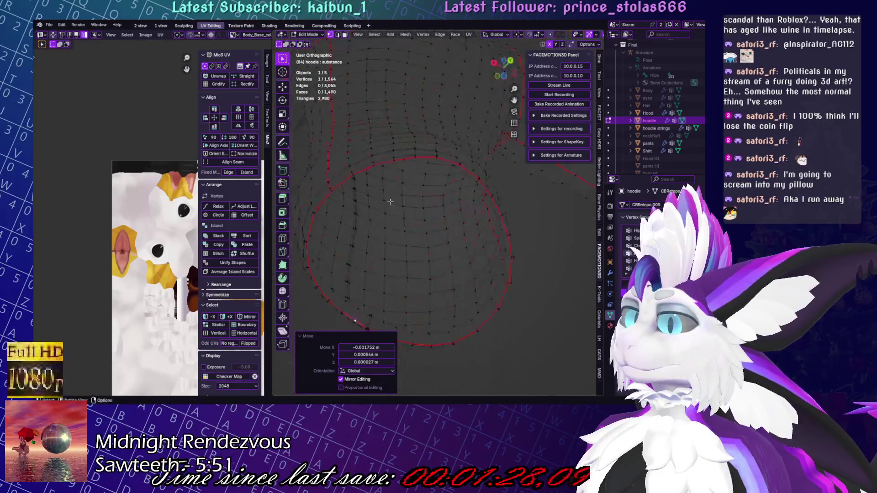
Reposition another seam vertex and save the blend file
{"action": "left_click", "coordinate": [481, 143]}
{"action": "middle_click_drag", "start_coordinate": [428, 132], "coordinate": [480, 248]}
{"action": "key", "text": "ctrl+s"}
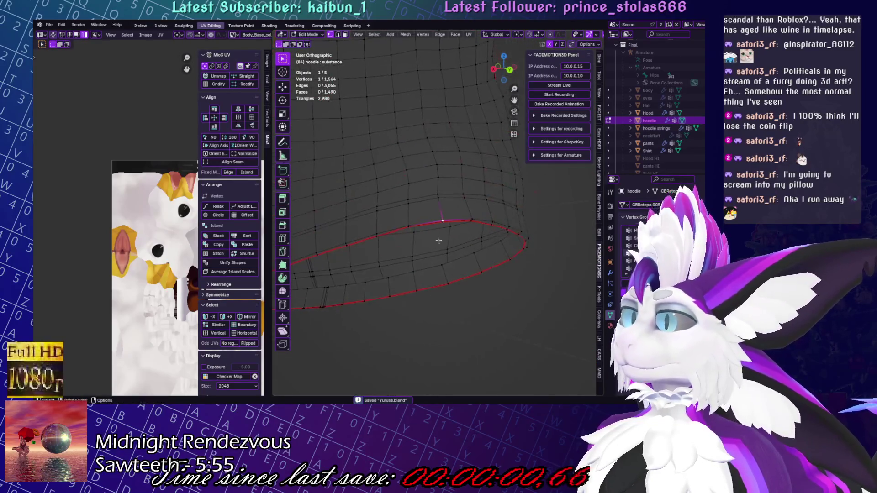
{"action": "key", "text": "g"}
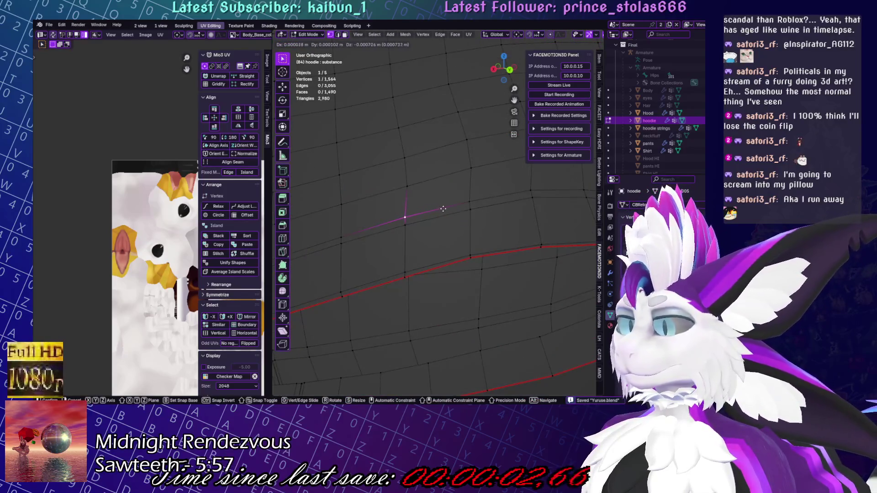
{"action": "left_click", "coordinate": [442, 208]}
Check the hoodie in Object Mode and save twice, returning to Edit Mode each time
{"action": "middle_click_drag", "start_coordinate": [443, 209], "coordinate": [502, 237]}
{"action": "scroll", "coordinate": [503, 237], "scroll_direction": "down", "scroll_amount": 5}
{"action": "key", "text": "Tab"}
{"action": "key", "text": "ctrl+s"}
{"action": "scroll", "coordinate": [440, 234], "scroll_direction": "up", "scroll_amount": 5}
{"action": "key", "text": "Tab"}
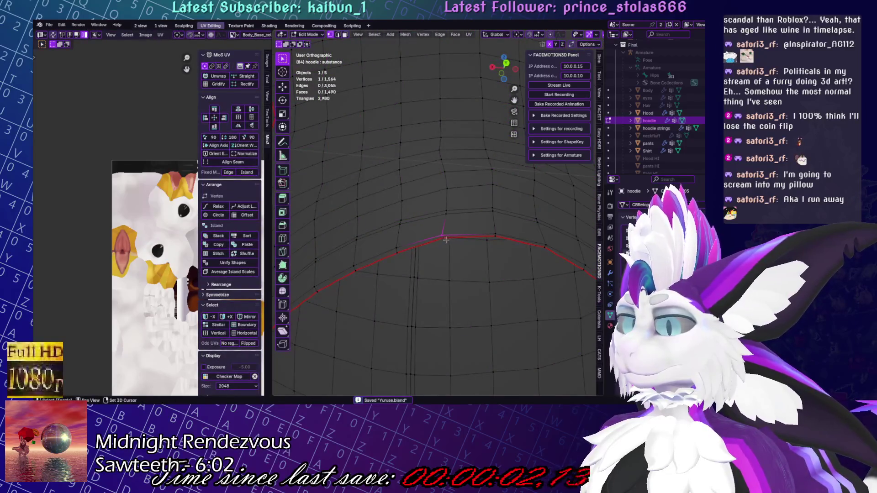
{"action": "middle_click_drag", "start_coordinate": [446, 239], "coordinate": [365, 313]}
{"action": "scroll", "coordinate": [365, 313], "scroll_direction": "down", "scroll_amount": 5}
{"action": "key", "text": "Tab"}
{"action": "key", "text": "ctrl+s"}
{"action": "scroll", "coordinate": [364, 312], "scroll_direction": "up", "scroll_amount": 5}
{"action": "key", "text": "Tab"}
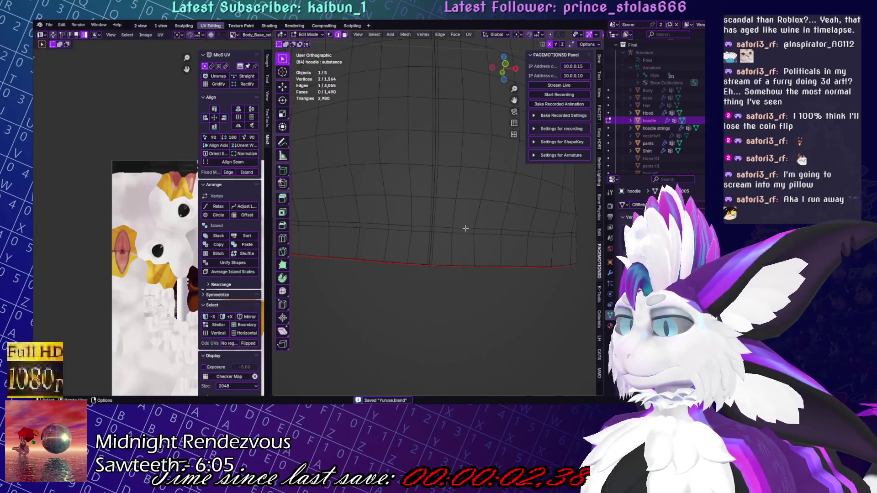
{"action": "mouse_move", "coordinate": [486, 279]}
{"action": "middle_mouse_down"}
{"action": "mouse_move", "coordinate": [417, 268]}
{"action": "mouse_move", "coordinate": [457, 238]}
{"action": "middle_mouse_up"}
{"action": "scroll", "coordinate": [481, 215], "scroll_direction": "down", "scroll_amount": 3}
{"action": "scroll", "coordinate": [481, 214], "scroll_direction": "up", "scroll_amount": 5}
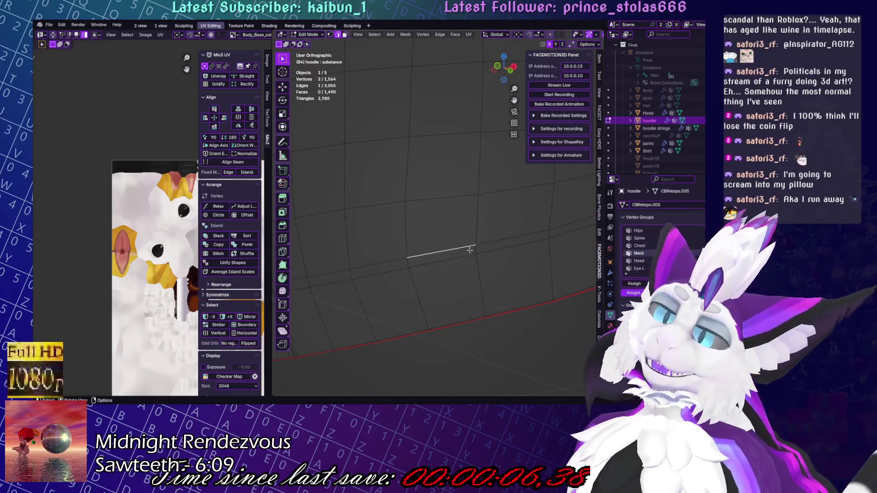
Select the edge loop around the hoodie hem and mark it as a seam
{"action": "left_click", "coordinate": [552, 229]}
{"action": "scroll", "coordinate": [462, 226], "scroll_direction": "down", "scroll_amount": 5}
{"action": "left_click", "coordinate": [462, 224], "text": "alt"}
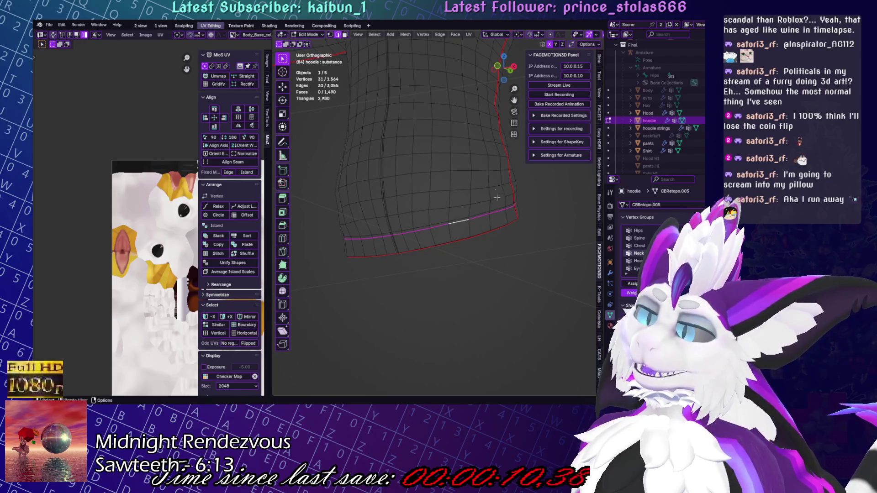
{"action": "left_click", "coordinate": [468, 34]}
{"action": "left_click", "coordinate": [484, 137]}
Select and frame the seam-bounded pieces to check the new islands
{"action": "key", "text": "alt+a"}
{"action": "scroll", "coordinate": [443, 232], "scroll_direction": "down", "scroll_amount": 4}
{"action": "mouse_move", "coordinate": [443, 233]}
{"action": "middle_mouse_down"}
{"action": "mouse_move", "coordinate": [437, 266]}
{"action": "mouse_move", "coordinate": [380, 274]}
{"action": "middle_mouse_up"}
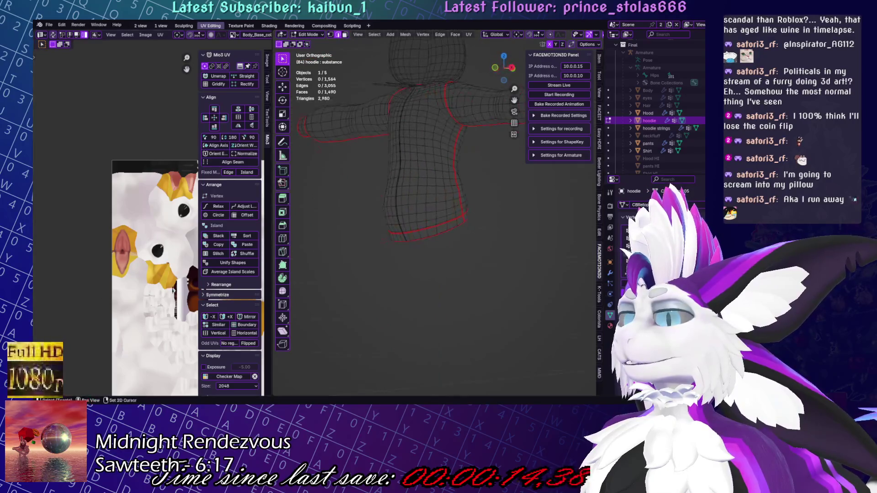
{"action": "middle_click_drag", "start_coordinate": [530, 200], "coordinate": [466, 250]}
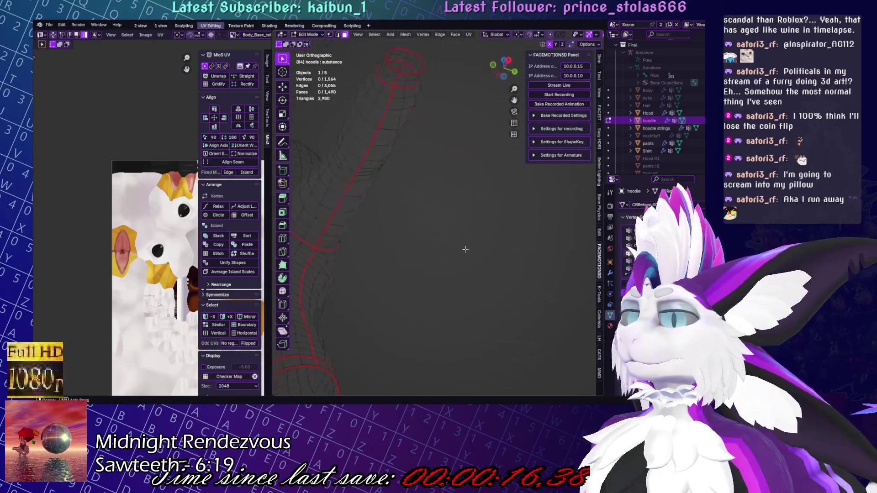
{"action": "key", "text": "ctrl+l"}
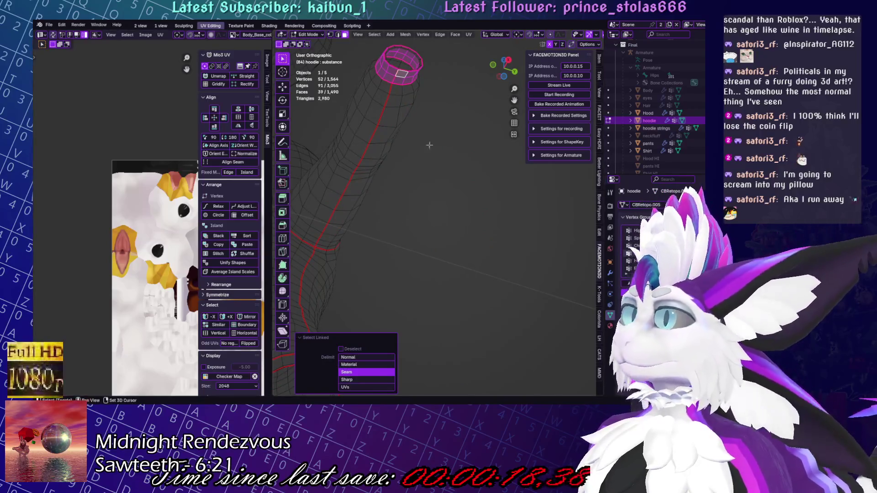
{"action": "key", "text": "KP_Decimal"}
{"action": "left_click", "coordinate": [439, 228], "text": "alt+shift"}
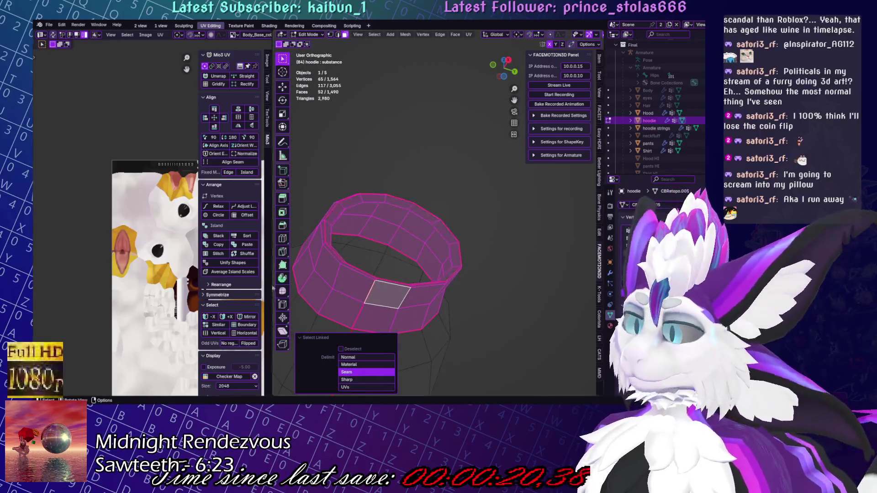
{"action": "key", "text": "alt+a"}
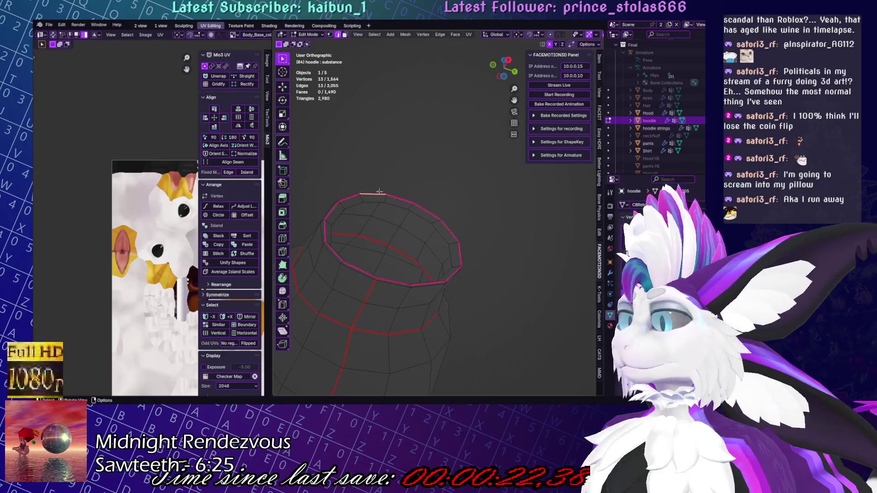
Clear the seam from a small redundant edge loop on the hoodie
{"action": "left_click", "coordinate": [469, 34]}
{"action": "left_click", "coordinate": [498, 154]}
{"action": "middle_click_drag", "start_coordinate": [498, 154], "coordinate": [430, 250]}
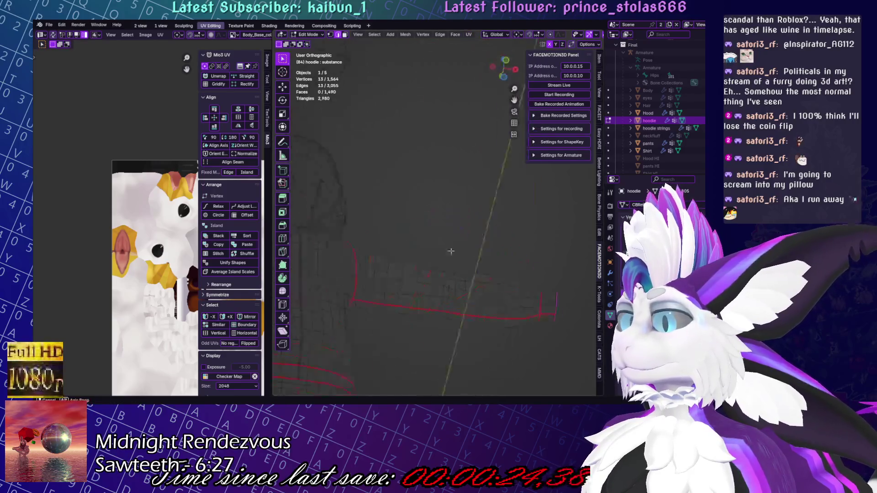
{"action": "middle_click_drag", "start_coordinate": [533, 249], "coordinate": [433, 237]}
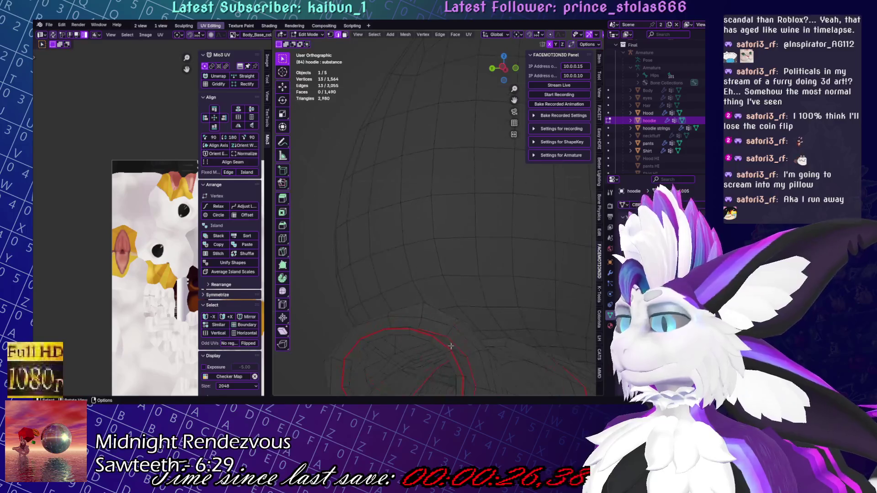
{"action": "left_click", "coordinate": [469, 223], "text": "alt"}
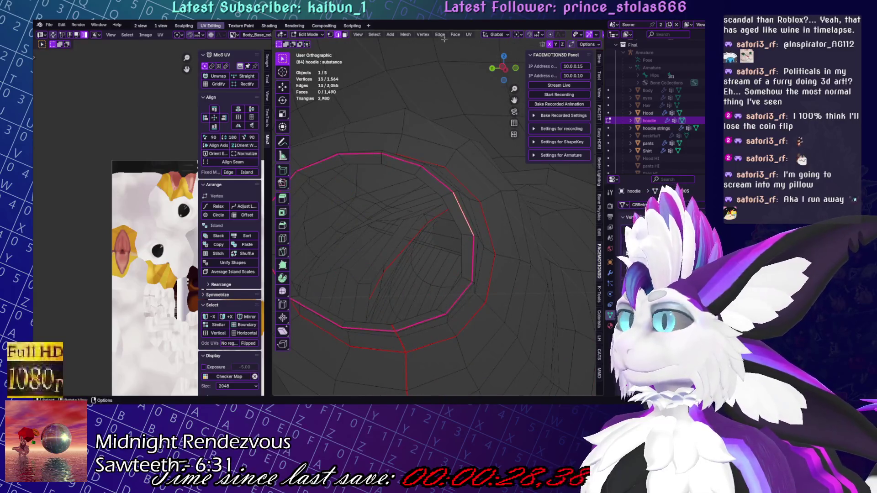
{"action": "left_click", "coordinate": [468, 35]}
{"action": "left_click", "coordinate": [484, 145]}
Select the sleeve cuff piece within its seams with L to verify it
{"action": "scroll", "coordinate": [489, 206], "scroll_direction": "down", "scroll_amount": 5}
{"action": "mouse_move", "coordinate": [489, 206]}
{"action": "middle_mouse_down"}
{"action": "mouse_move", "coordinate": [480, 228]}
{"action": "mouse_move", "coordinate": [492, 241]}
{"action": "middle_mouse_up"}
{"action": "middle_click_drag", "start_coordinate": [467, 335], "coordinate": [543, 283]}
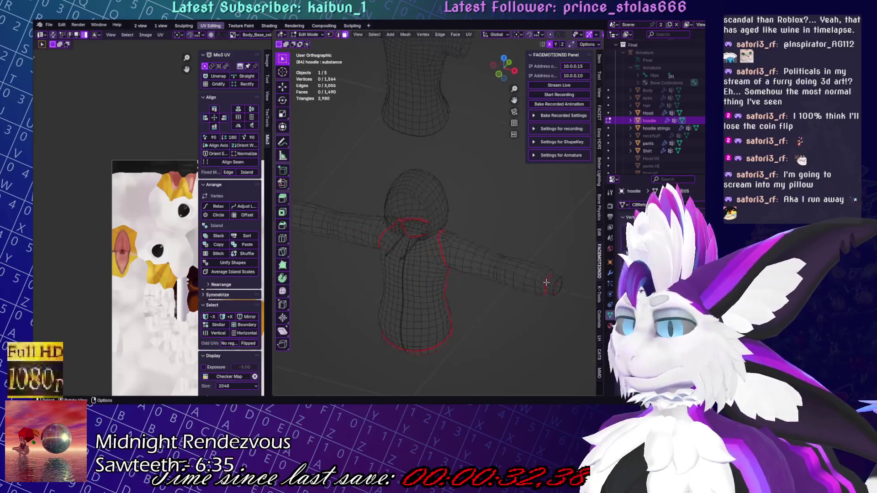
{"action": "key", "text": "l"}
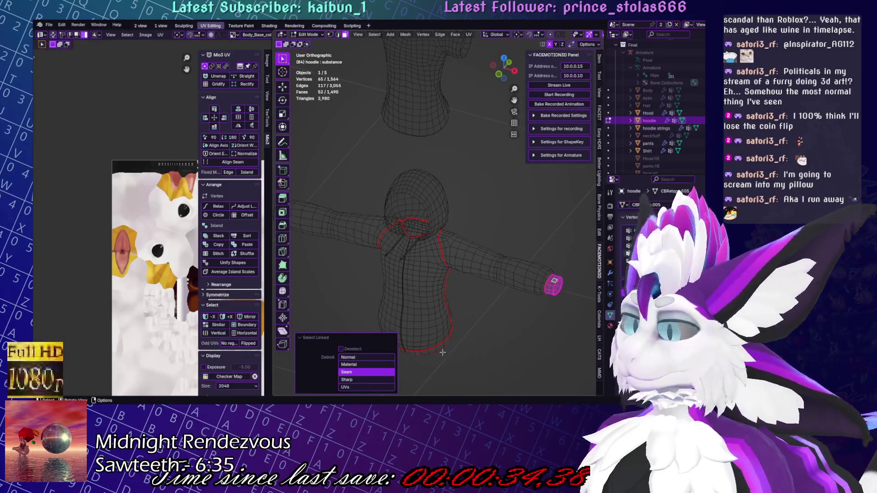
{"action": "scroll", "coordinate": [519, 322], "scroll_direction": "up", "scroll_amount": 5}
{"action": "left_click", "coordinate": [507, 291]}
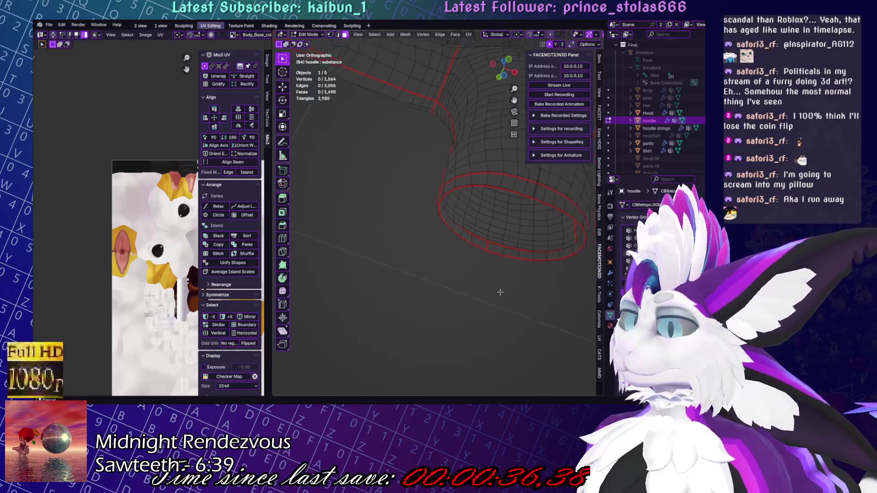
{"action": "mouse_move", "coordinate": [525, 251]}
{"action": "middle_mouse_down"}
{"action": "mouse_move", "coordinate": [483, 278]}
{"action": "mouse_move", "coordinate": [450, 340]}
{"action": "middle_mouse_up"}
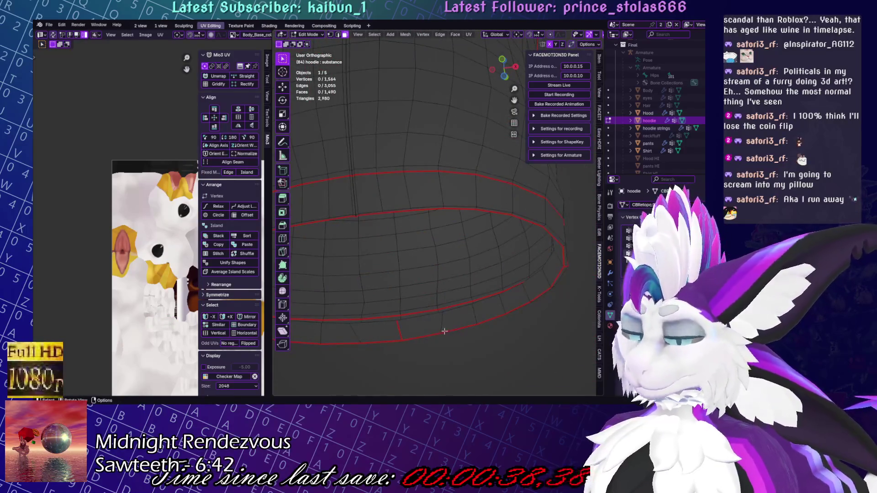
Hide the selected vertex and snap the cuff's lower loop to be symmetrical
{"action": "key", "text": "h"}
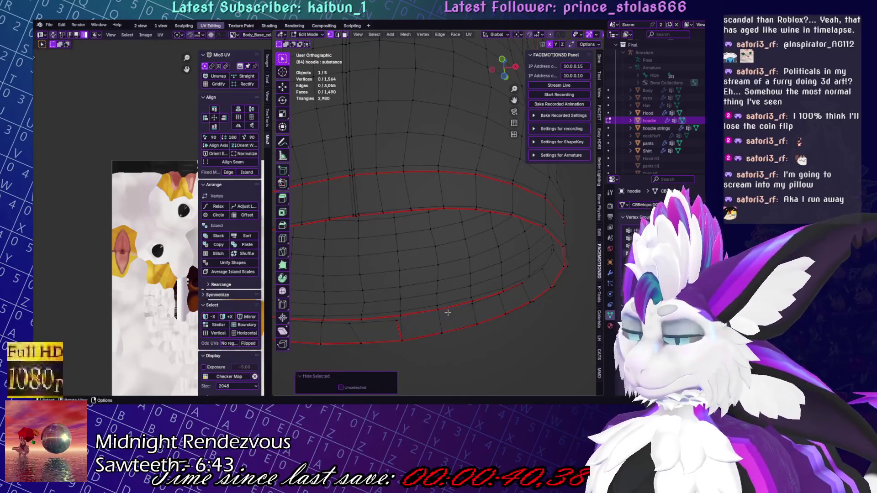
{"action": "left_click", "coordinate": [442, 313]}
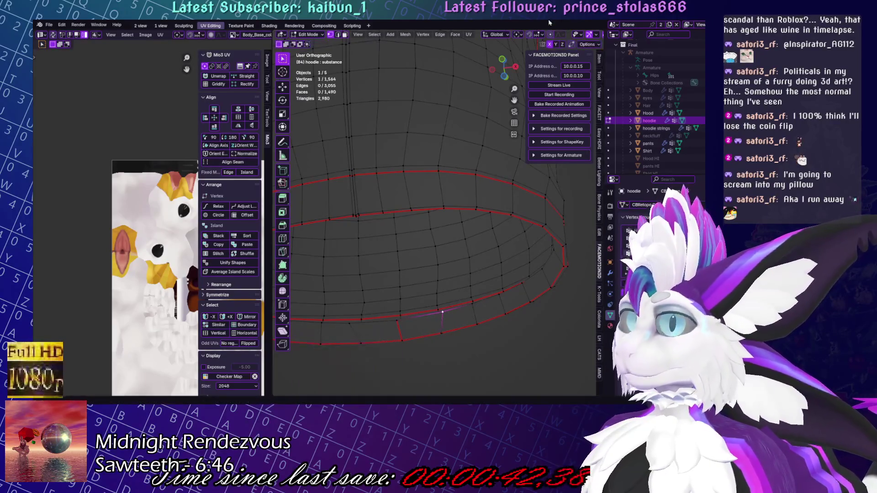
{"action": "left_click", "coordinate": [424, 319], "text": "alt"}
{"action": "key", "text": "q"}
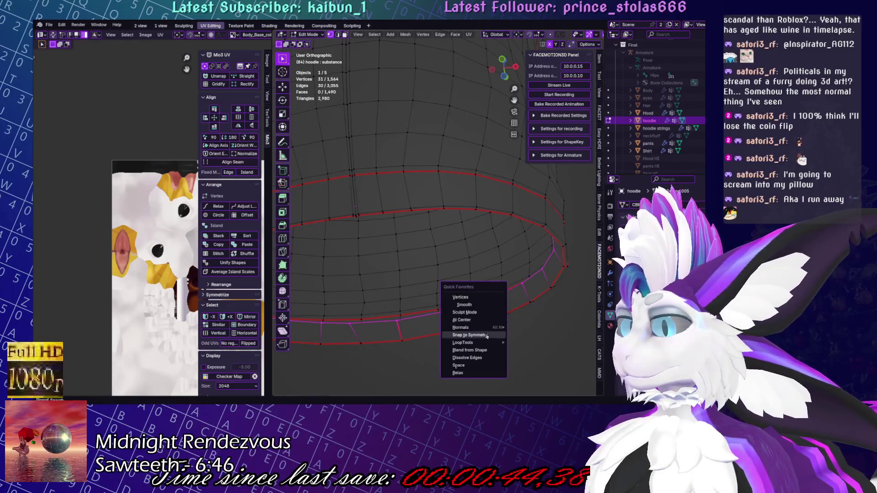
{"action": "left_click", "coordinate": [486, 336]}
{"action": "middle_click_drag", "start_coordinate": [487, 336], "coordinate": [548, 230], "text": "shift"}
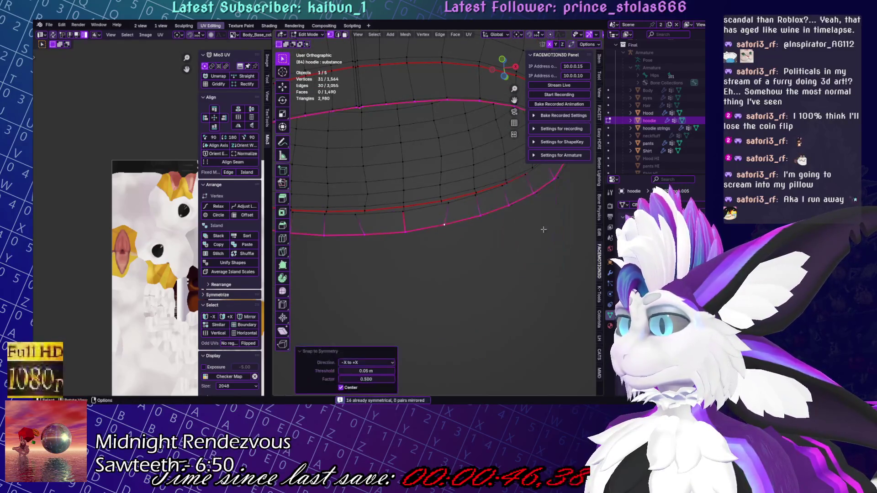
Pick a hem band face and select linked faces to get the whole hem strip
{"action": "left_click", "coordinate": [454, 264]}
{"action": "left_click", "coordinate": [432, 208]}
{"action": "key", "text": "g"}
{"action": "key", "text": "g"}
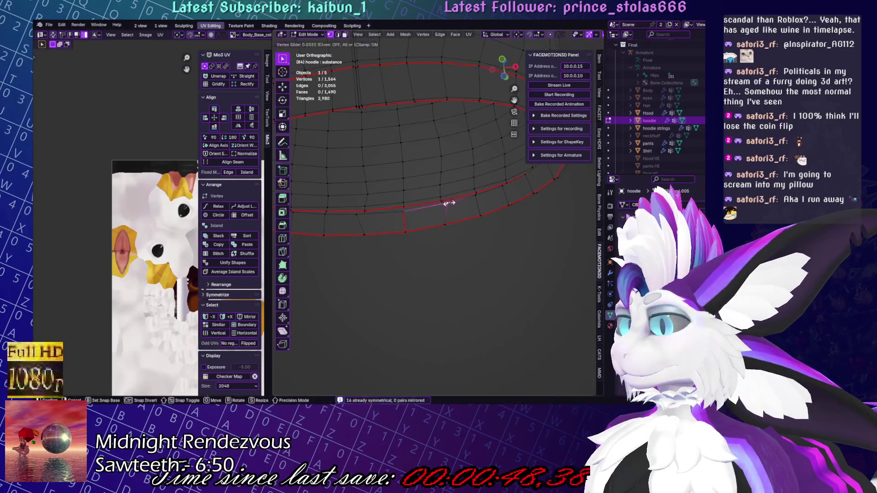
{"action": "right_click", "coordinate": [444, 205]}
{"action": "middle_click_drag", "start_coordinate": [444, 204], "coordinate": [458, 239]}
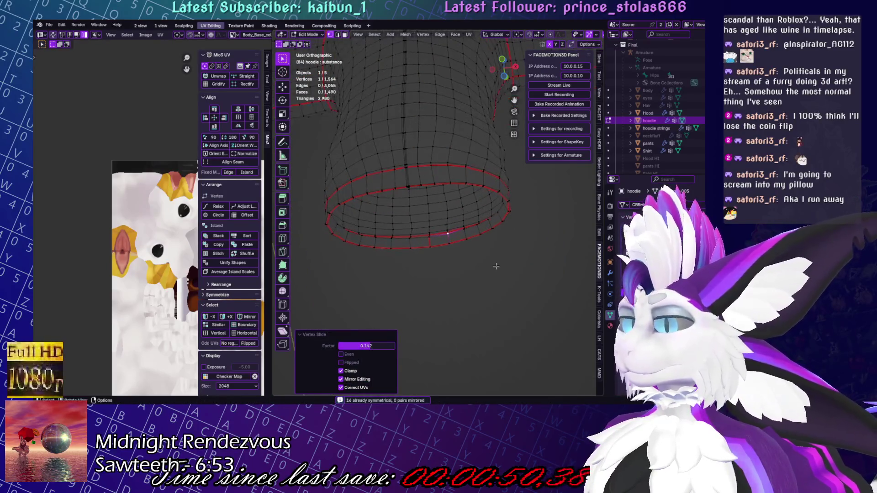
{"action": "left_click", "coordinate": [457, 237]}
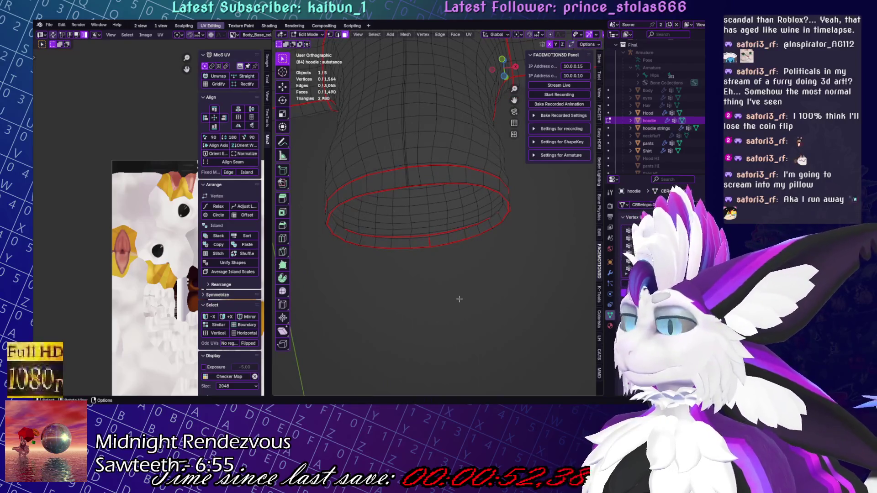
{"action": "key", "text": "ctrl+l"}
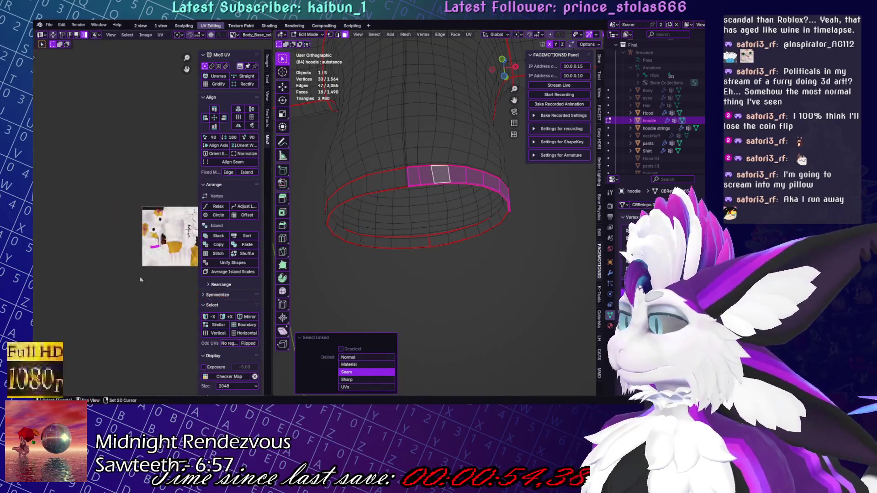
Widen the UV editor, enable UV sync, and edit all five garments together
{"action": "left_click_drag", "start_coordinate": [271, 212], "coordinate": [321, 212]}
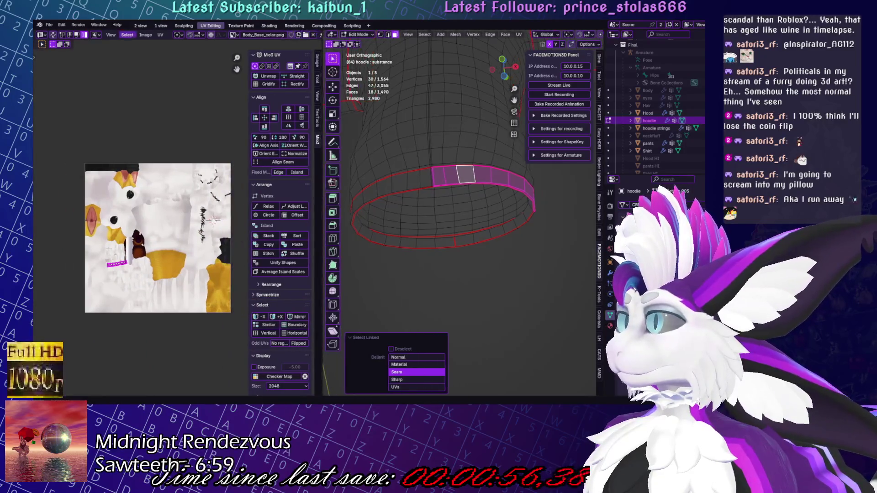
{"action": "left_click", "coordinate": [53, 35]}
{"action": "scroll", "coordinate": [125, 245], "scroll_direction": "up", "scroll_amount": 7}
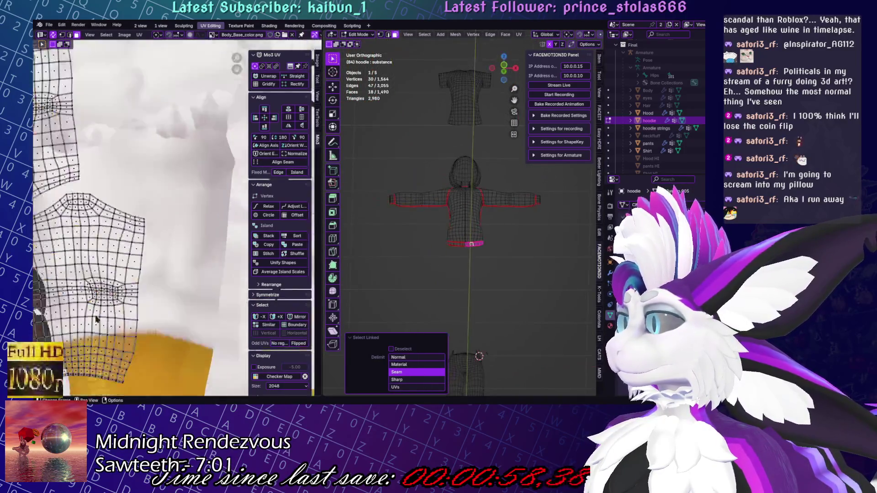
{"action": "key", "text": "Tab"}
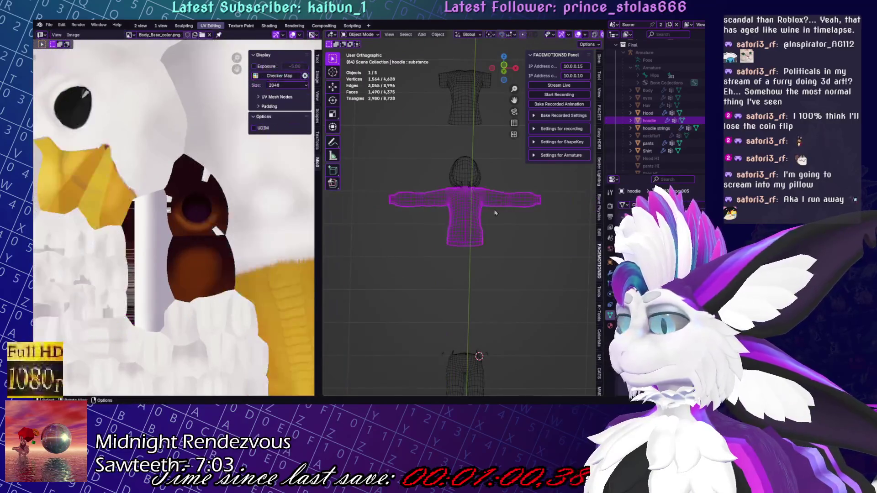
{"action": "left_click_drag", "start_coordinate": [438, 74], "coordinate": [527, 299]}
{"action": "key", "text": "a"}
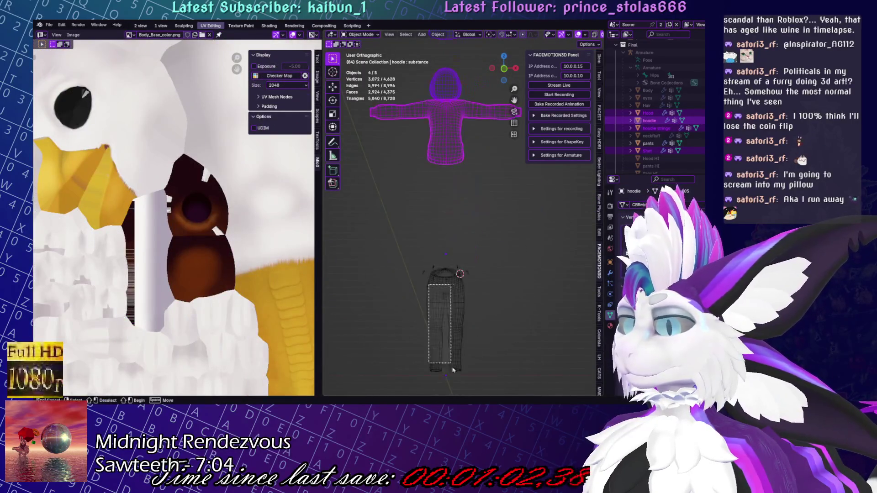
{"action": "key", "text": "Tab"}
{"action": "scroll", "coordinate": [81, 345], "scroll_direction": "down", "scroll_amount": 5}
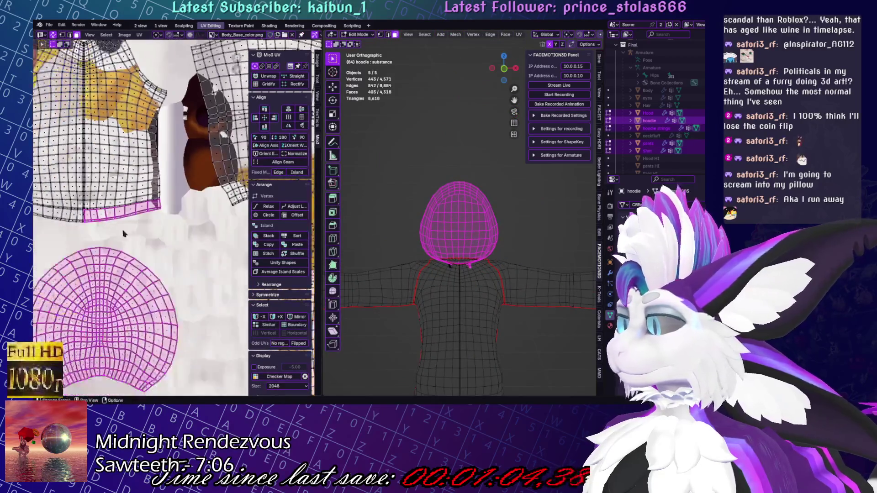
Select the hood island and scale it up in the UV layout
{"action": "left_click", "coordinate": [425, 247]}
{"action": "key", "text": "ctrl+l"}
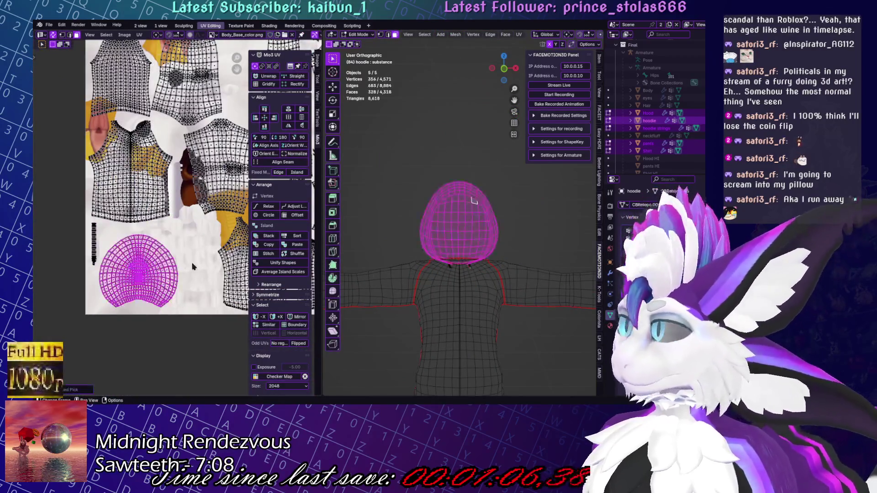
{"action": "key", "text": "a"}
{"action": "key", "text": "ctrl+z"}
{"action": "key", "text": "s"}
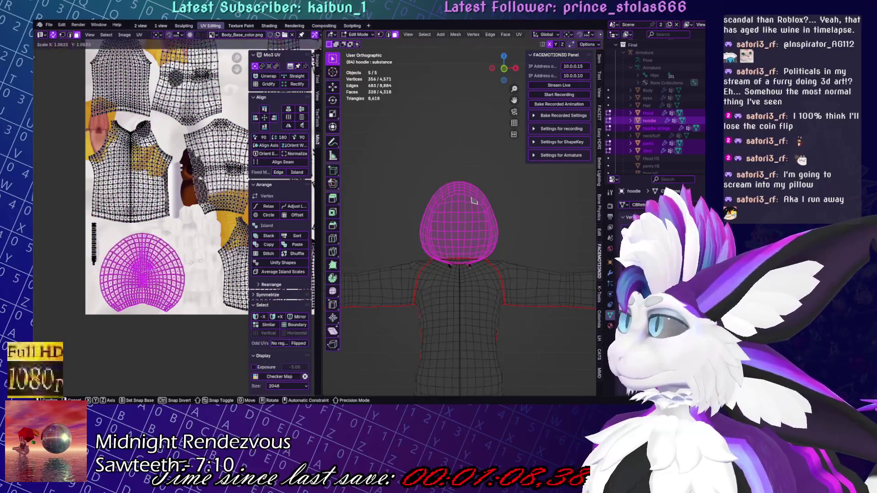
{"action": "left_click", "coordinate": [201, 270]}
{"action": "middle_click_drag", "start_coordinate": [405, 259], "coordinate": [356, 258]}
{"action": "middle_click_drag", "start_coordinate": [192, 228], "coordinate": [121, 229]}
{"action": "scroll", "coordinate": [123, 198], "scroll_direction": "up", "scroll_amount": 5}
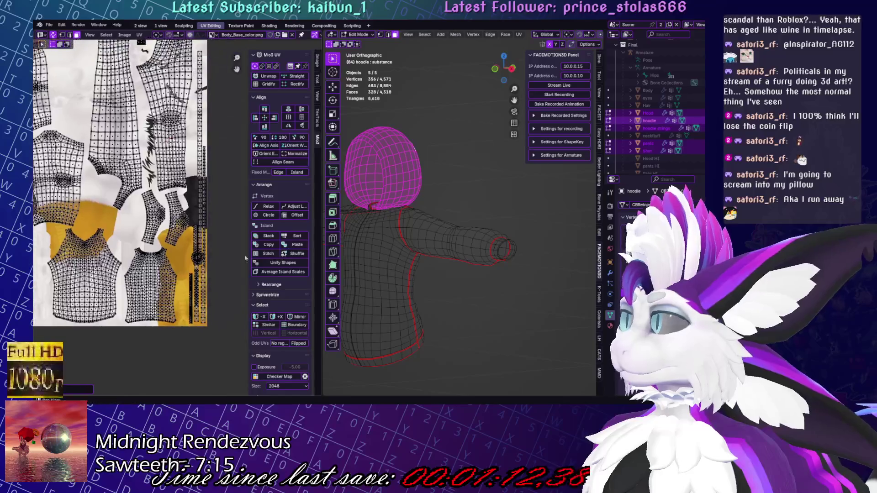
Move the circular UV island beside the band strips
{"action": "left_click", "coordinate": [124, 195]}
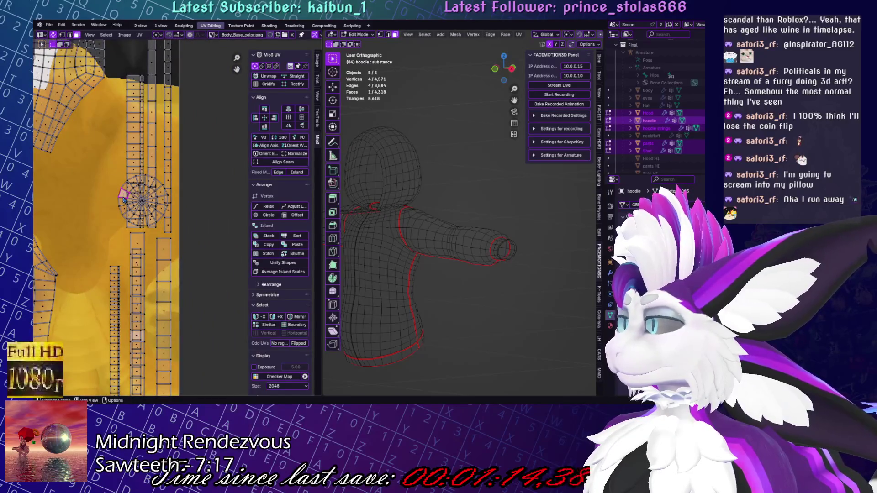
{"action": "key", "text": "l"}
{"action": "key", "text": "g"}
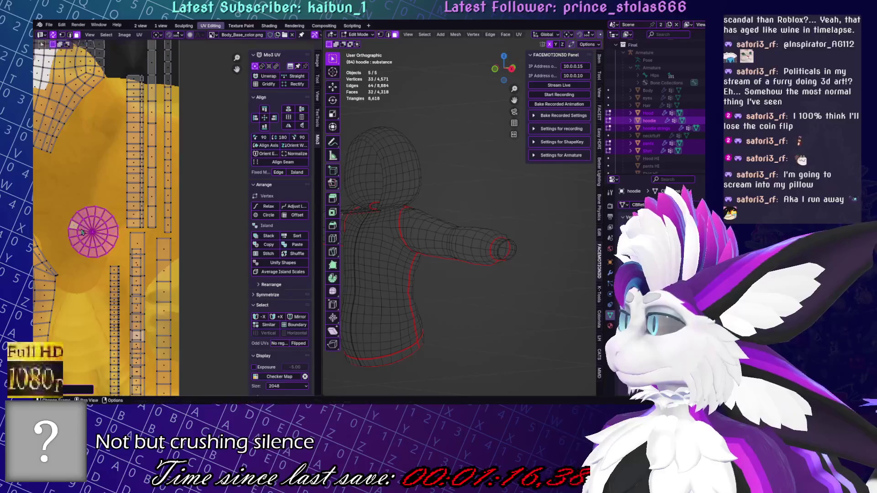
{"action": "left_click", "coordinate": [82, 232]}
{"action": "middle_click_drag", "start_coordinate": [82, 232], "coordinate": [162, 147]}
Shift one straight strip island to the left within the packed layout
{"action": "left_click", "coordinate": [160, 273]}
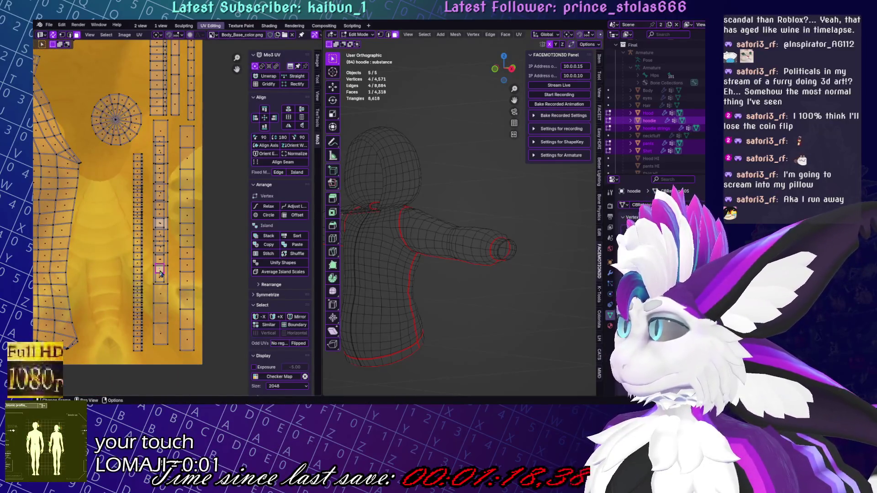
{"action": "key", "text": "l"}
{"action": "scroll", "coordinate": [191, 277], "scroll_direction": "down", "scroll_amount": 4}
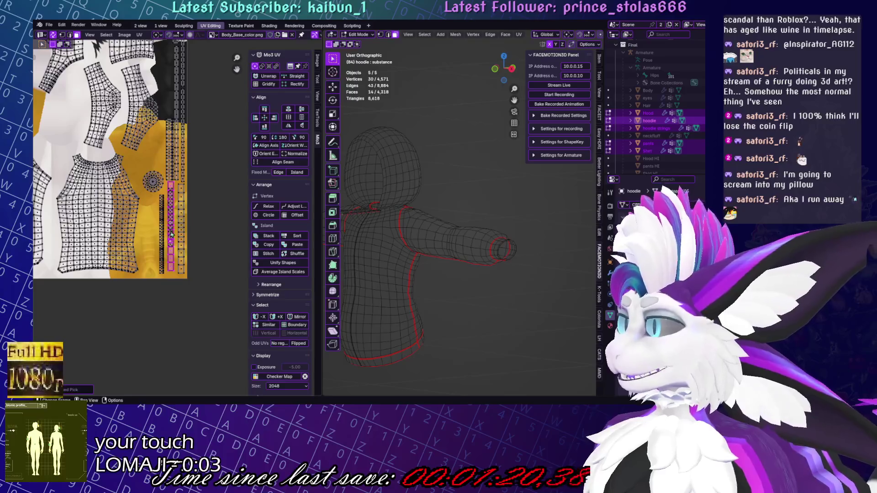
{"action": "key", "text": "g"}
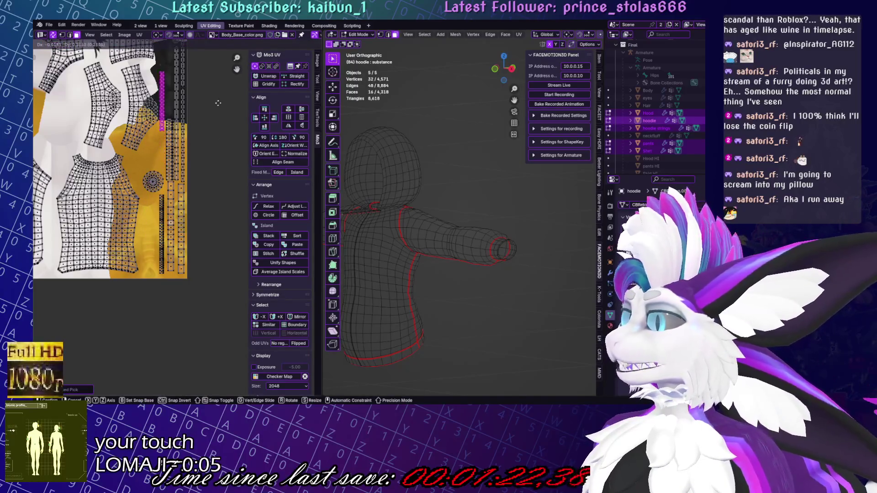
{"action": "left_click", "coordinate": [217, 107]}
{"action": "scroll", "coordinate": [192, 183], "scroll_direction": "up", "scroll_amount": 2}
{"action": "scroll", "coordinate": [163, 250], "scroll_direction": "up", "scroll_amount": 3}
{"action": "scroll", "coordinate": [163, 249], "scroll_direction": "down", "scroll_amount": 6}
{"action": "scroll", "coordinate": [163, 250], "scroll_direction": "up", "scroll_amount": 3}
{"action": "middle_click_drag", "start_coordinate": [429, 246], "coordinate": [495, 239]}
{"action": "scroll", "coordinate": [495, 239], "scroll_direction": "up", "scroll_amount": 3}
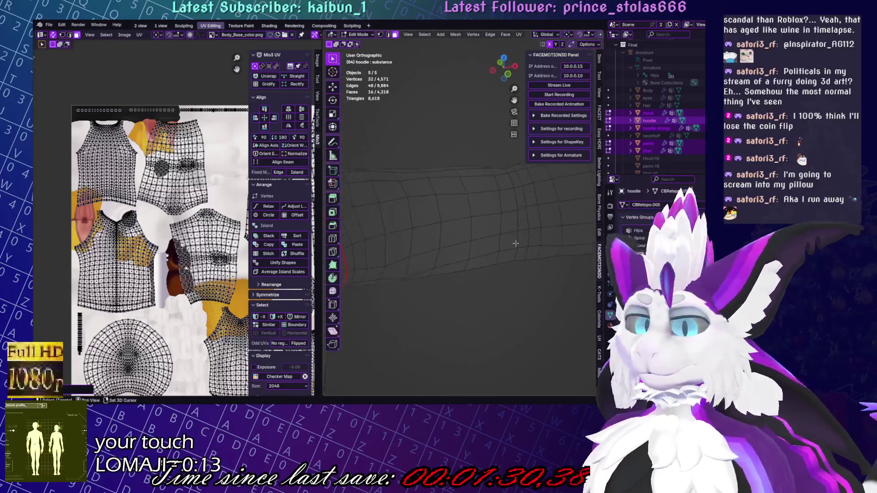
Switch the viewport to Solid shading and rebalance the 3D viewport and UV editor widths
{"action": "scroll", "coordinate": [585, 36], "scroll_direction": "down", "scroll_amount": 5}
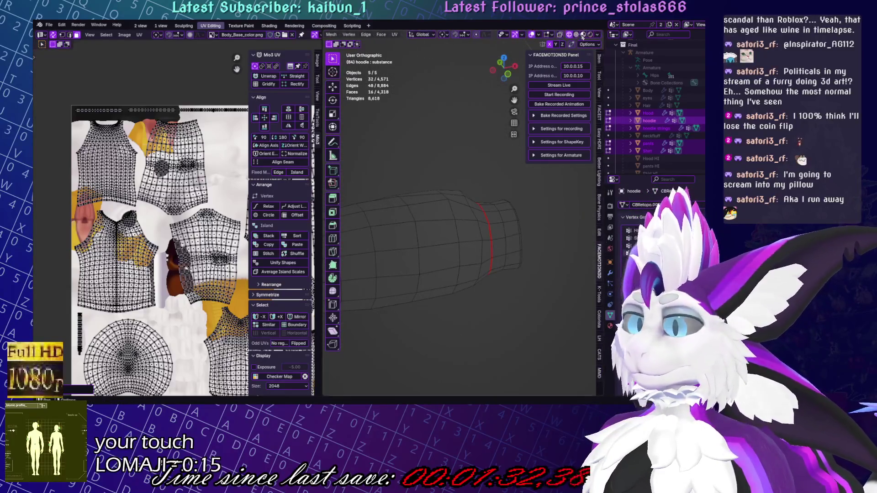
{"action": "left_click", "coordinate": [577, 34]}
{"action": "middle_click_drag", "start_coordinate": [533, 242], "coordinate": [534, 244]}
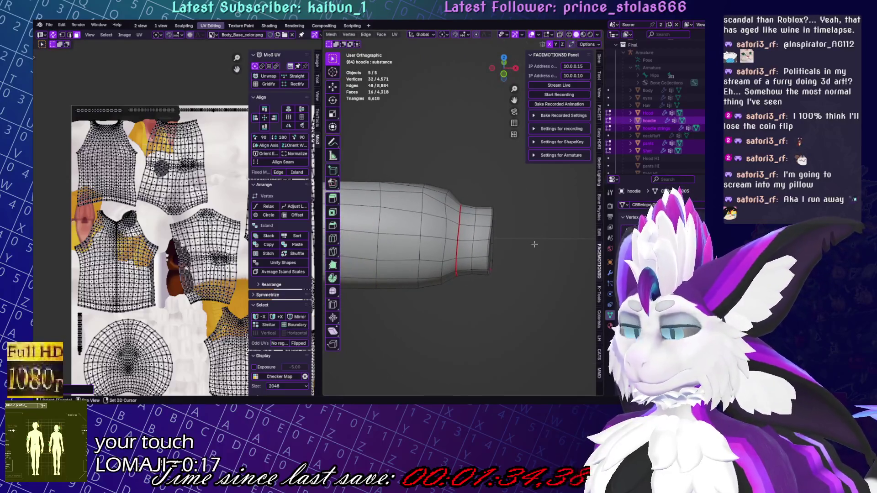
{"action": "left_click_drag", "start_coordinate": [320, 214], "coordinate": [242, 213]}
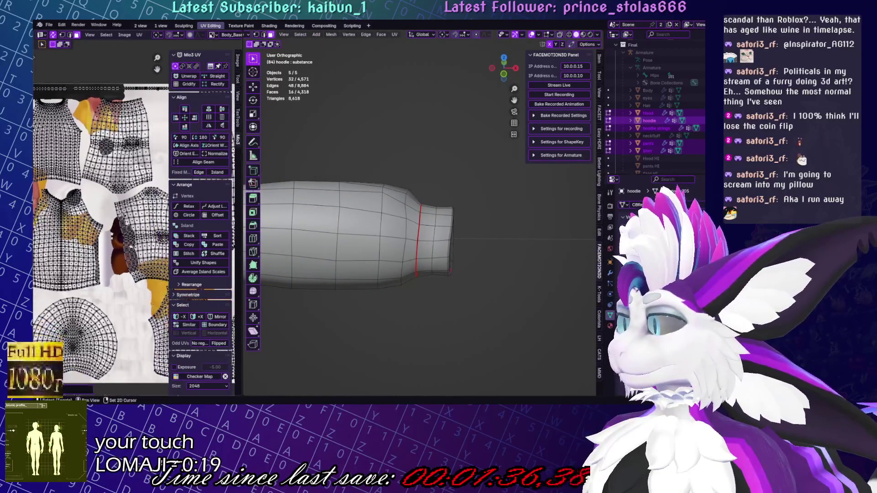
{"action": "left_click_drag", "start_coordinate": [243, 183], "coordinate": [362, 192]}
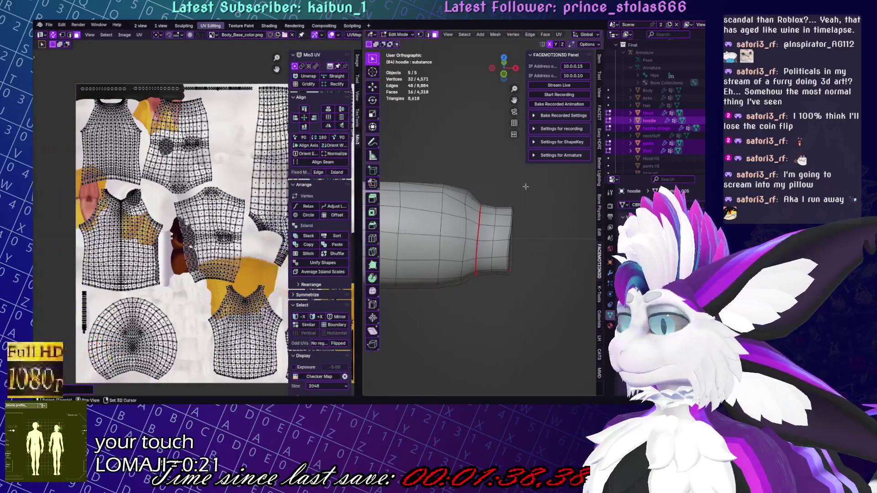
Select the whole sleeve cuff band, turn to a front view, and bring up the UV unwrap methods
{"action": "key", "text": "l"}
{"action": "scroll", "coordinate": [516, 215], "scroll_direction": "down", "scroll_amount": 5}
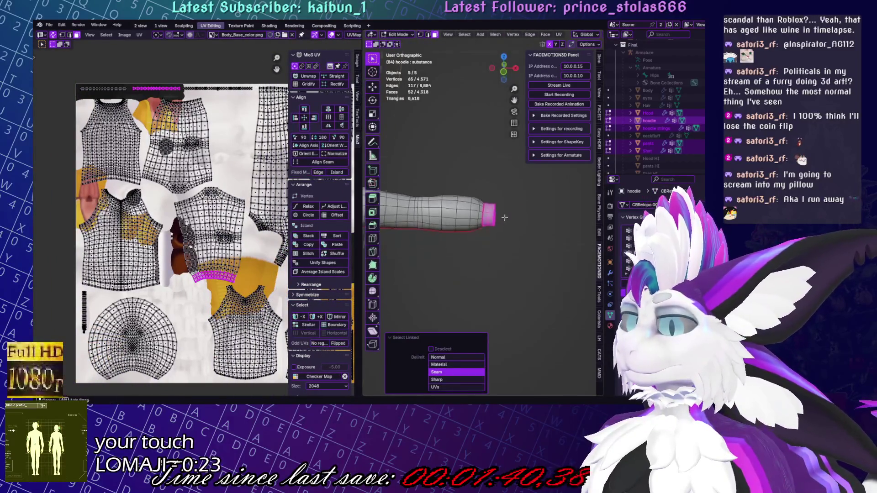
{"action": "middle_click_drag", "start_coordinate": [519, 230], "coordinate": [499, 219]}
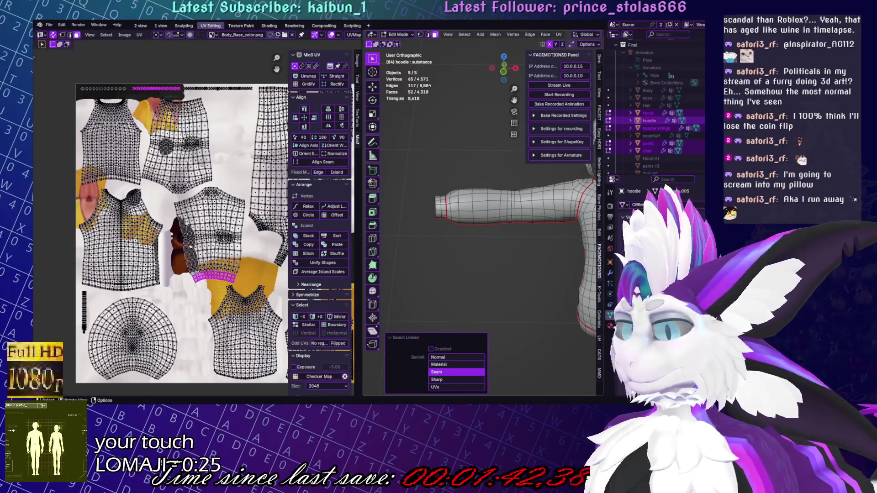
{"action": "middle_click_drag", "start_coordinate": [440, 202], "coordinate": [524, 279]}
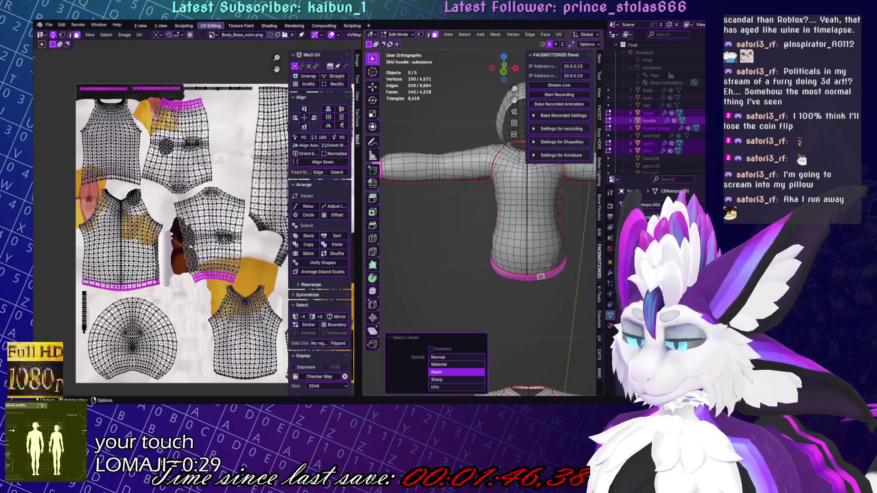
{"action": "left_click", "coordinate": [557, 37]}
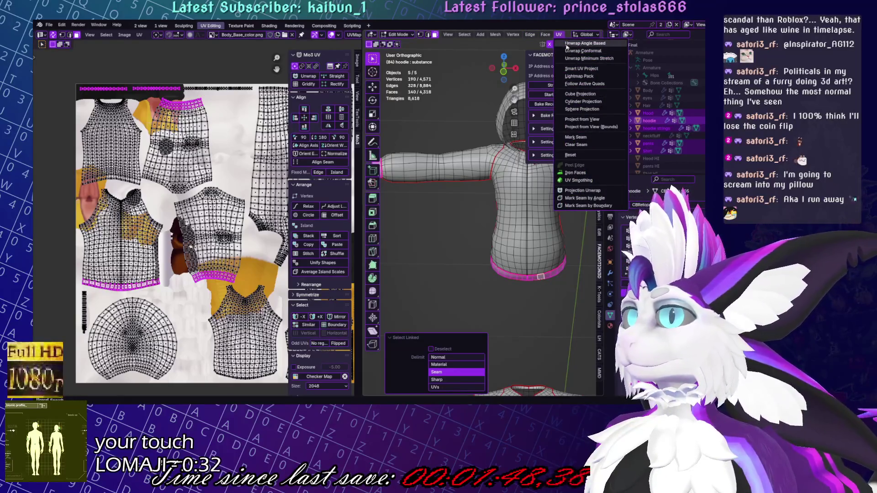
Undo a trial band re-unwrap, then run Average Islands Scale on the two sleeve islands
{"action": "left_click", "coordinate": [567, 43]}
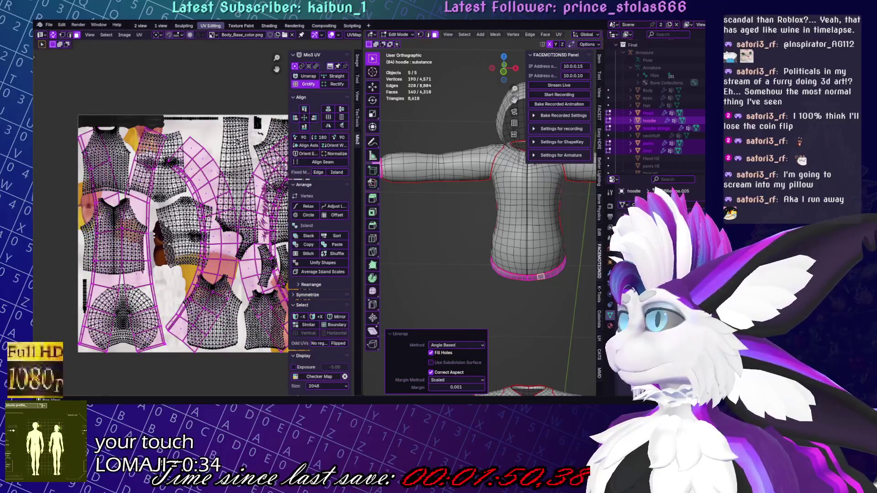
{"action": "key", "text": "ctrl+z"}
{"action": "key", "text": "ctrl+z"}
{"action": "key", "text": "ctrl+z"}
{"action": "key", "text": "ctrl+z"}
{"action": "scroll", "coordinate": [183, 255], "scroll_direction": "up", "scroll_amount": 3, "text": "ctrl"}
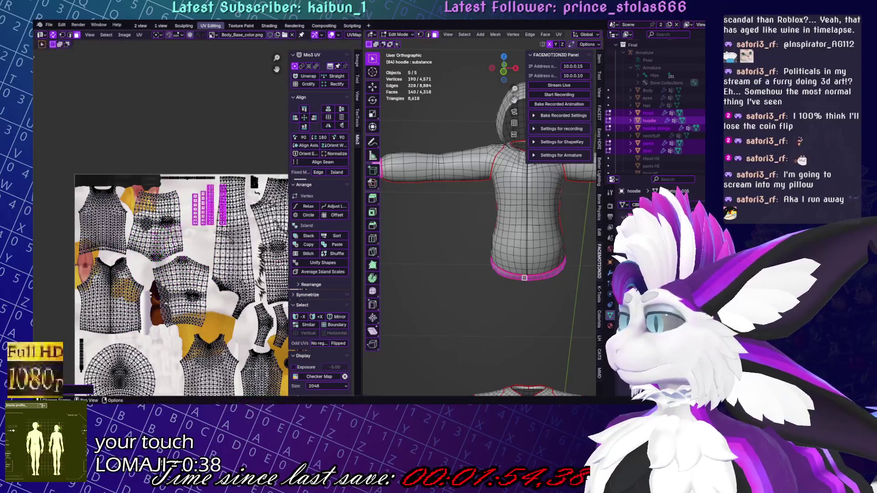
{"action": "scroll", "coordinate": [230, 240], "scroll_direction": "up", "scroll_amount": 4}
{"action": "middle_click_drag", "start_coordinate": [114, 266], "coordinate": [145, 245]}
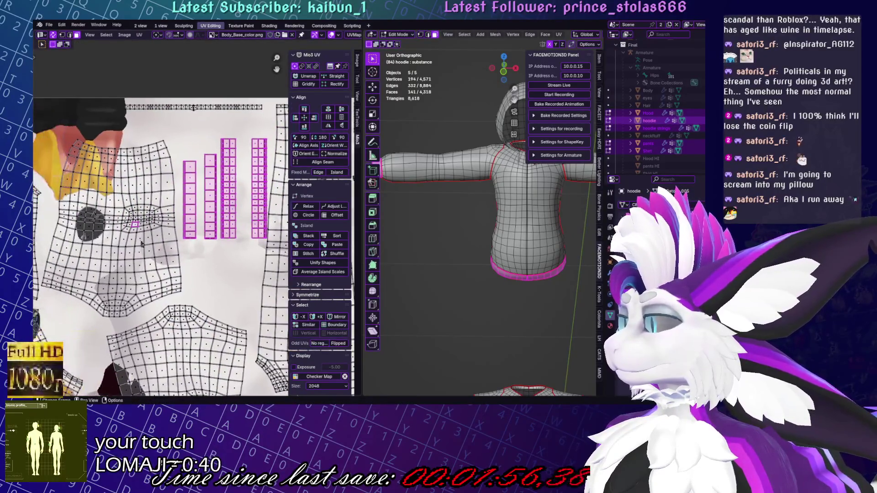
{"action": "key", "text": "l"}
{"action": "key", "text": "l"}
{"action": "left_click", "coordinate": [139, 34]}
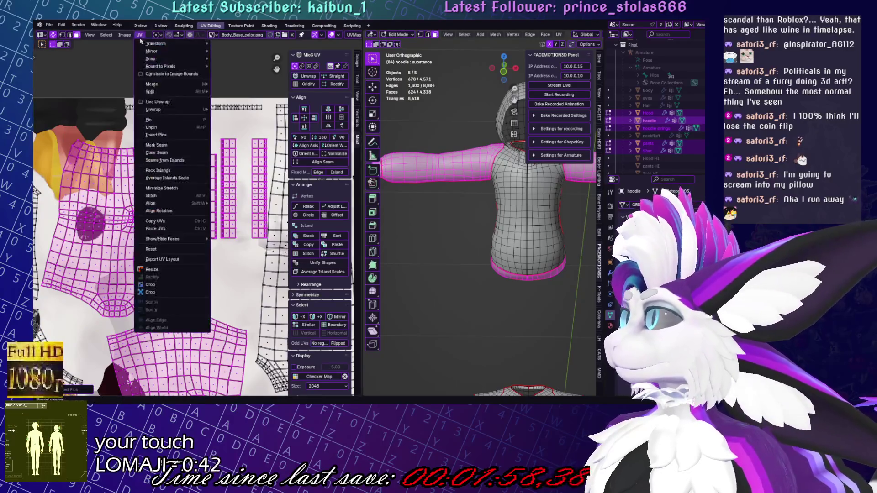
{"action": "left_click", "coordinate": [169, 178]}
Add the shirt-front, strip and other hoodie islands to the selection with L
{"action": "scroll", "coordinate": [180, 251], "scroll_direction": "down", "scroll_amount": 4}
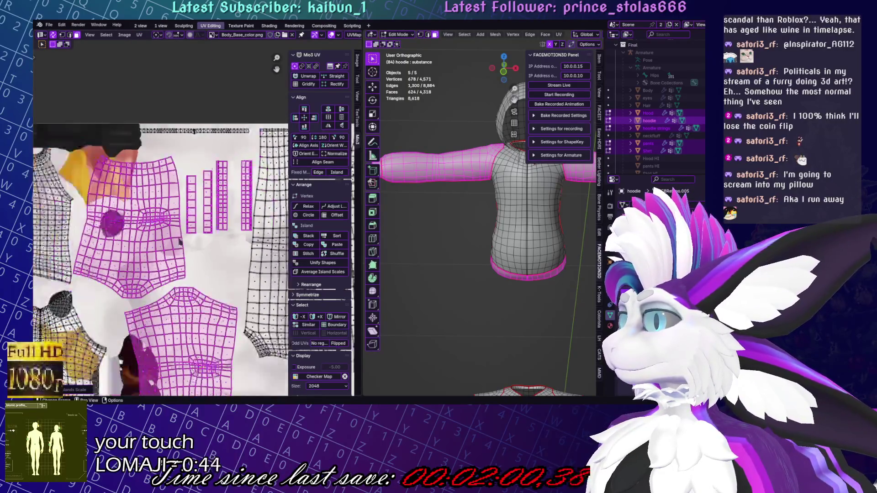
{"action": "key", "text": "l"}
{"action": "key", "text": "l"}
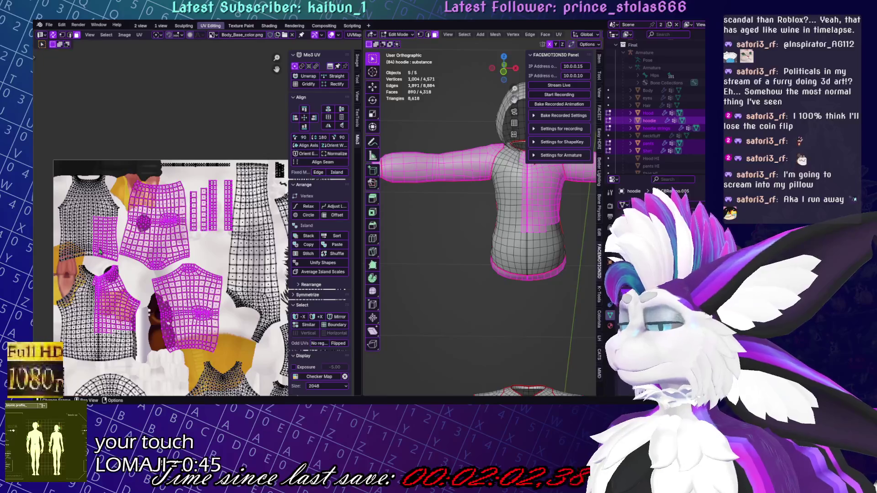
{"action": "key", "text": "l"}
{"action": "key", "text": "l"}
{"action": "key", "text": "l"}
{"action": "scroll", "coordinate": [167, 303], "scroll_direction": "down", "scroll_amount": 5}
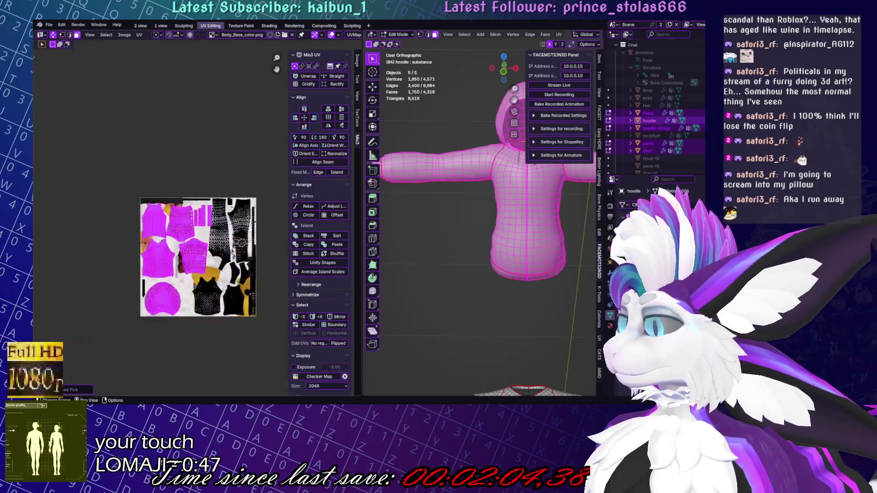
{"action": "scroll", "coordinate": [188, 291], "scroll_direction": "up", "scroll_amount": 3}
{"action": "mouse_move", "coordinate": [539, 283]}
{"action": "middle_mouse_down"}
{"action": "mouse_move", "coordinate": [558, 314]}
{"action": "mouse_move", "coordinate": [526, 229]}
{"action": "middle_mouse_up"}
{"action": "key", "text": "l"}
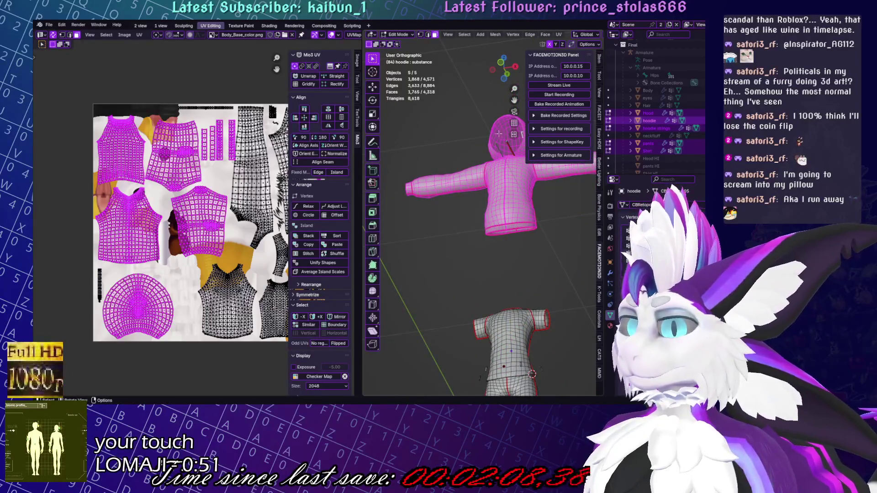
{"action": "scroll", "coordinate": [573, 32], "scroll_direction": "down", "scroll_amount": 5}
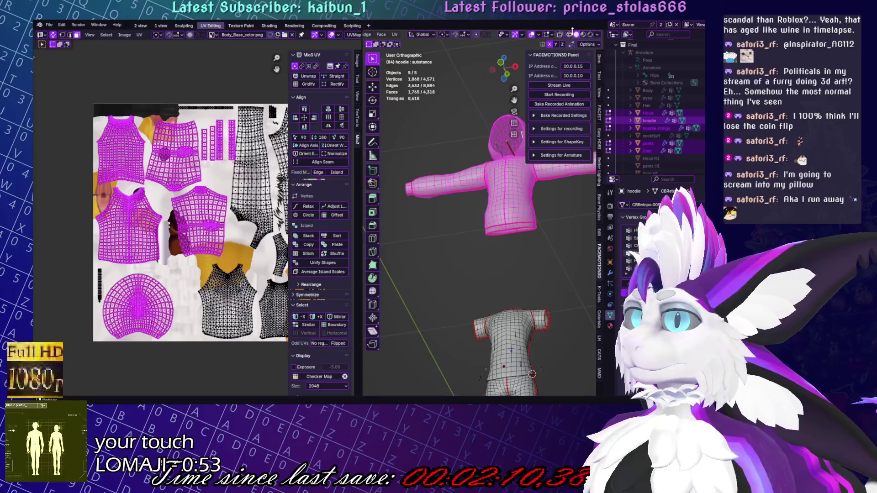
Circle-select the remaining vertices in X-ray and run Average Islands Scale on all islands
{"action": "left_click", "coordinate": [559, 35]}
{"action": "key", "text": "c"}
{"action": "left_click_drag", "start_coordinate": [483, 215], "coordinate": [503, 219]}
{"action": "key", "text": "Escape"}
{"action": "left_click", "coordinate": [141, 37]}
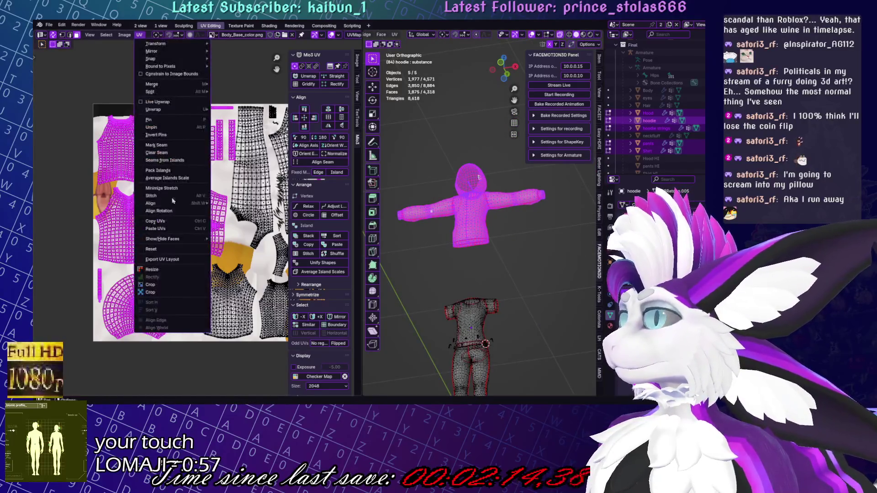
{"action": "left_click", "coordinate": [176, 180]}
{"action": "scroll", "coordinate": [236, 233], "scroll_direction": "up", "scroll_amount": 5}
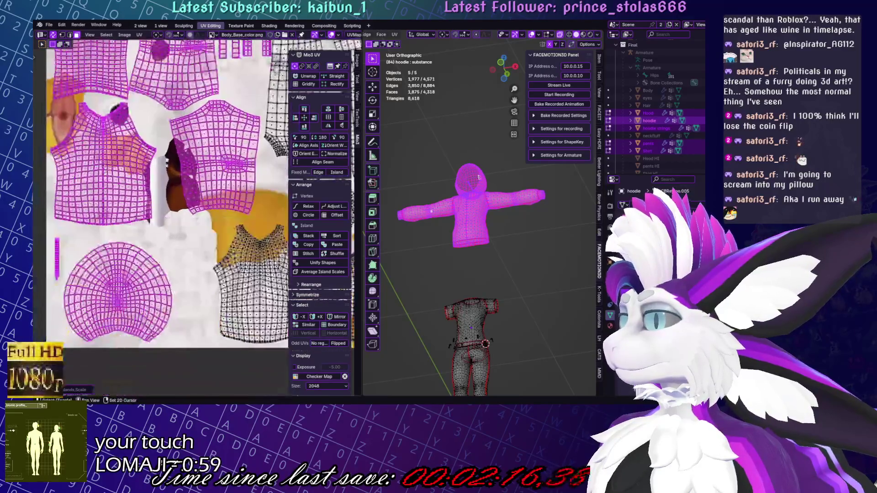
{"action": "left_click", "coordinate": [177, 122]}
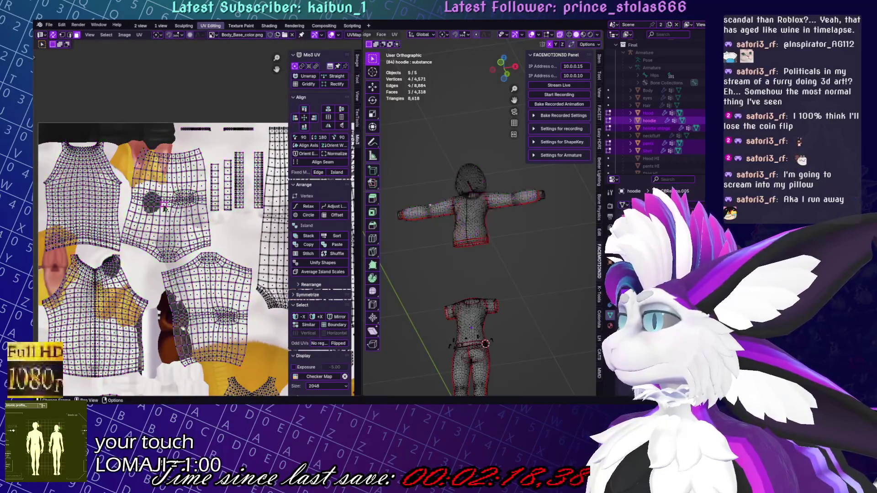
Select the first narrow band strip and move it to a new spot in the UV layout
{"action": "scroll", "coordinate": [178, 200], "scroll_direction": "up", "scroll_amount": 2}
{"action": "key", "text": "l"}
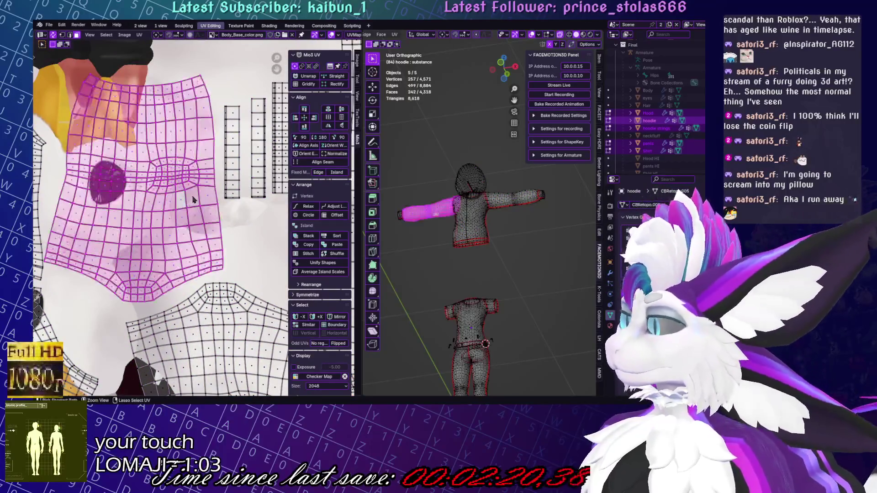
{"action": "scroll", "coordinate": [224, 194], "scroll_direction": "down", "scroll_amount": 2}
{"action": "left_click", "coordinate": [197, 197]}
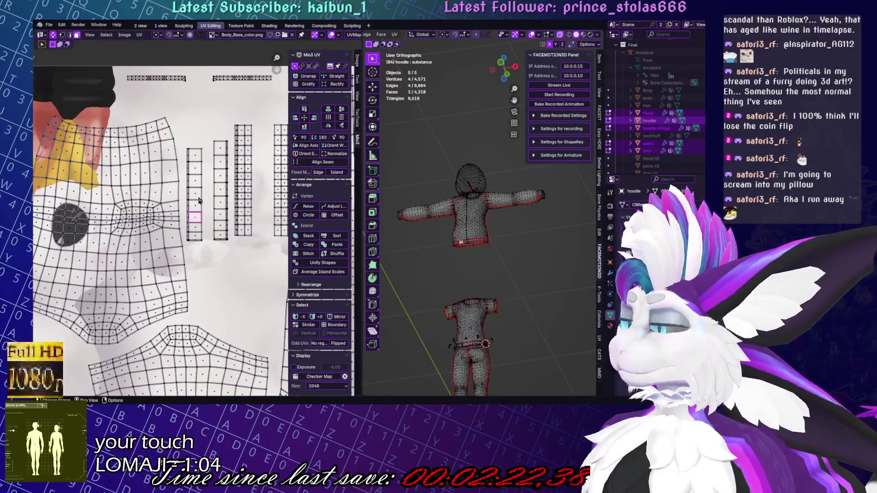
{"action": "key", "text": "l"}
{"action": "key", "text": "g"}
{"action": "left_click", "coordinate": [245, 258]}
Move a second band strip and set it beside the neighbouring column
{"action": "left_click", "coordinate": [227, 201]}
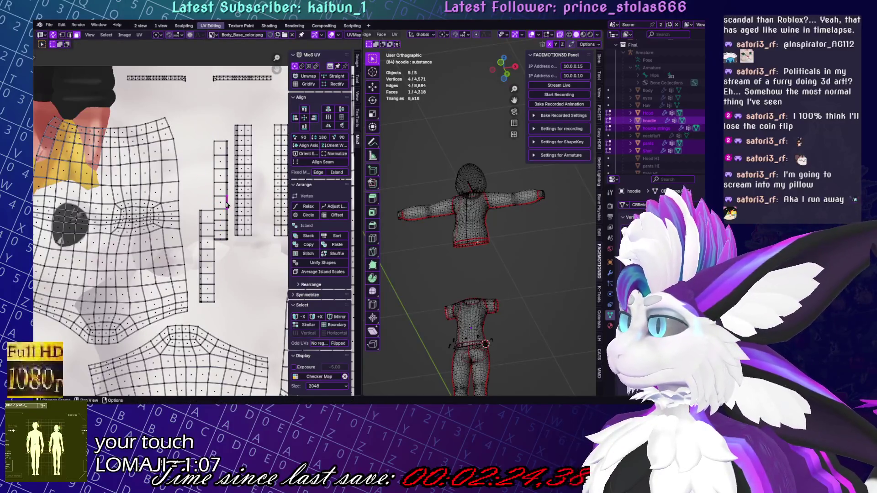
{"action": "key", "text": "l"}
{"action": "key", "text": "g"}
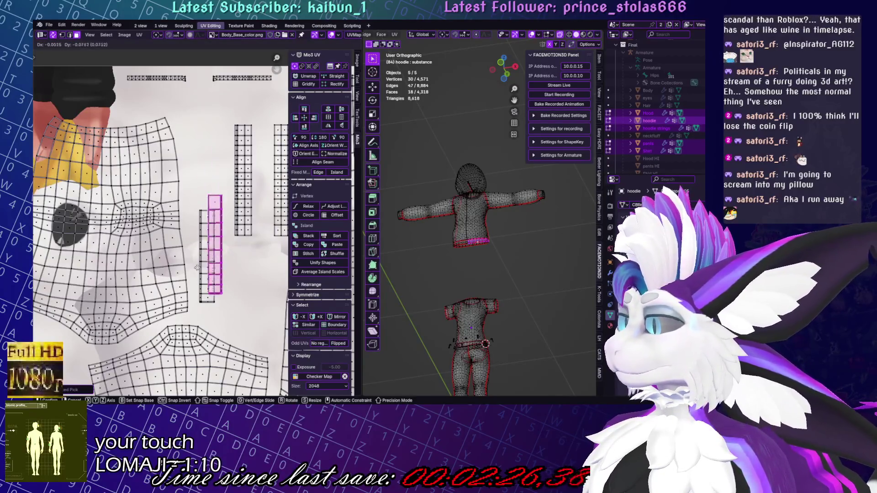
{"action": "left_click", "coordinate": [193, 276]}
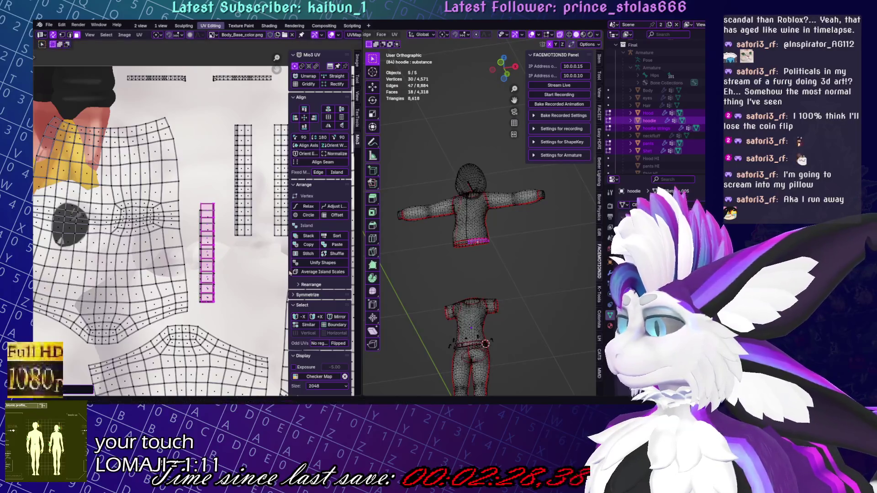
{"action": "key", "text": "KP_Decimal"}
{"action": "key", "text": "Home"}
{"action": "key", "text": "KP_Decimal"}
{"action": "key", "text": "g"}
{"action": "scroll", "coordinate": [255, 235], "scroll_direction": "down", "scroll_amount": 5}
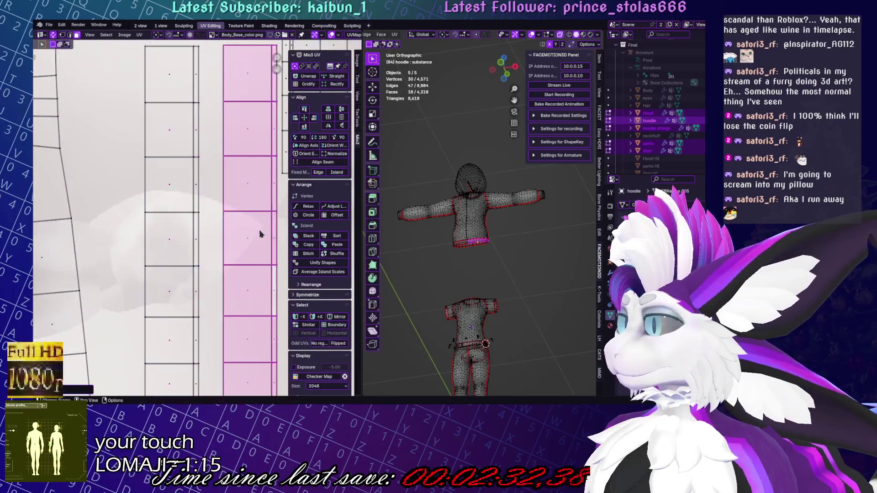
{"action": "left_click", "coordinate": [249, 237]}
Raise both strips together, then nudge the right strip sideways into line
{"action": "left_click_drag", "start_coordinate": [181, 219], "coordinate": [230, 280]}
{"action": "key", "text": "l"}
{"action": "key", "text": "l"}
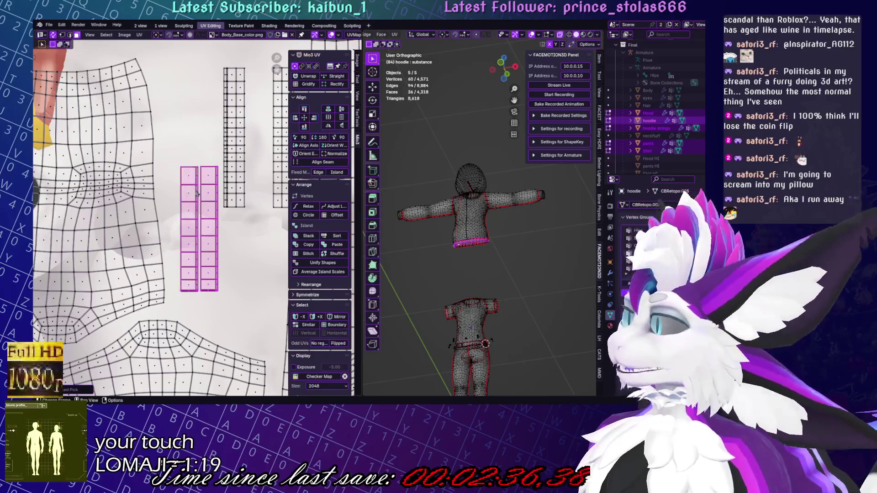
{"action": "key", "text": "g"}
{"action": "left_click", "coordinate": [212, 162]}
{"action": "left_click", "coordinate": [208, 156]}
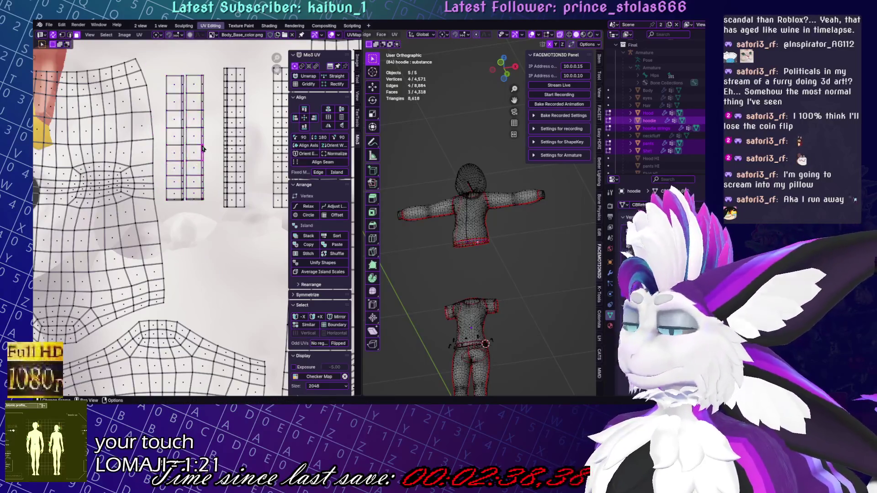
{"action": "key", "text": "l"}
{"action": "key", "text": "g"}
{"action": "left_click", "coordinate": [217, 150]}
Move the next band strip leftward to line up beside its neighbours
{"action": "middle_click_drag", "start_coordinate": [177, 204], "coordinate": [126, 243]}
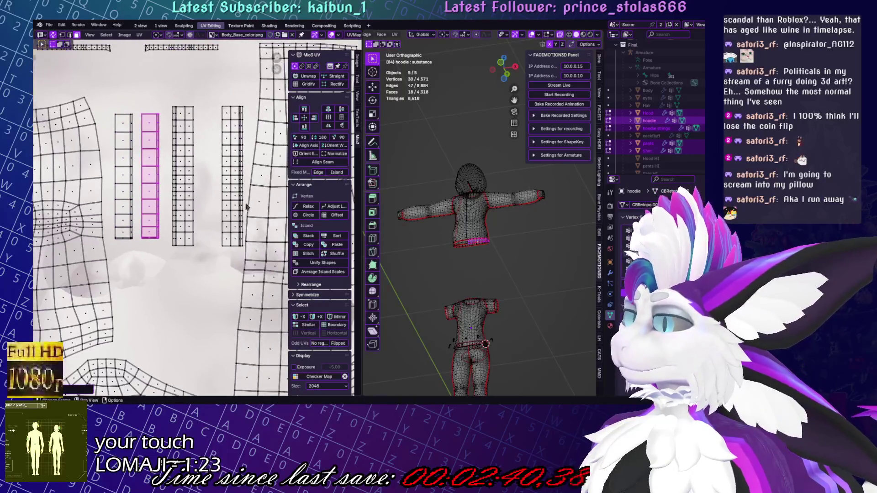
{"action": "left_click", "coordinate": [234, 181]}
{"action": "key", "text": "l"}
{"action": "key", "text": "g"}
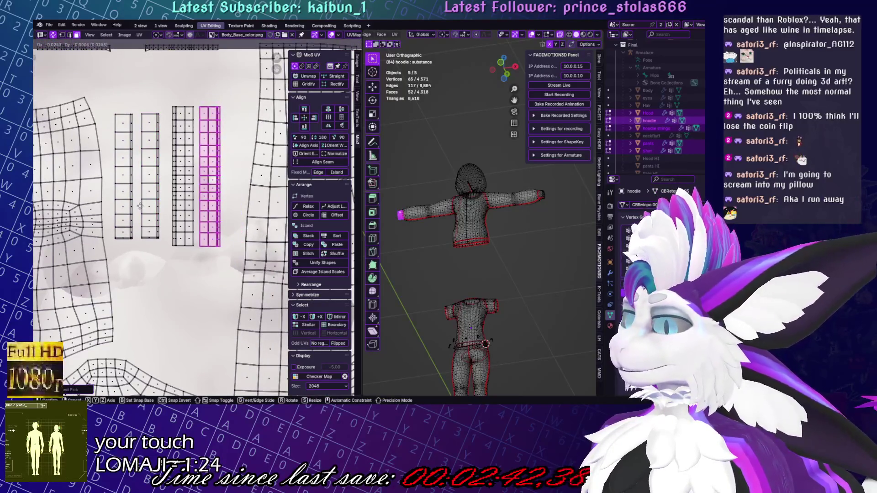
{"action": "key", "text": "Home"}
{"action": "scroll", "coordinate": [191, 328], "scroll_direction": "up", "scroll_amount": 5}
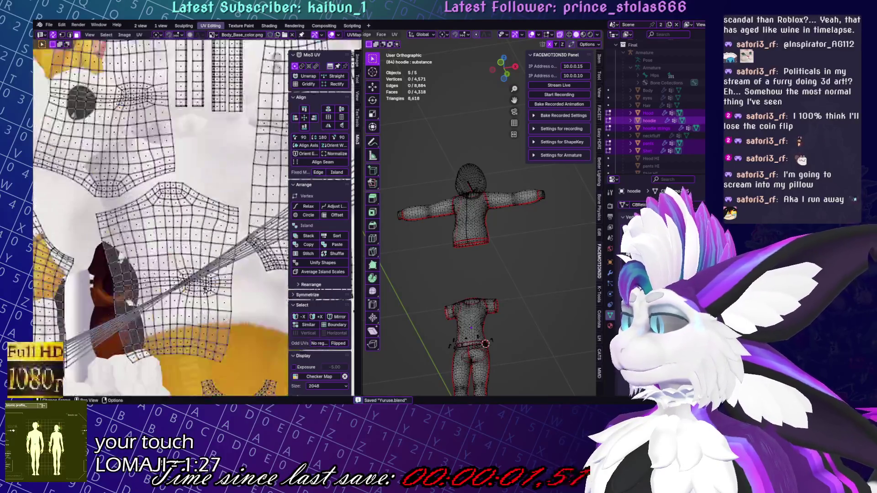
Select the hem band strip island and orbit to look along the hem band
{"action": "scroll", "coordinate": [175, 268], "scroll_direction": "down", "scroll_amount": 3}
{"action": "scroll", "coordinate": [175, 268], "scroll_direction": "down", "scroll_amount": 3}
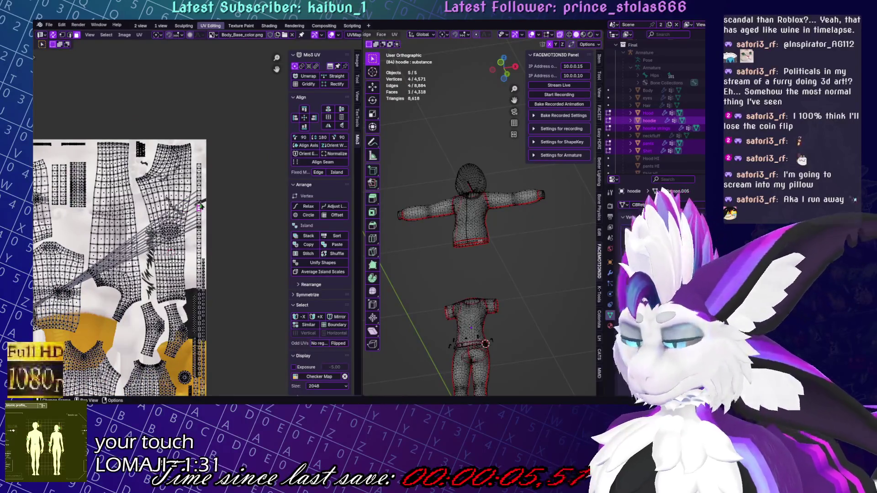
{"action": "key", "text": "l"}
{"action": "scroll", "coordinate": [504, 311], "scroll_direction": "up", "scroll_amount": 5}
{"action": "scroll", "coordinate": [508, 306], "scroll_direction": "up", "scroll_amount": 3}
{"action": "mouse_move", "coordinate": [509, 306]}
{"action": "middle_mouse_down"}
{"action": "mouse_move", "coordinate": [384, 286]}
{"action": "mouse_move", "coordinate": [457, 233]}
{"action": "mouse_move", "coordinate": [468, 247]}
{"action": "mouse_move", "coordinate": [467, 273]}
{"action": "middle_mouse_up"}
{"action": "scroll", "coordinate": [471, 222], "scroll_direction": "up", "scroll_amount": 5}
{"action": "middle_click_drag", "start_coordinate": [513, 291], "coordinate": [527, 280]}
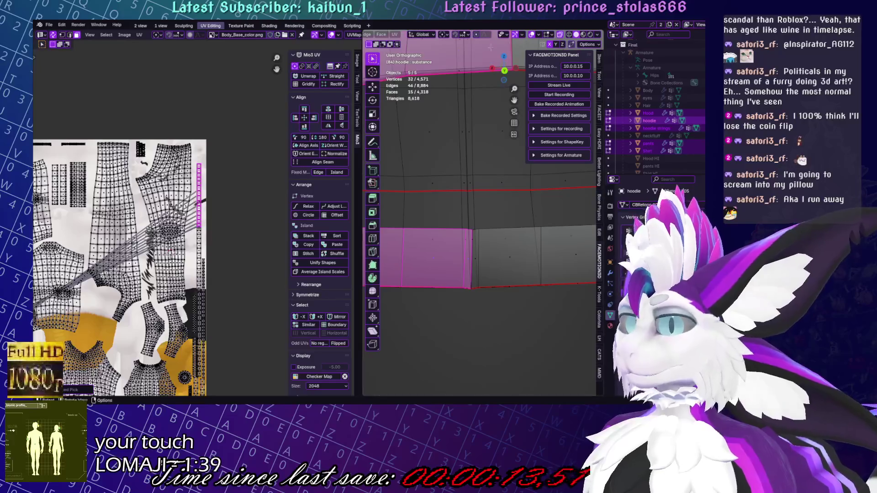
Unwrap the selected hem band faces and select the new hem strip in the UV layout
{"action": "left_click", "coordinate": [394, 34]}
{"action": "left_click", "coordinate": [411, 43]}
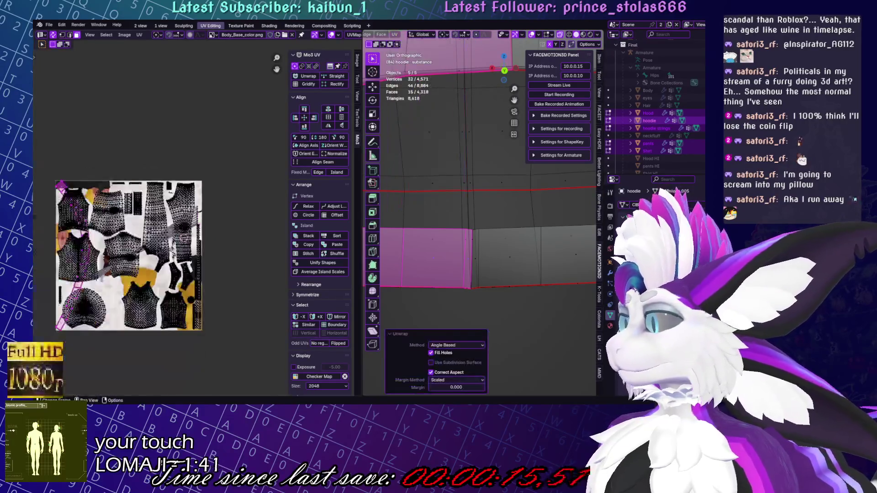
{"action": "scroll", "coordinate": [221, 246], "scroll_direction": "up", "scroll_amount": 5}
{"action": "left_click", "coordinate": [224, 242]}
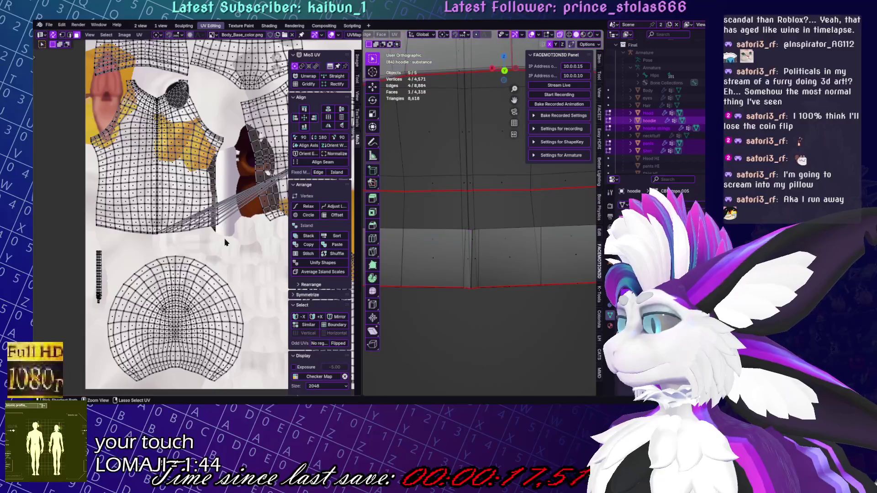
{"action": "left_click", "coordinate": [225, 243]}
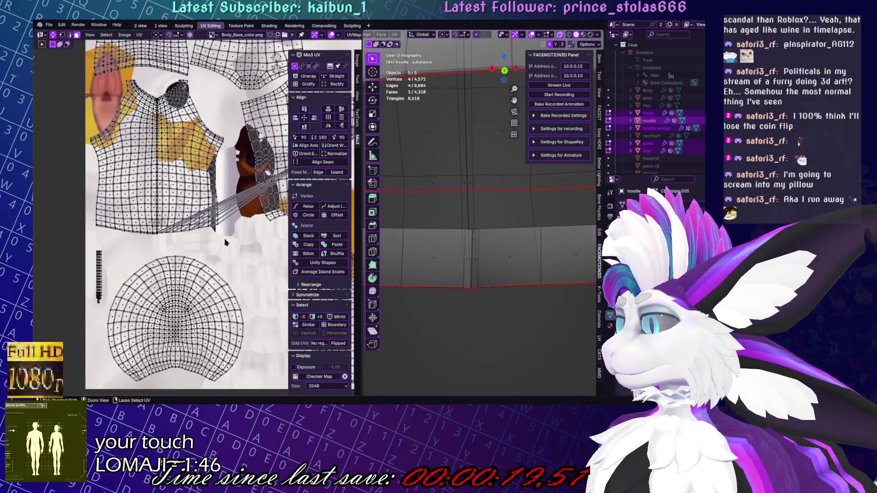
{"action": "key", "text": "l"}
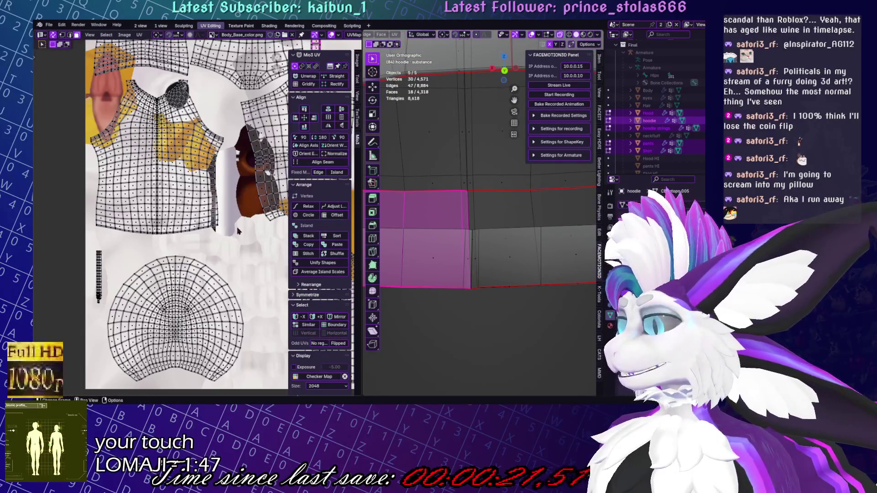
Reselect the hem strip island together with its neighbouring hem faces
{"action": "scroll", "coordinate": [173, 242], "scroll_direction": "down", "scroll_amount": 3}
{"action": "scroll", "coordinate": [185, 165], "scroll_direction": "up", "scroll_amount": 5}
{"action": "left_click", "coordinate": [185, 166]}
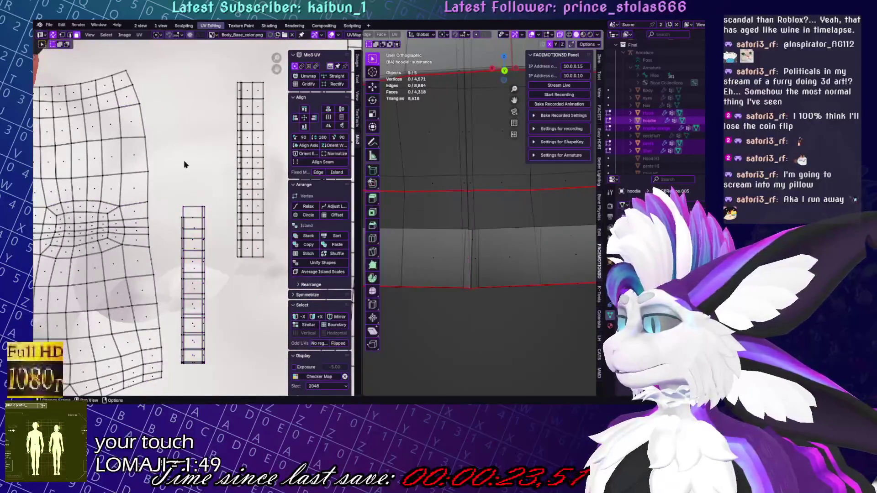
{"action": "key", "text": "l"}
{"action": "scroll", "coordinate": [212, 326], "scroll_direction": "down", "scroll_amount": 4}
{"action": "key", "text": "l"}
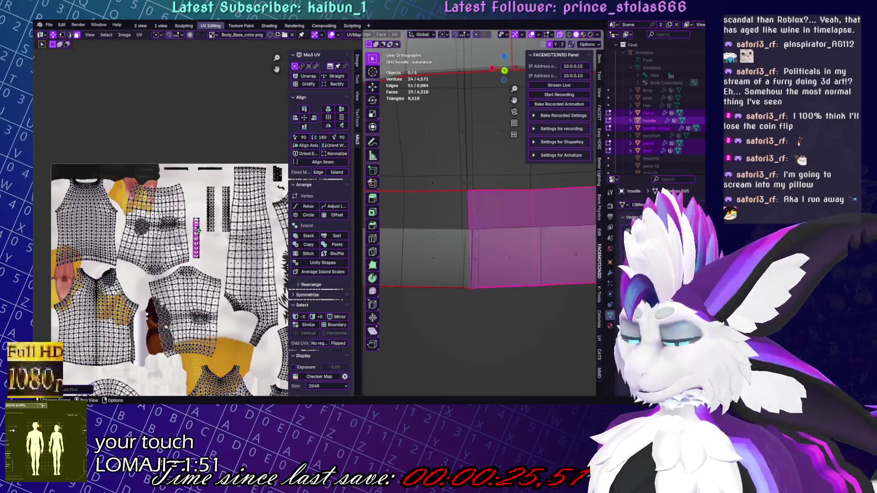
{"action": "scroll", "coordinate": [456, 297], "scroll_direction": "down", "scroll_amount": 3}
{"action": "mouse_move", "coordinate": [457, 297]}
{"action": "middle_mouse_down"}
{"action": "mouse_move", "coordinate": [492, 297]}
{"action": "mouse_move", "coordinate": [520, 277]}
{"action": "middle_mouse_up"}
{"action": "scroll", "coordinate": [442, 297], "scroll_direction": "up", "scroll_amount": 3}
{"action": "left_click", "coordinate": [458, 221]}
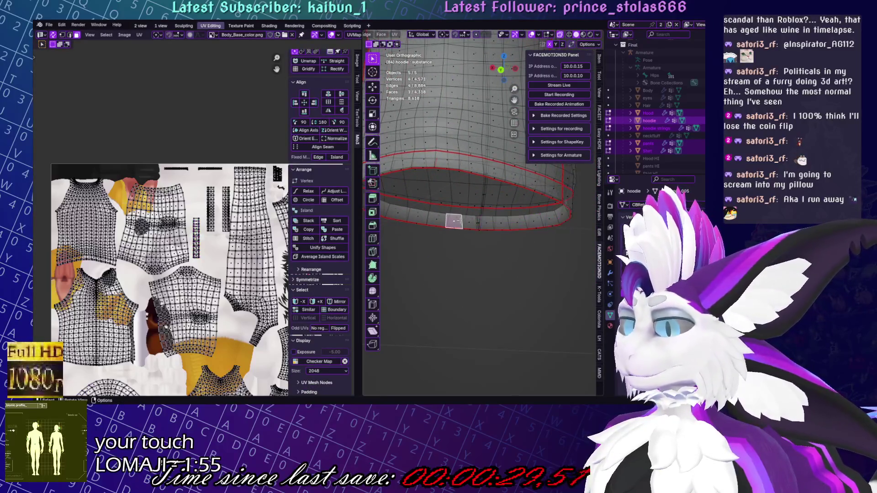
Select the whole hem band and UV unwrap it
{"action": "key", "text": "ctrl+l"}
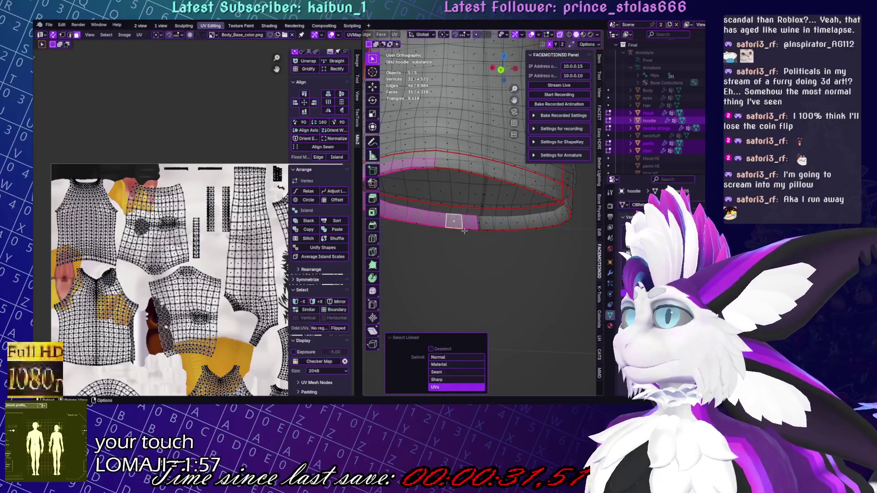
{"action": "middle_click_drag", "start_coordinate": [215, 268], "coordinate": [144, 270]}
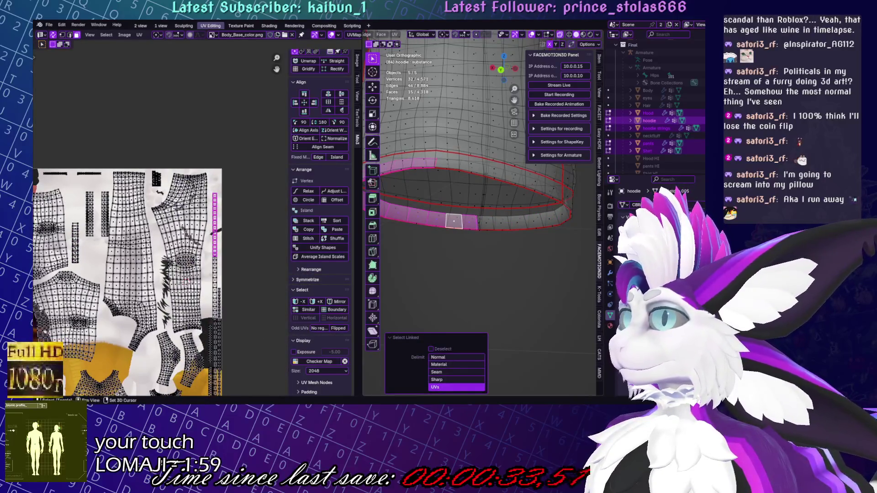
{"action": "middle_click_drag", "start_coordinate": [516, 157], "coordinate": [527, 174]}
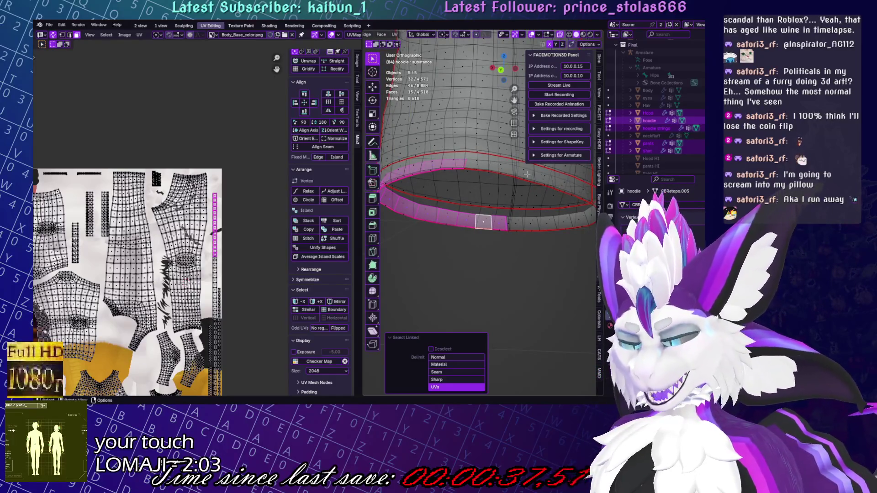
{"action": "key", "text": "l"}
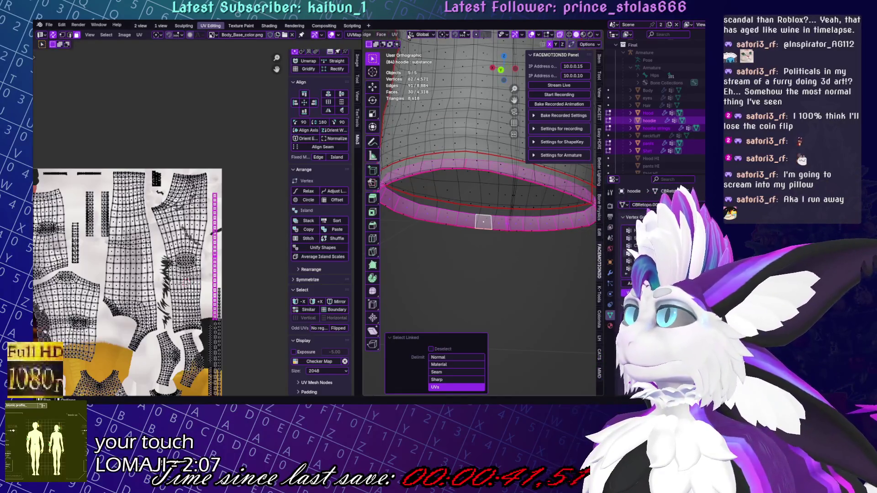
{"action": "left_click", "coordinate": [395, 34]}
{"action": "left_click", "coordinate": [411, 41]}
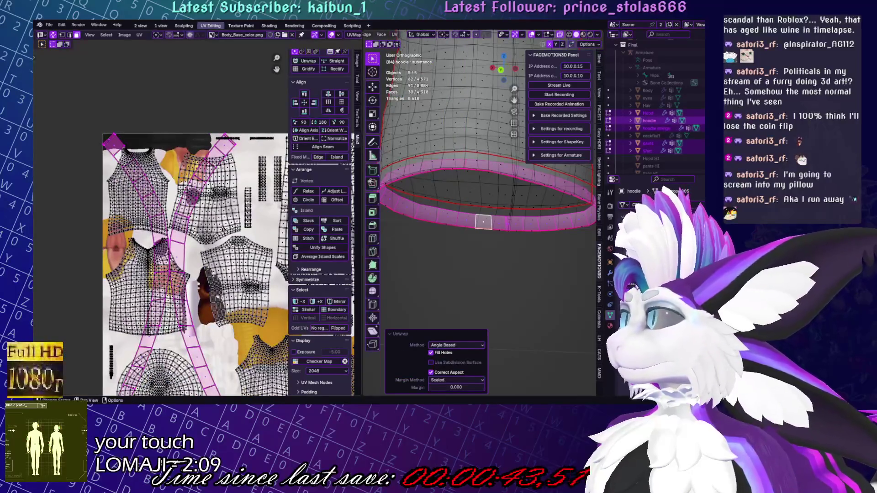
Scale down the new hem strips and move one beside the other islands
{"action": "scroll", "coordinate": [192, 265], "scroll_direction": "down", "scroll_amount": 5}
{"action": "key", "text": "s"}
{"action": "key", "text": "g"}
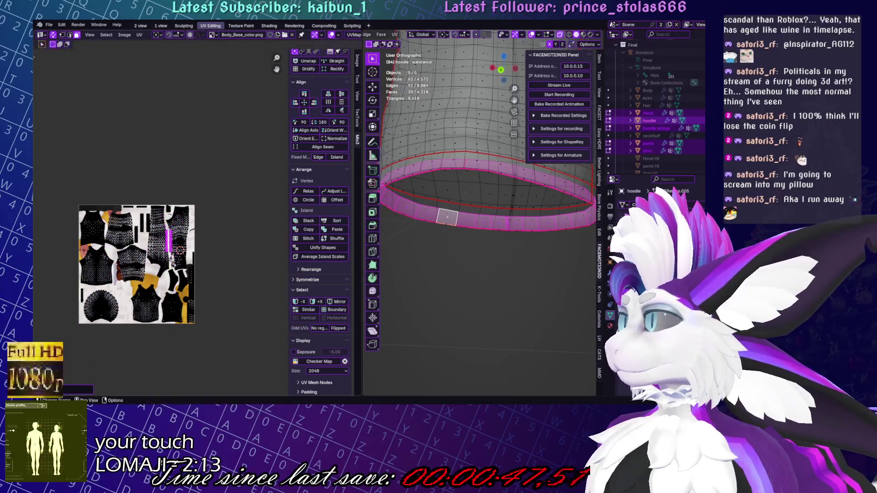
{"action": "scroll", "coordinate": [193, 267], "scroll_direction": "up", "scroll_amount": 5}
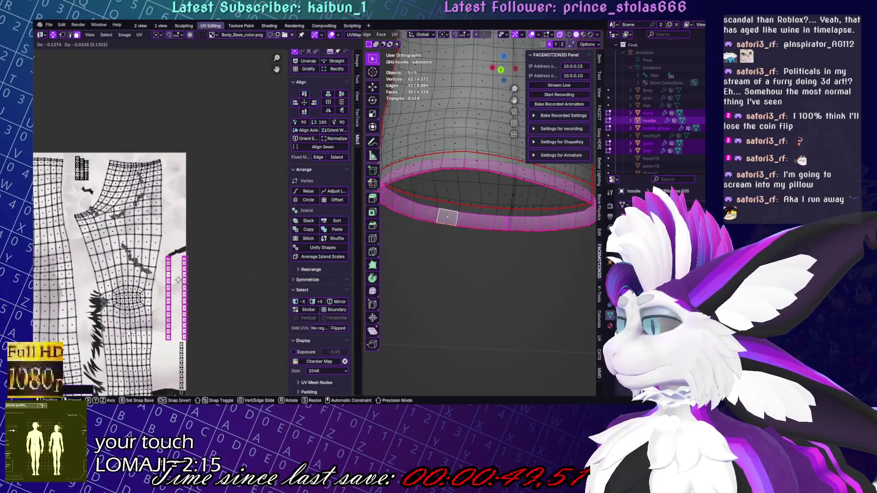
{"action": "left_click", "coordinate": [161, 280]}
{"action": "left_click", "coordinate": [167, 301]}
{"action": "key", "text": "ctrl+l"}
{"action": "key", "text": "g"}
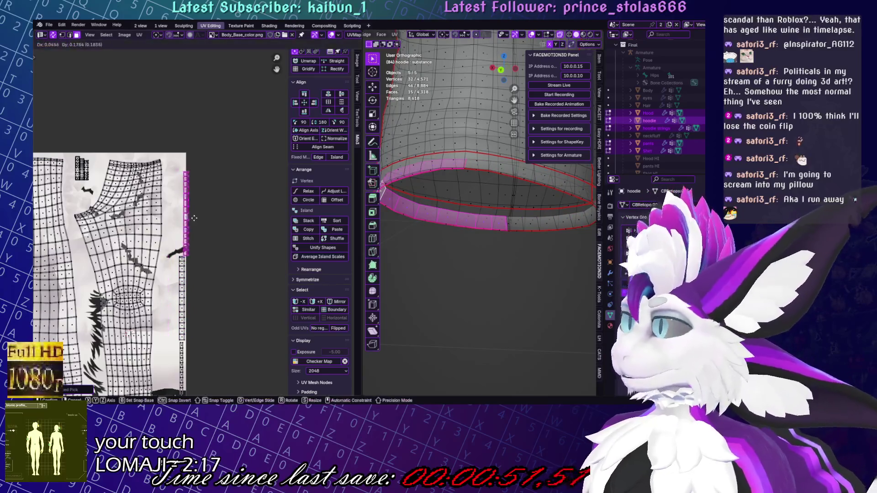
{"action": "left_click", "coordinate": [188, 215]}
Reposition the band strip slightly to the right
{"action": "scroll", "coordinate": [183, 229], "scroll_direction": "down", "scroll_amount": 3}
{"action": "scroll", "coordinate": [169, 244], "scroll_direction": "up", "scroll_amount": 2}
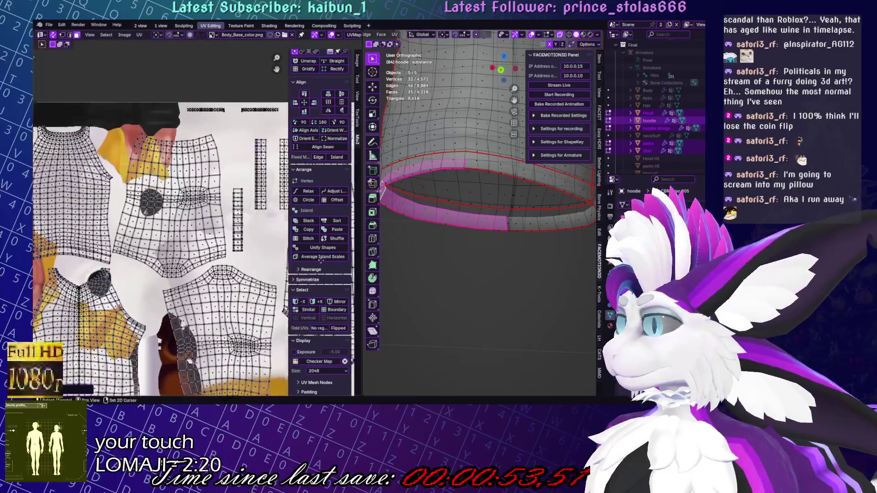
{"action": "scroll", "coordinate": [168, 245], "scroll_direction": "up", "scroll_amount": 2}
{"action": "left_click", "coordinate": [154, 238]}
{"action": "key", "text": "ctrl+l"}
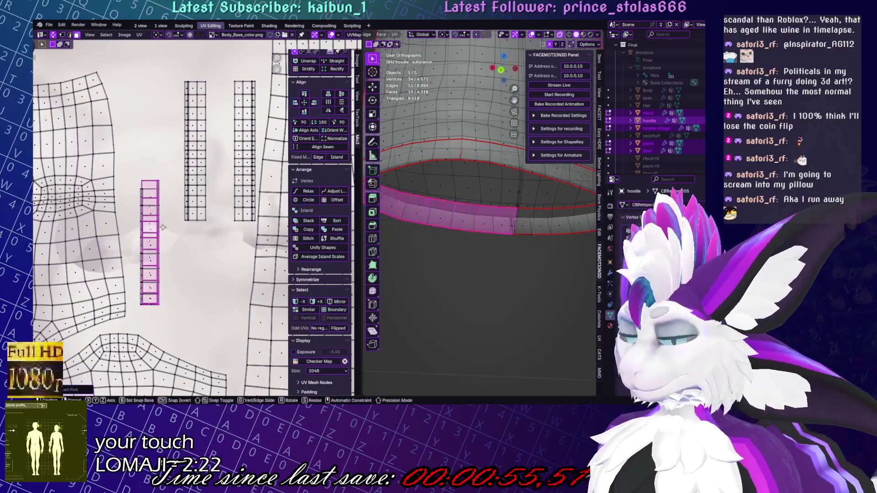
{"action": "key", "text": "g"}
{"action": "key", "text": "Escape"}
{"action": "left_click", "coordinate": [154, 188]}
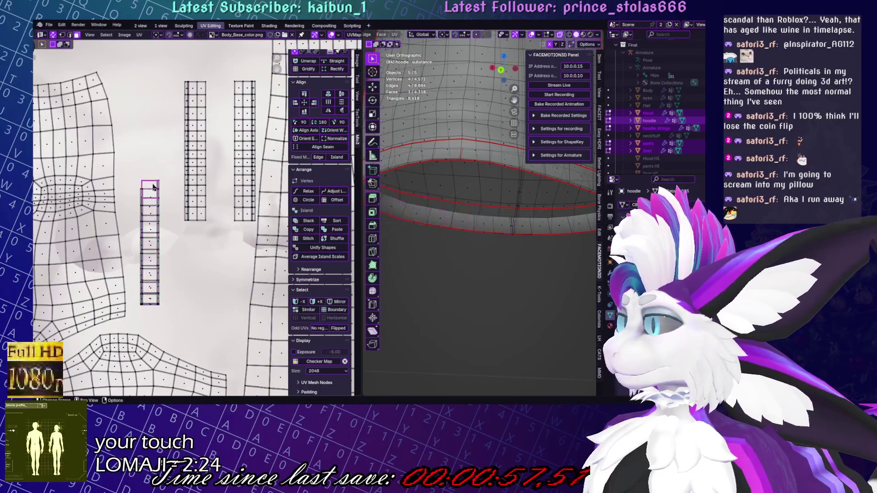
{"action": "key", "text": "l"}
{"action": "key", "text": "g"}
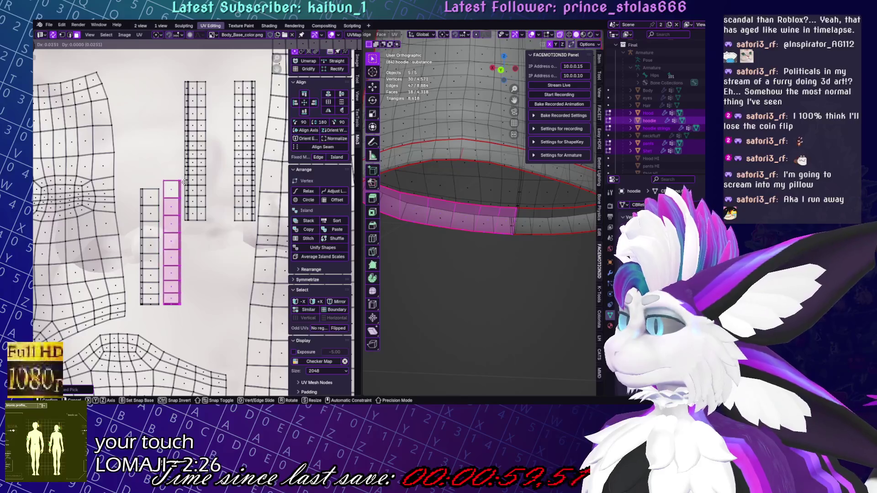
{"action": "left_click", "coordinate": [187, 183]}
Straighten both curved strips into grid columns and scale one to match its neighbour
{"action": "scroll", "coordinate": [178, 254], "scroll_direction": "up", "scroll_amount": 4}
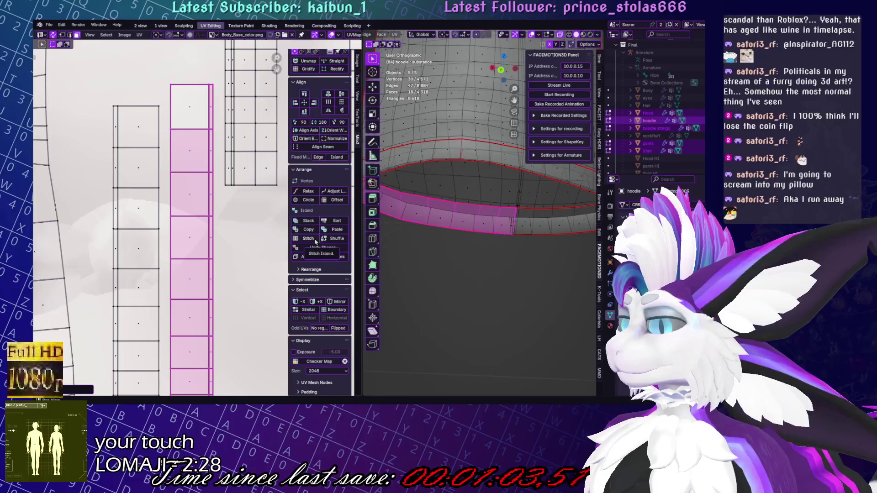
{"action": "left_click", "coordinate": [302, 65]}
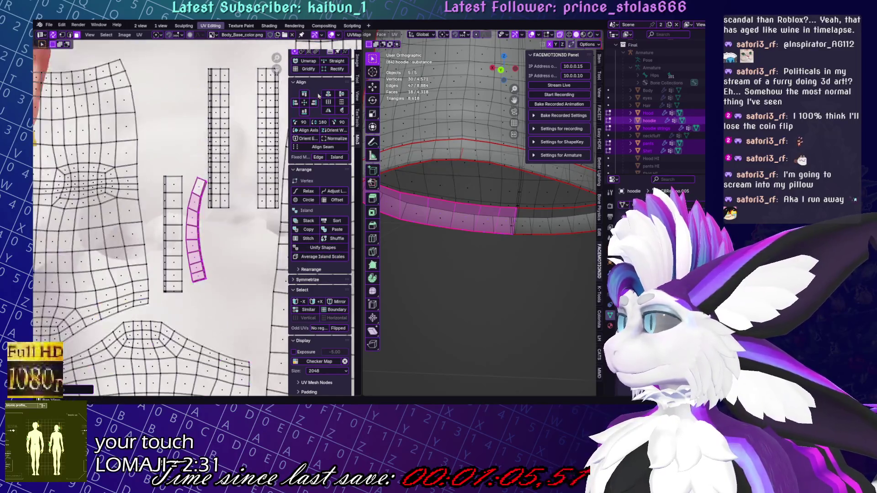
{"action": "left_click", "coordinate": [307, 69]}
{"action": "left_click", "coordinate": [172, 225]}
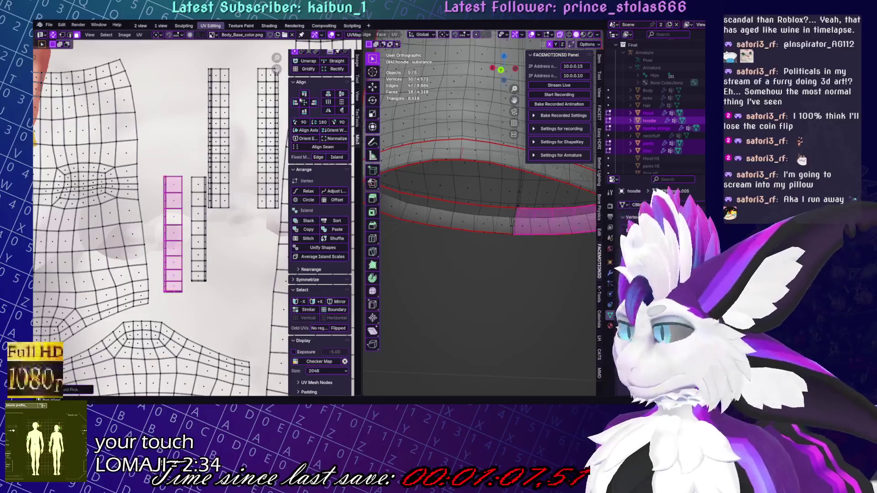
{"action": "left_click", "coordinate": [308, 63]}
{"action": "left_click", "coordinate": [308, 69]}
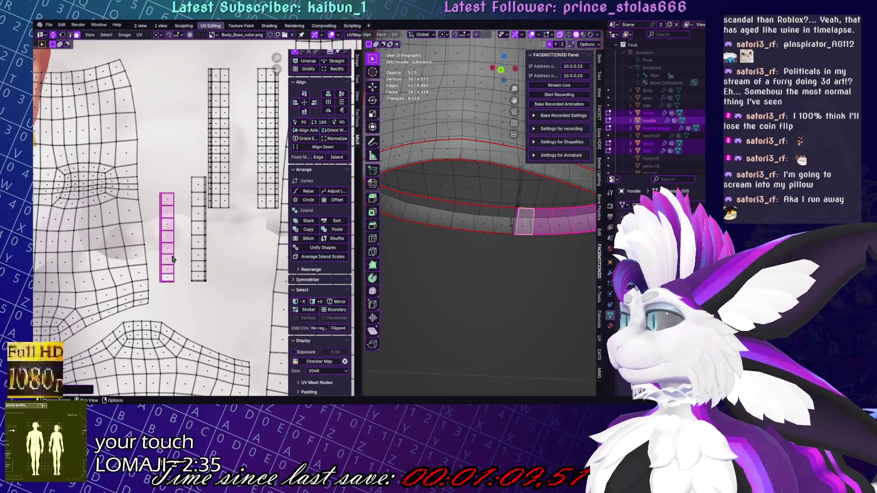
{"action": "key", "text": "g"}
{"action": "key", "text": "s"}
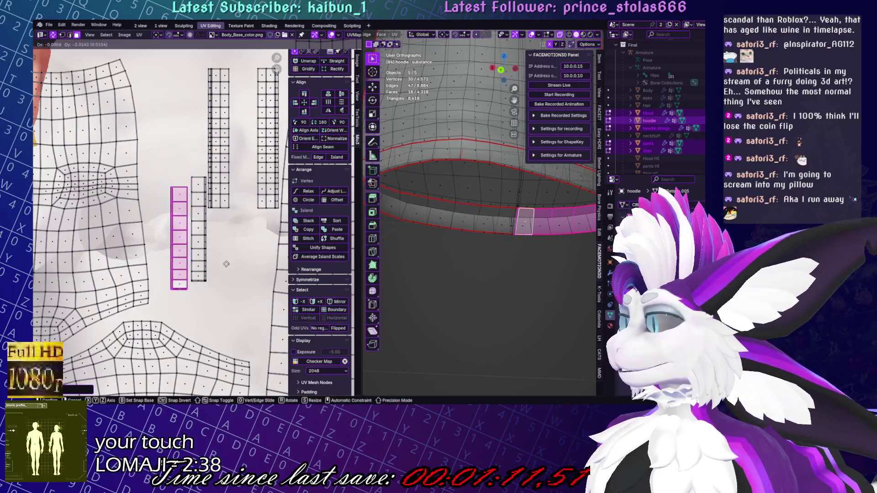
{"action": "left_click", "coordinate": [242, 211]}
Run Average Islands Scale on the two adjacent columns
{"action": "left_click", "coordinate": [202, 250], "text": "shift"}
{"action": "key", "text": "l"}
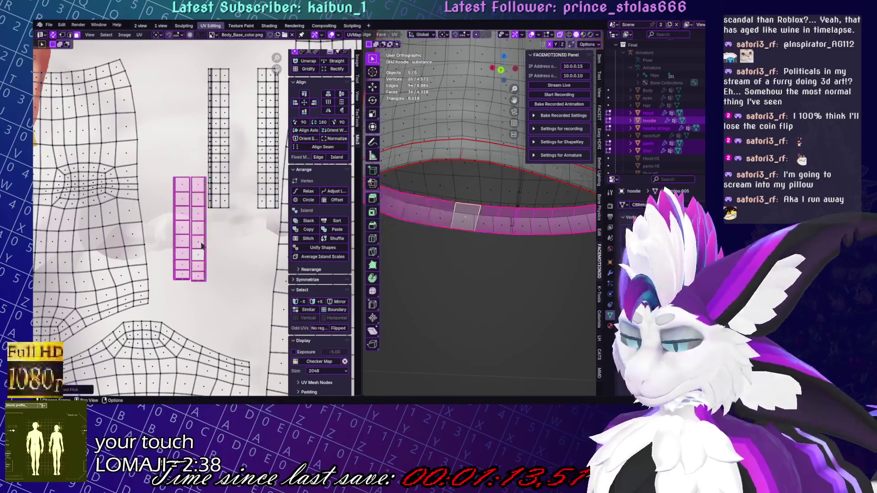
{"action": "left_click", "coordinate": [140, 35]}
{"action": "left_click", "coordinate": [182, 177]}
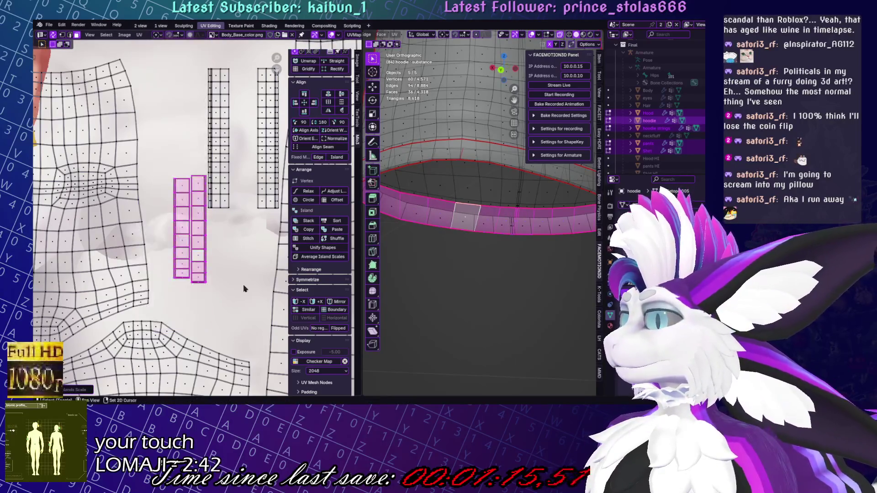
Paste the left column's strip shape onto the right column, move it left, and align it
{"action": "key", "text": "alt+a"}
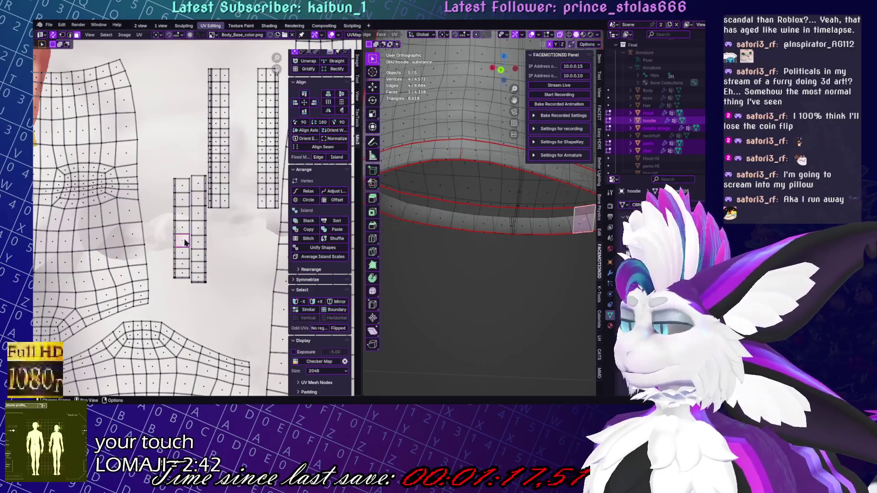
{"action": "key", "text": "l"}
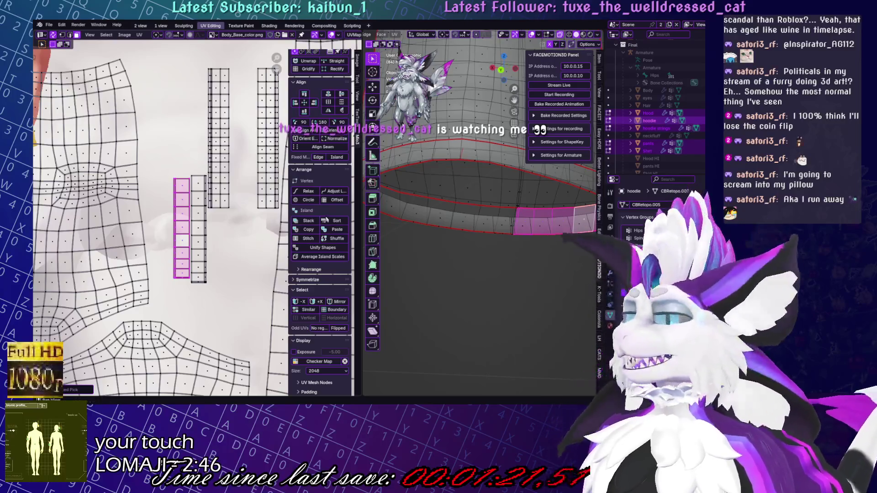
{"action": "scroll", "coordinate": [329, 220], "scroll_direction": "up", "scroll_amount": 2}
{"action": "scroll", "coordinate": [197, 263], "scroll_direction": "up", "scroll_amount": 4}
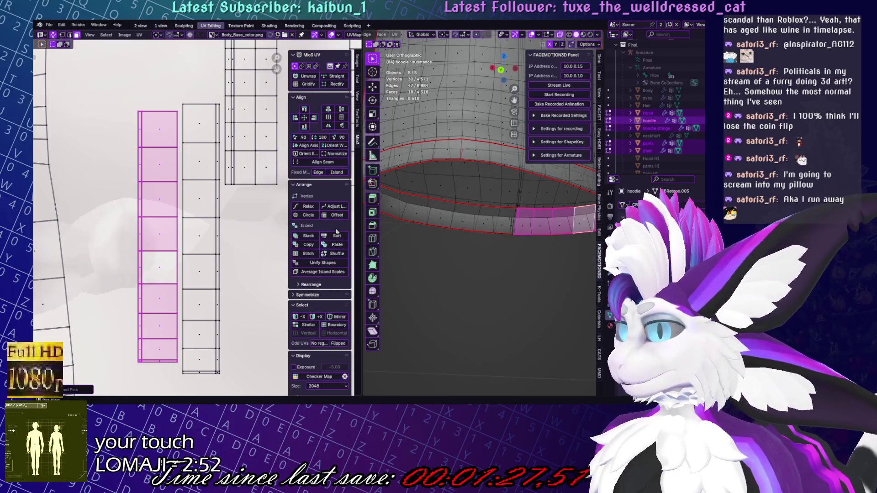
{"action": "left_click", "coordinate": [226, 241]}
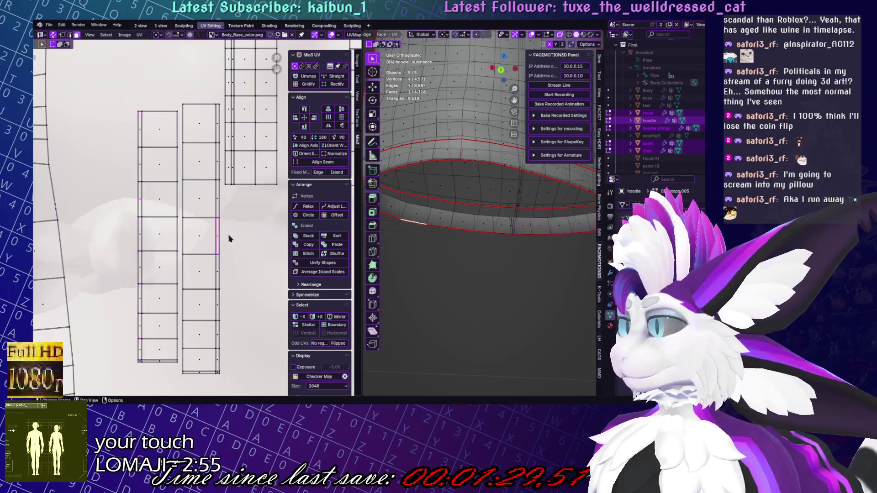
{"action": "left_click", "coordinate": [204, 236]}
{"action": "left_click", "coordinate": [337, 245]}
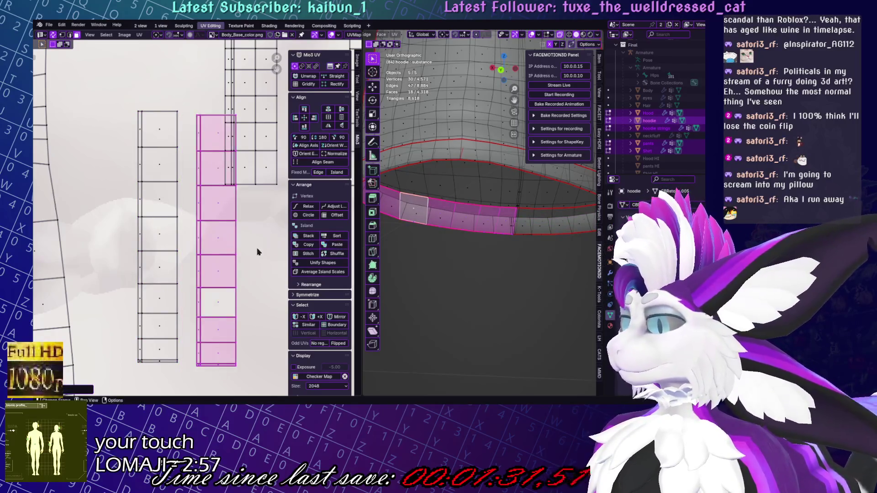
{"action": "key", "text": "g"}
{"action": "left_click", "coordinate": [145, 242]}
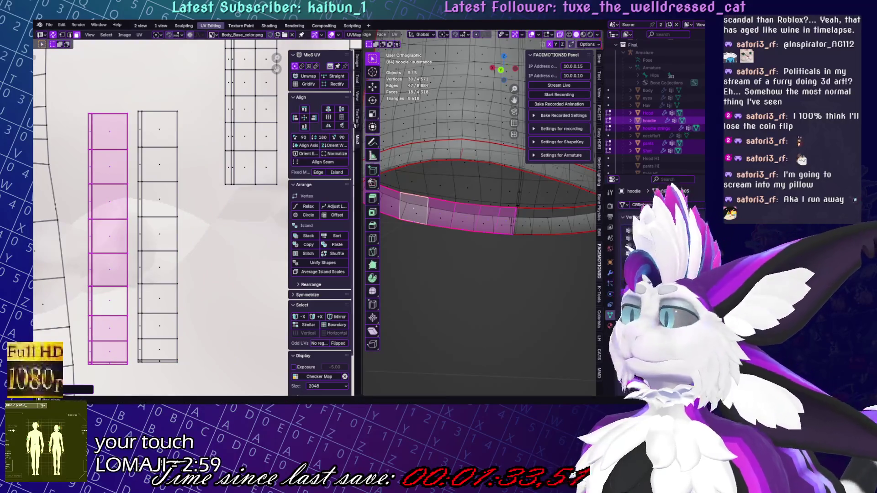
{"action": "left_click", "coordinate": [324, 127]}
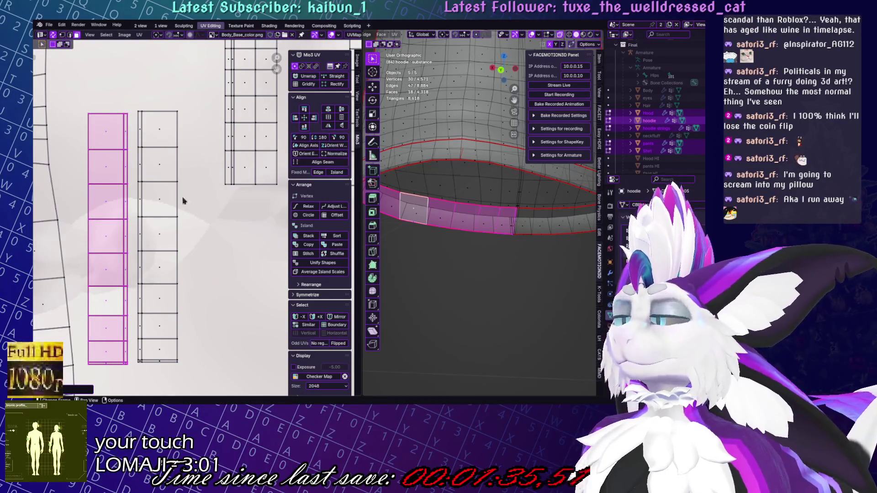
{"action": "scroll", "coordinate": [179, 195], "scroll_direction": "down", "scroll_amount": 3}
Move two strip columns up and left in the UV layout, then clear the selection
{"action": "key", "text": "g"}
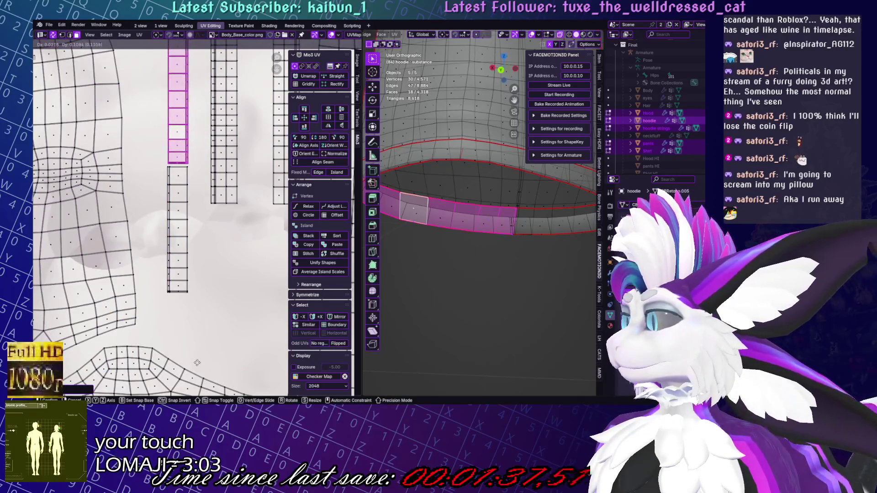
{"action": "key", "text": "Return"}
{"action": "scroll", "coordinate": [182, 213], "scroll_direction": "up", "scroll_amount": 2}
{"action": "left_click_drag", "start_coordinate": [164, 128], "coordinate": [182, 212]}
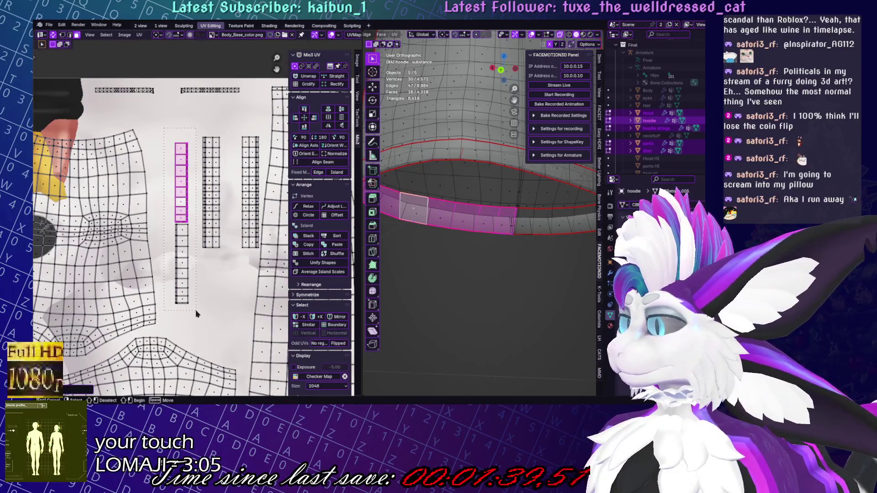
{"action": "left_click_drag", "start_coordinate": [196, 313], "coordinate": [196, 314]}
{"action": "key", "text": "g"}
{"action": "key", "text": "Return"}
{"action": "left_click", "coordinate": [205, 281]}
{"action": "scroll", "coordinate": [205, 281], "scroll_direction": "down", "scroll_amount": 3}
{"action": "scroll", "coordinate": [210, 237], "scroll_direction": "up", "scroll_amount": 3}
Select the whole narrow band strip and rotate it -90° so it lies horizontally
{"action": "left_click_drag", "start_coordinate": [203, 191], "coordinate": [218, 292]}
{"action": "key", "text": "g"}
{"action": "left_click", "coordinate": [249, 281]}
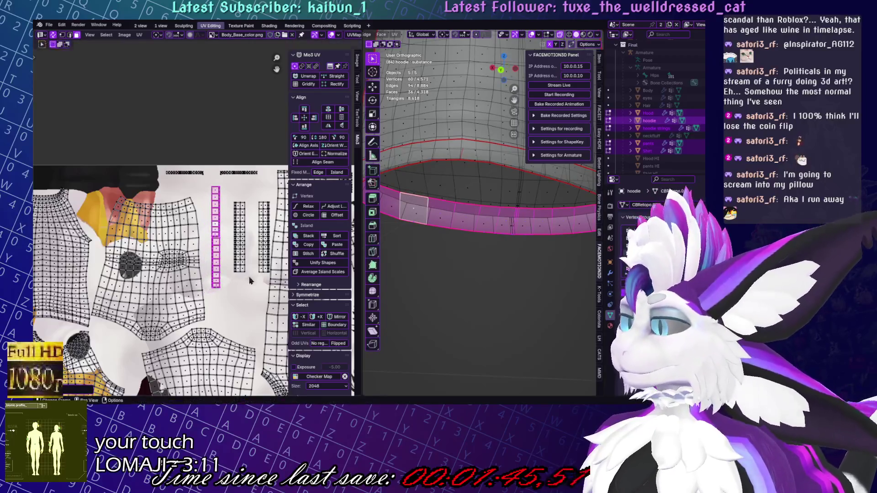
{"action": "key", "text": "r"}
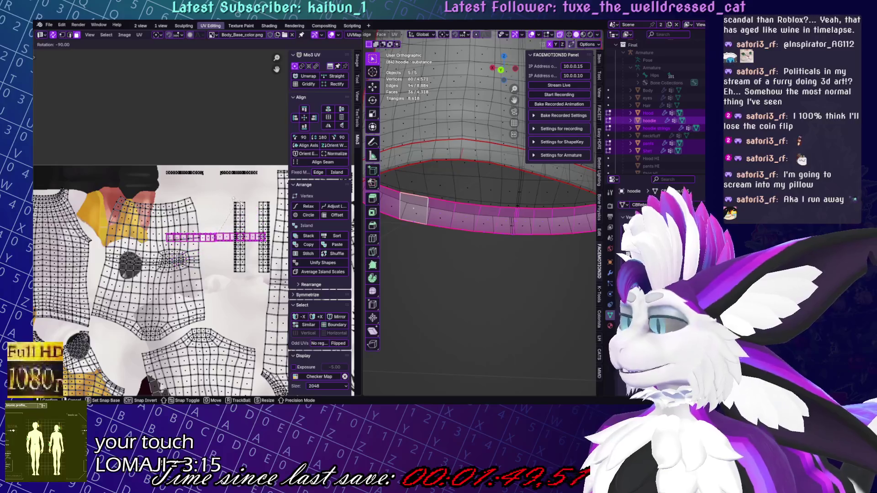
{"action": "left_click", "coordinate": [233, 198]}
{"action": "scroll", "coordinate": [249, 282], "scroll_direction": "up", "scroll_amount": 5}
{"action": "middle_click_drag", "start_coordinate": [250, 283], "coordinate": [109, 188]}
Slide the rotated strip into place along the top of the UV layout and save the file
{"action": "left_click_drag", "start_coordinate": [228, 205], "coordinate": [274, 242]}
{"action": "key", "text": "g"}
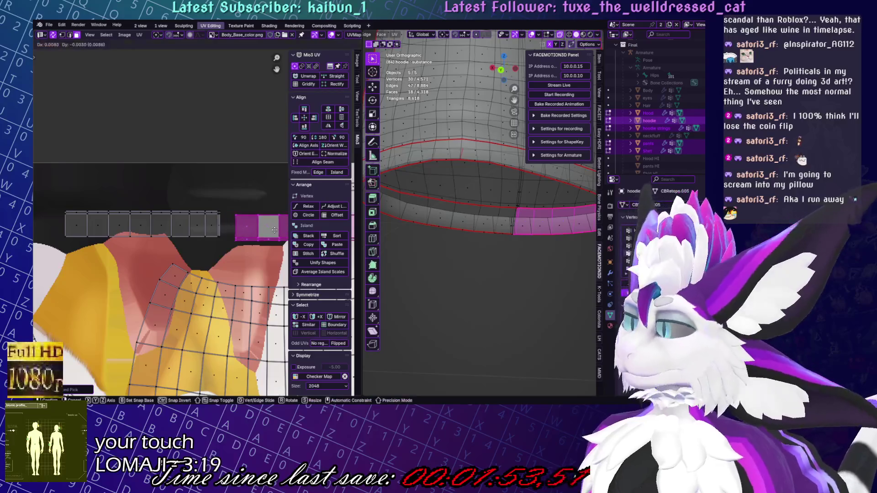
{"action": "left_click", "coordinate": [274, 230]}
{"action": "key", "text": "Home"}
{"action": "key", "text": "alt+a"}
{"action": "key", "text": "ctrl+s"}
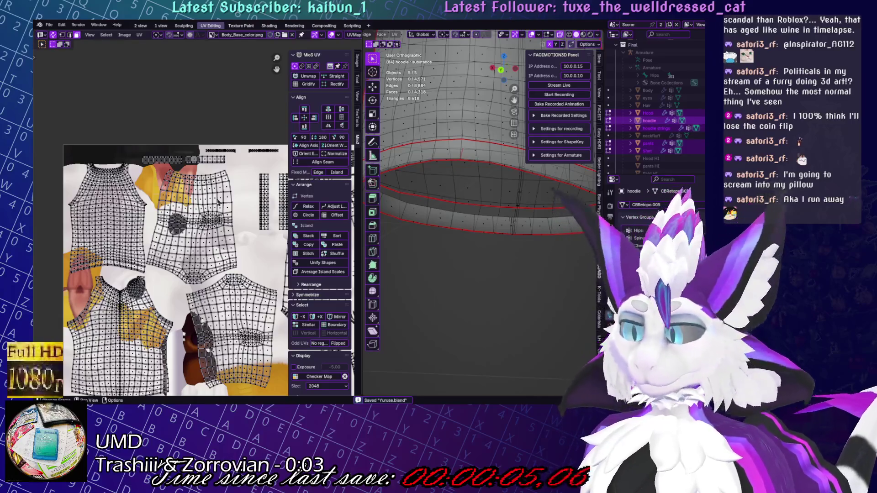
Box-select the two narrow vertical band islands and nudge them slightly into position
{"action": "scroll", "coordinate": [211, 131], "scroll_direction": "up", "scroll_amount": 4}
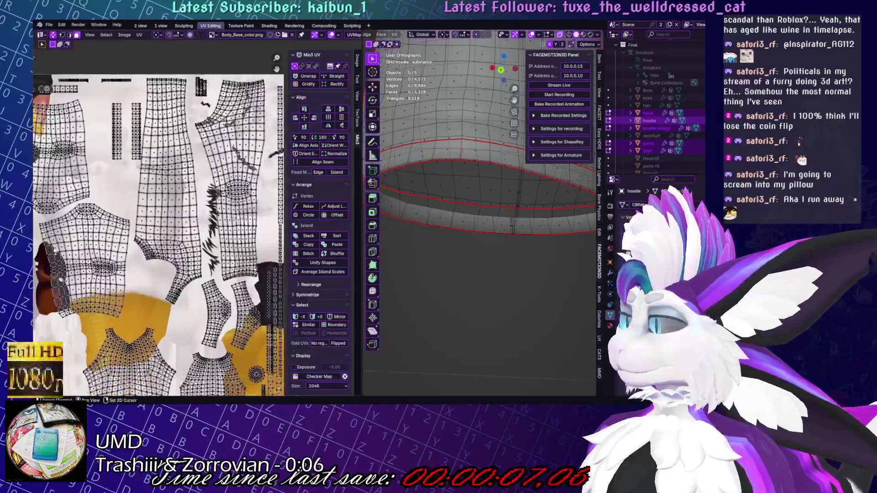
{"action": "key", "text": "b"}
{"action": "left_click_drag", "start_coordinate": [162, 185], "coordinate": [131, 173]}
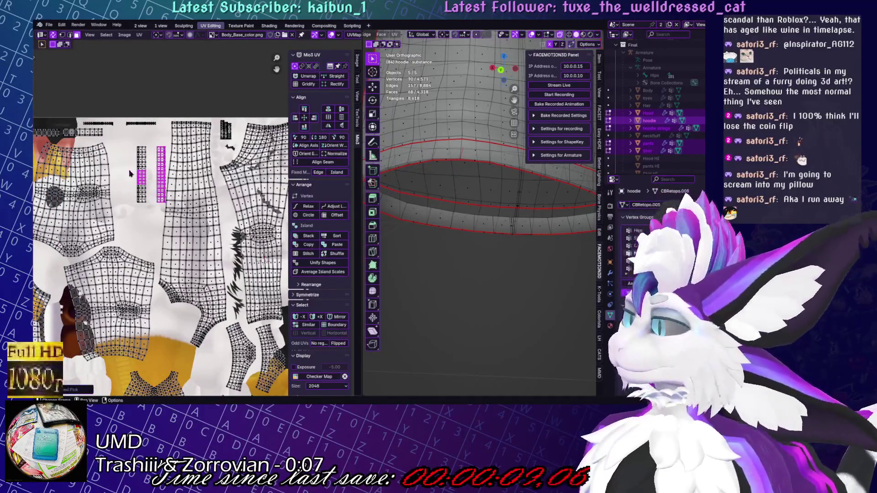
{"action": "key", "text": "g"}
{"action": "left_click", "coordinate": [174, 179]}
{"action": "key", "text": "alt+a"}
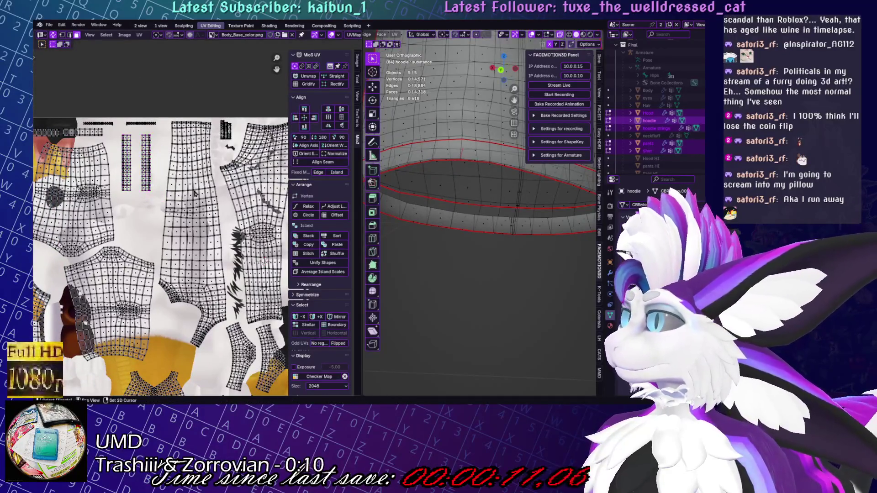
{"action": "middle_click_drag", "start_coordinate": [200, 236], "coordinate": [239, 163]}
{"action": "scroll", "coordinate": [183, 183], "scroll_direction": "down", "scroll_amount": 3}
{"action": "mouse_move", "coordinate": [183, 183]}
{"action": "middle_mouse_down"}
{"action": "mouse_move", "coordinate": [171, 293]}
{"action": "mouse_move", "coordinate": [219, 279]}
{"action": "middle_mouse_up"}
Select the top strip island and frame it on the 3D hoodie to check which band it is
{"action": "key", "text": "ctrl+l"}
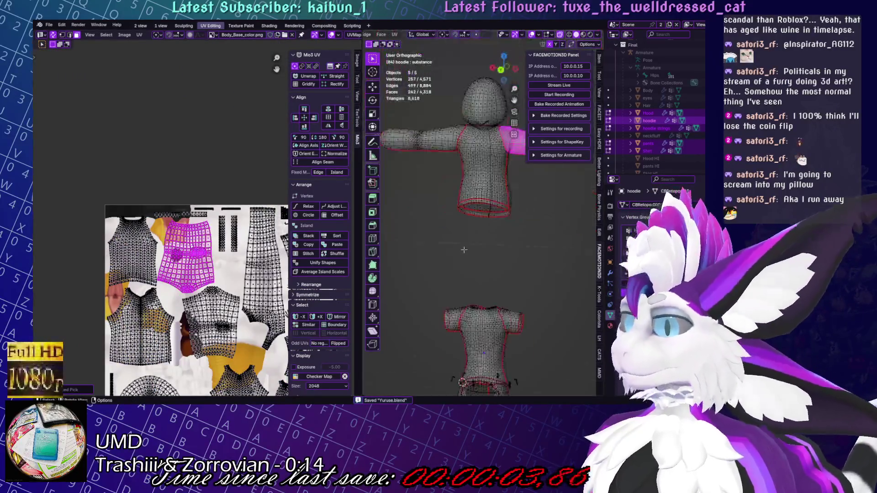
{"action": "scroll", "coordinate": [247, 291], "scroll_direction": "up", "scroll_amount": 5}
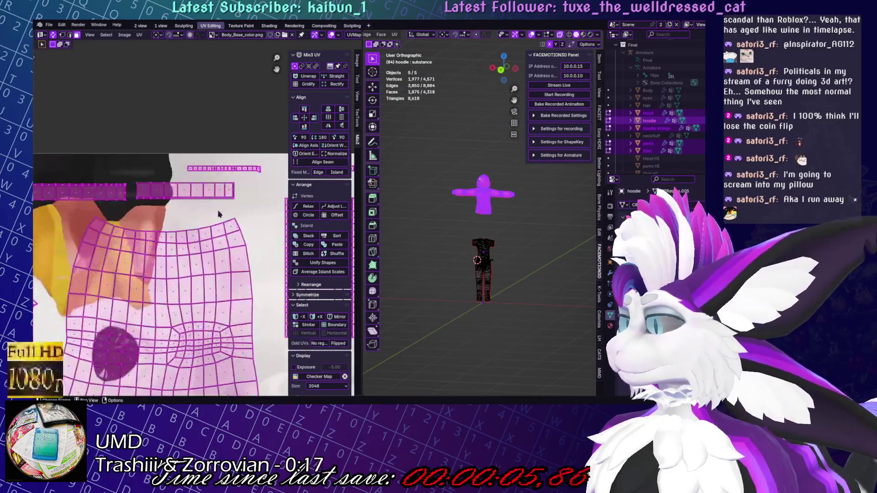
{"action": "left_click", "coordinate": [230, 167]}
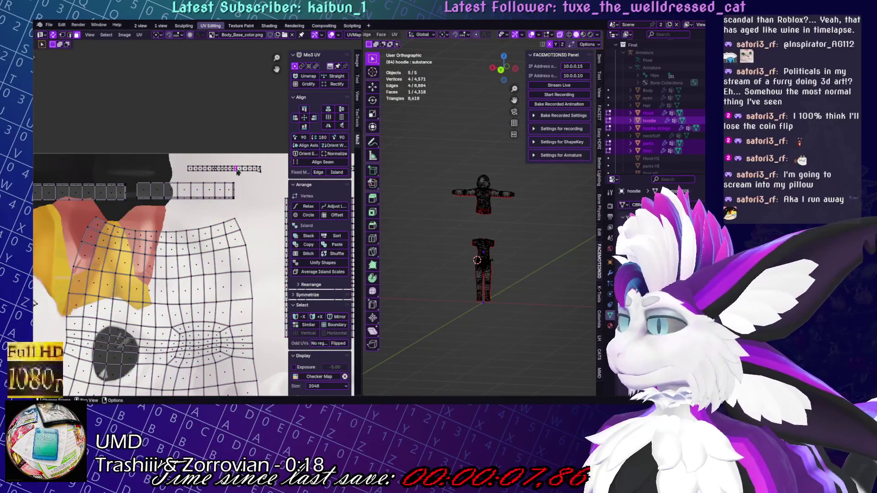
{"action": "key", "text": "l"}
{"action": "key", "text": "KP_Decimal"}
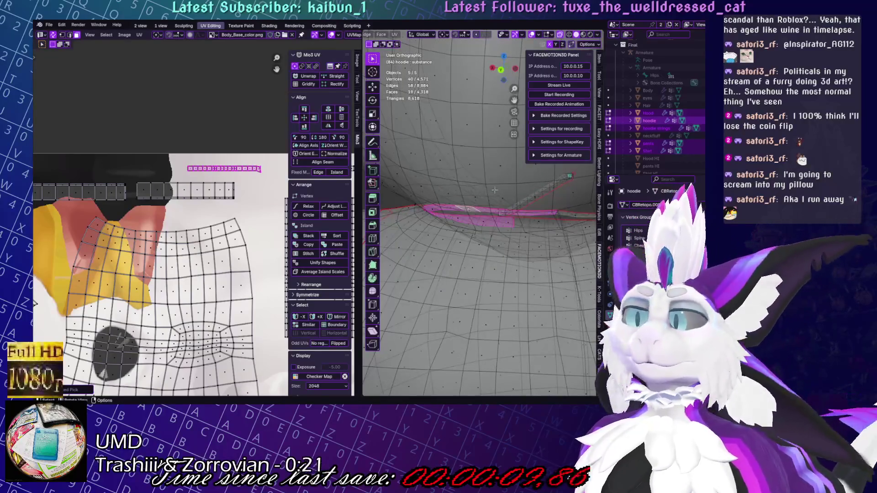
{"action": "scroll", "coordinate": [495, 190], "scroll_direction": "down", "scroll_amount": 3}
{"action": "middle_click_drag", "start_coordinate": [494, 190], "coordinate": [485, 206]}
{"action": "scroll", "coordinate": [484, 206], "scroll_direction": "down", "scroll_amount": 3}
{"action": "key", "text": "alt+a"}
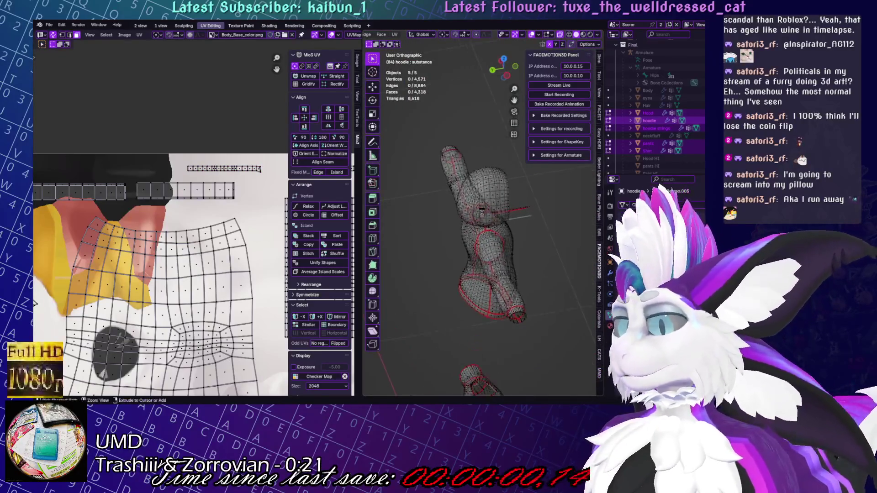
Zoom in on the hoodie body and sleeve islands with nothing selected
{"action": "key", "text": "Home"}
{"action": "scroll", "coordinate": [223, 242], "scroll_direction": "up", "scroll_amount": 6}
{"action": "scroll", "coordinate": [224, 242], "scroll_direction": "up", "scroll_amount": 6}
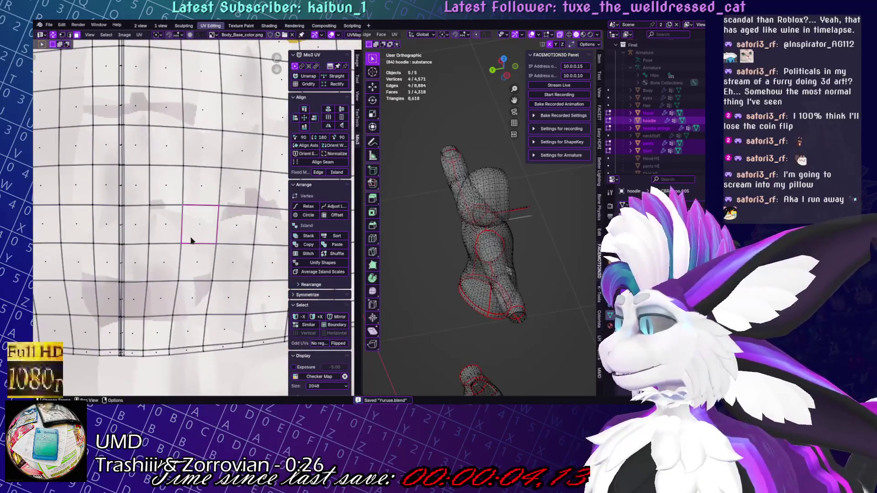
{"action": "scroll", "coordinate": [201, 235], "scroll_direction": "up", "scroll_amount": 4}
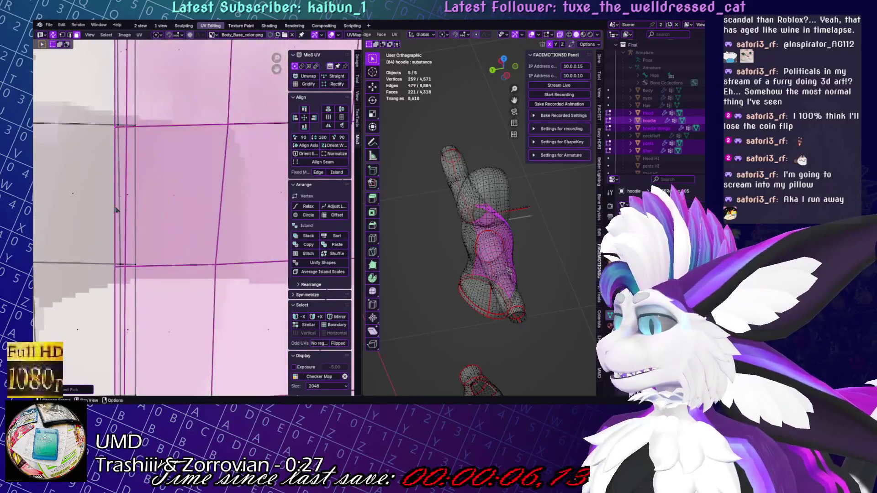
{"action": "key", "text": "alt+a"}
{"action": "key", "text": "c"}
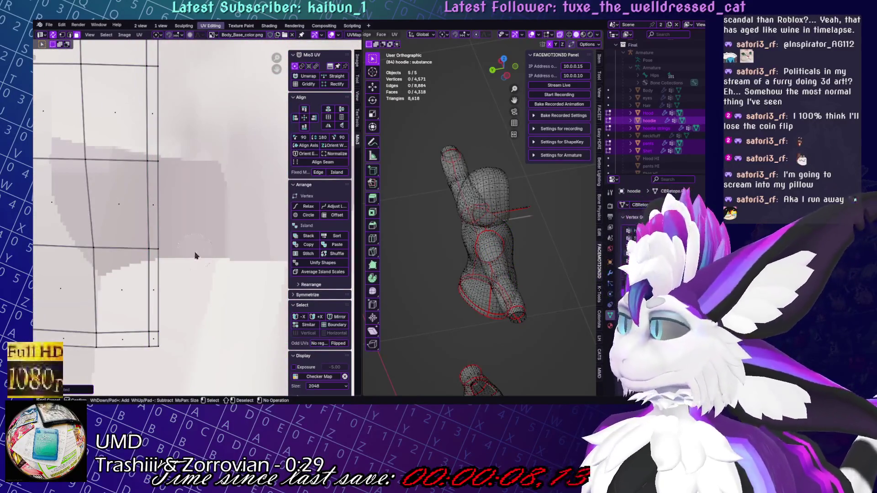
{"action": "key", "text": "Escape"}
{"action": "scroll", "coordinate": [213, 238], "scroll_direction": "down", "scroll_amount": 3}
Slide the hoodie body island along X, then fine-tune it against the sleeve island's edge
{"action": "key", "text": "l"}
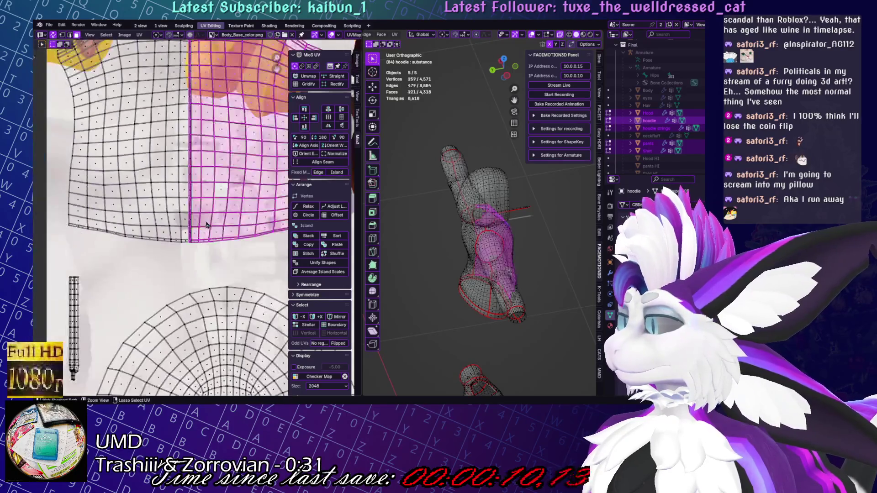
{"action": "scroll", "coordinate": [263, 219], "scroll_direction": "up", "scroll_amount": 3}
{"action": "key", "text": "g"}
{"action": "key", "text": "x"}
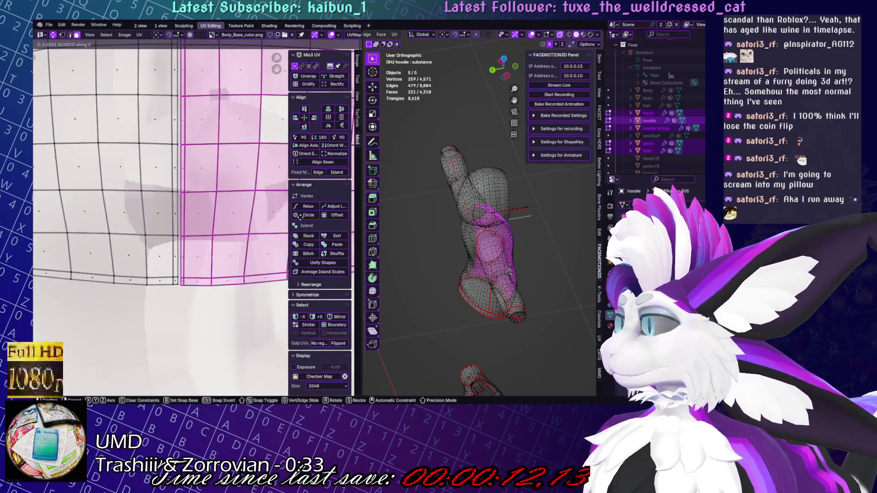
{"action": "left_click", "coordinate": [260, 219]}
{"action": "scroll", "coordinate": [201, 222], "scroll_direction": "up", "scroll_amount": 3}
{"action": "scroll", "coordinate": [201, 223], "scroll_direction": "up", "scroll_amount": 2}
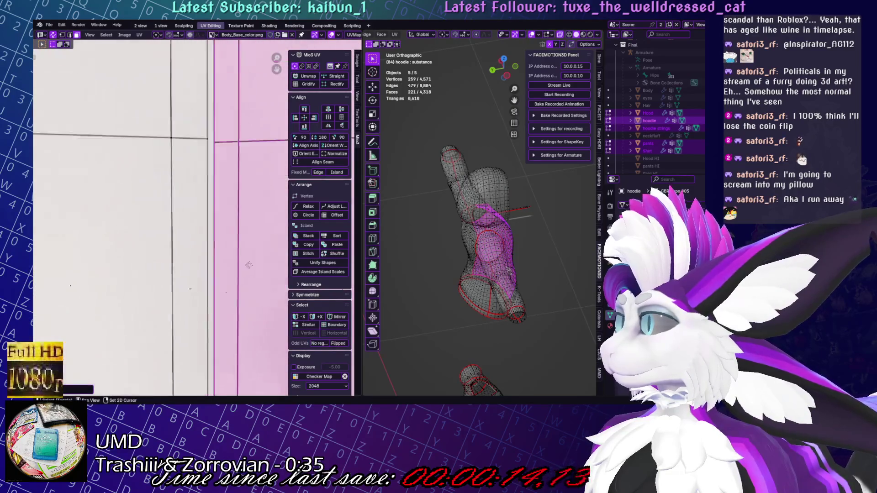
{"action": "key", "text": "g"}
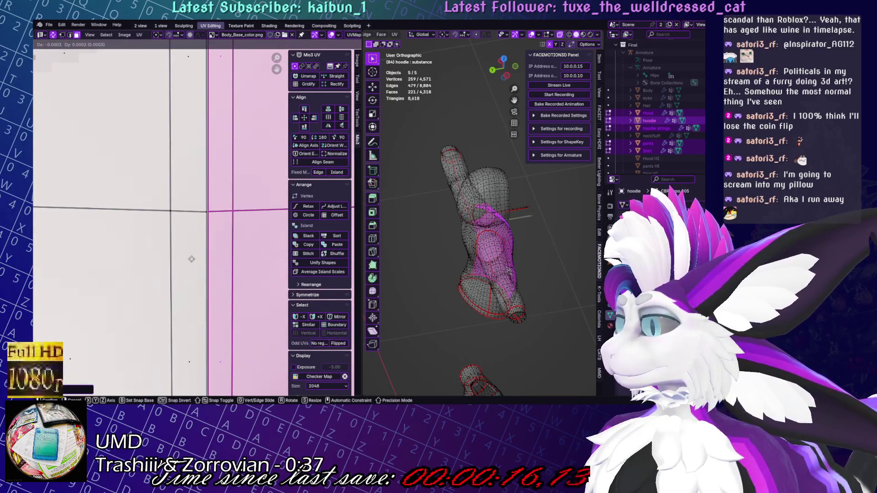
{"action": "left_click", "coordinate": [215, 256]}
{"action": "scroll", "coordinate": [221, 237], "scroll_direction": "down", "scroll_amount": 2}
{"action": "scroll", "coordinate": [221, 236], "scroll_direction": "down", "scroll_amount": 2}
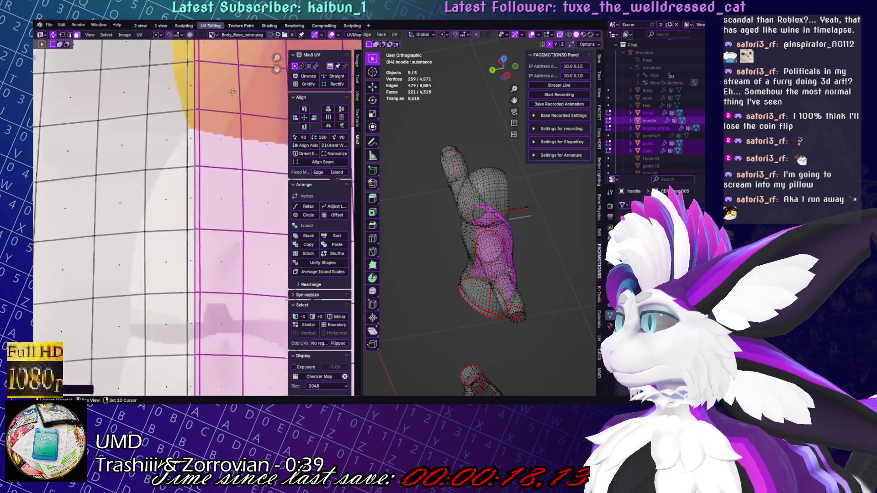
{"action": "scroll", "coordinate": [177, 193], "scroll_direction": "up", "scroll_amount": 5}
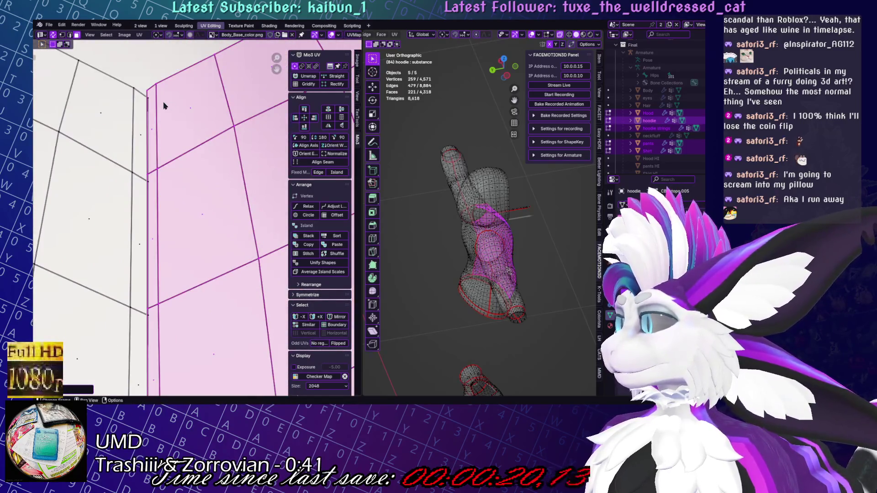
Select seam edges on the body and sleeve islands to check their alignment
{"action": "left_click", "coordinate": [164, 106]}
{"action": "left_click", "coordinate": [215, 159]}
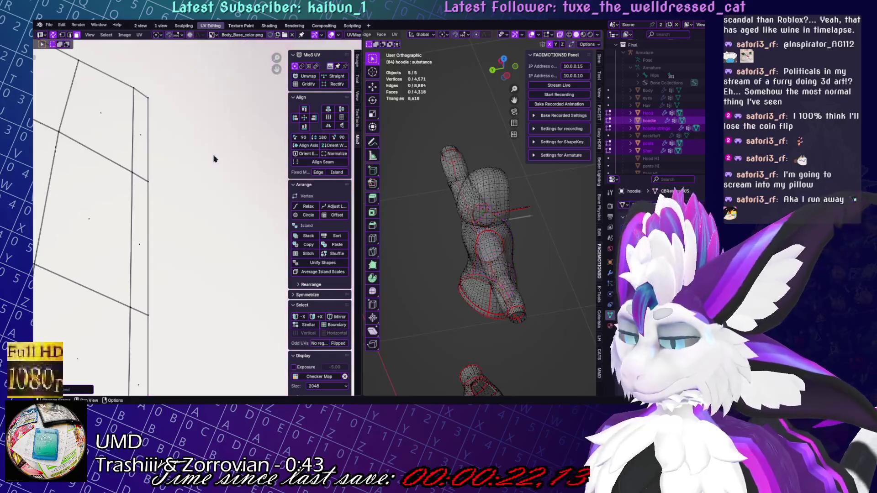
{"action": "left_click", "coordinate": [239, 158]}
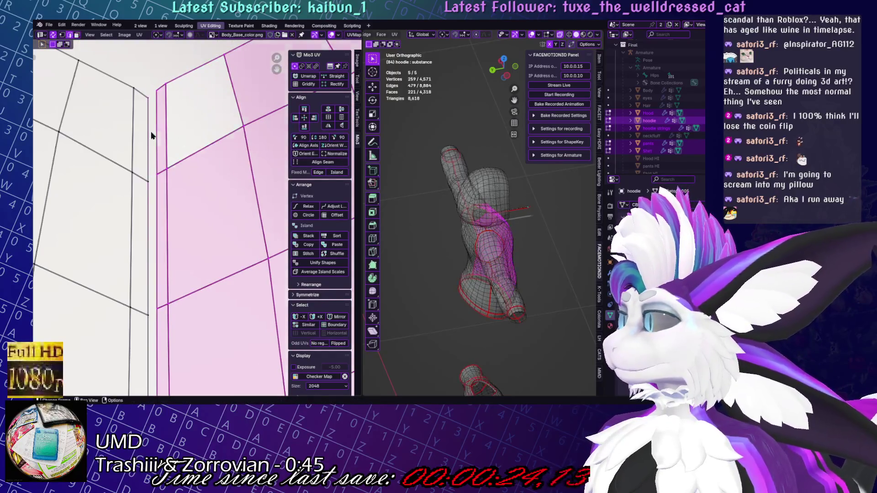
{"action": "left_click", "coordinate": [157, 139], "text": "alt"}
{"action": "left_click", "coordinate": [158, 101]}
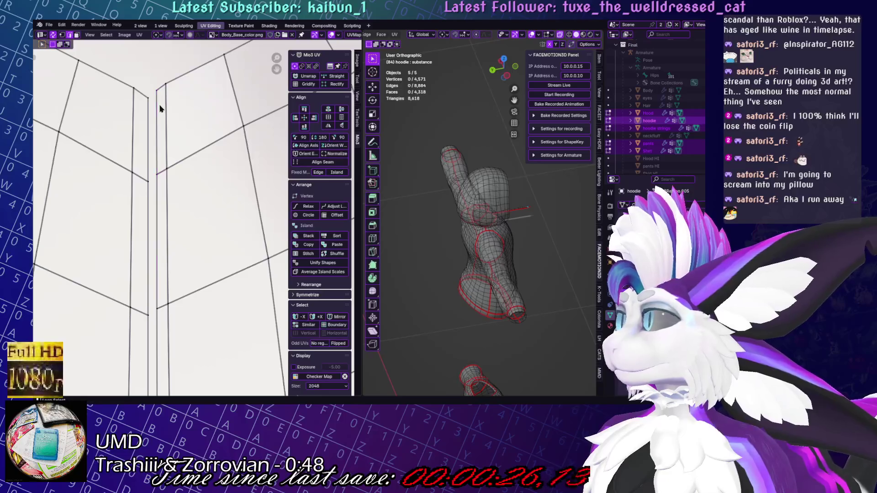
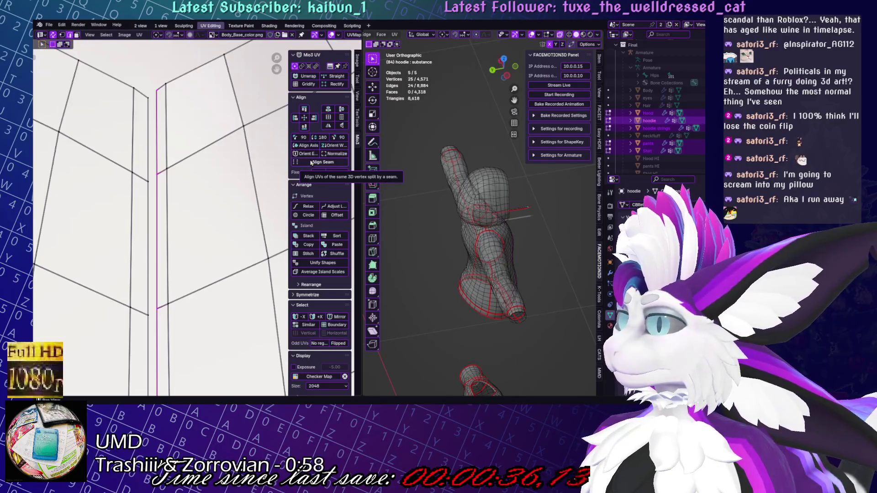
Start Mio3 UV Align Seam and select the front centre seam edge loop
{"action": "left_click", "coordinate": [310, 162]}
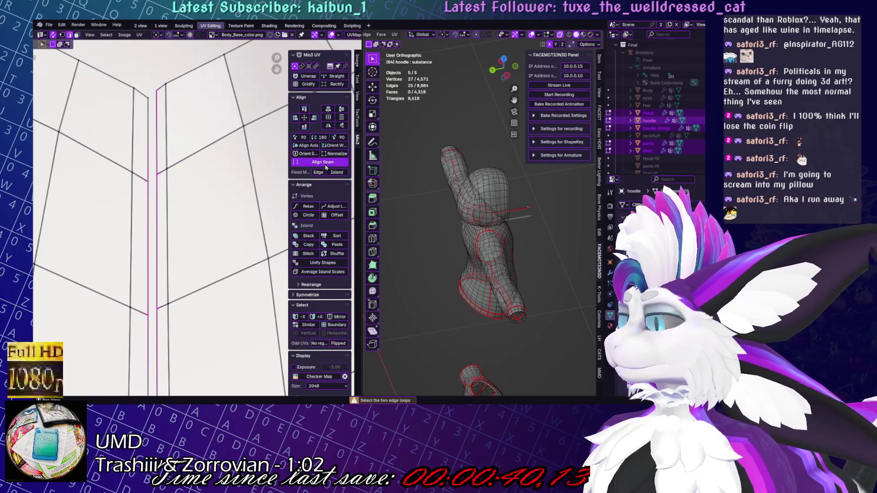
{"action": "key", "text": "ctrl+z"}
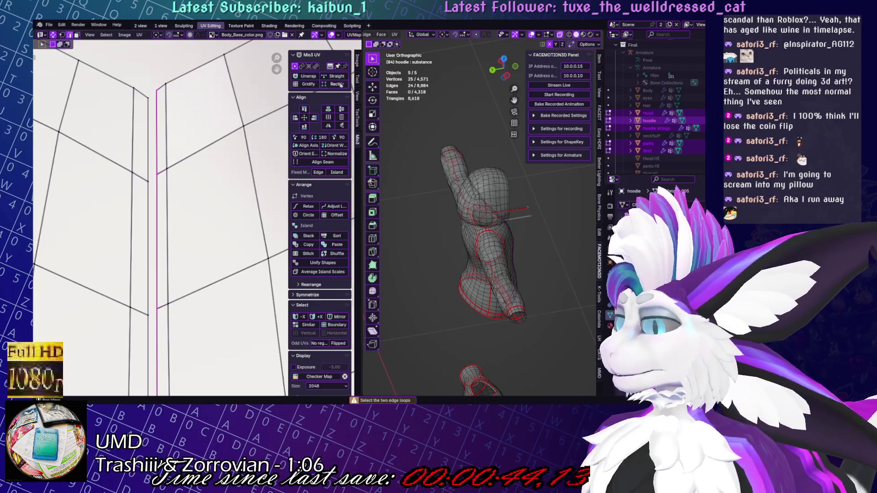
{"action": "left_click", "coordinate": [147, 174]}
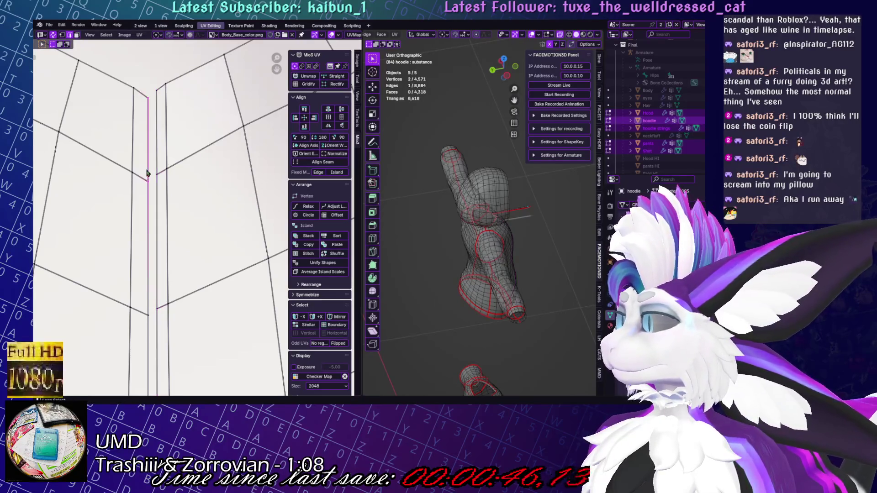
{"action": "left_click", "coordinate": [148, 104], "text": "alt"}
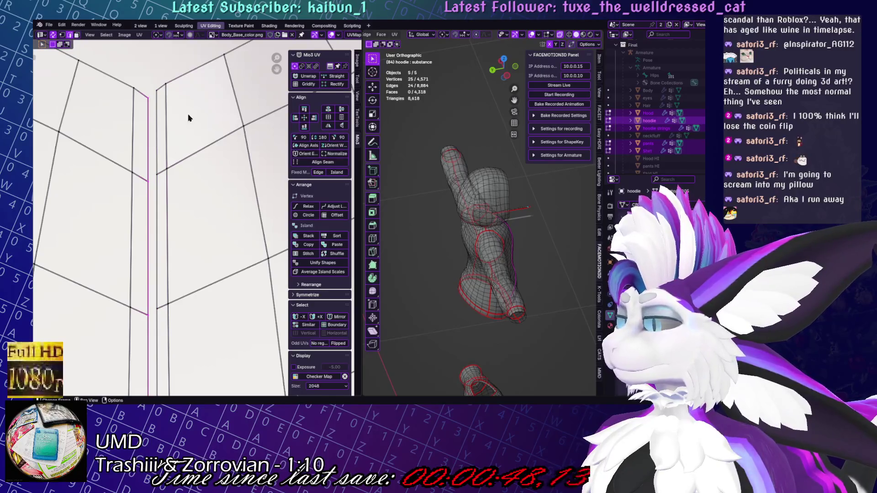
Select the left torso island with L and straighten it with Align Axis
{"action": "key", "text": "l"}
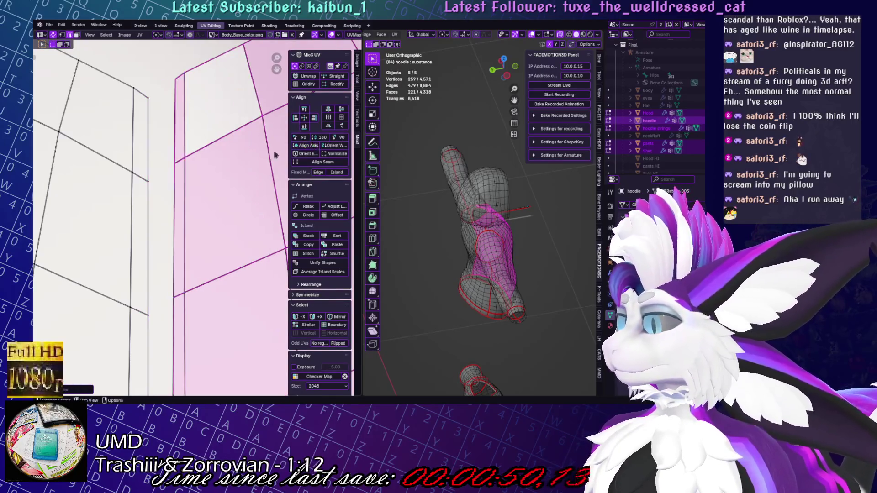
{"action": "scroll", "coordinate": [195, 141], "scroll_direction": "down", "scroll_amount": 6}
{"action": "key", "text": "alt+a"}
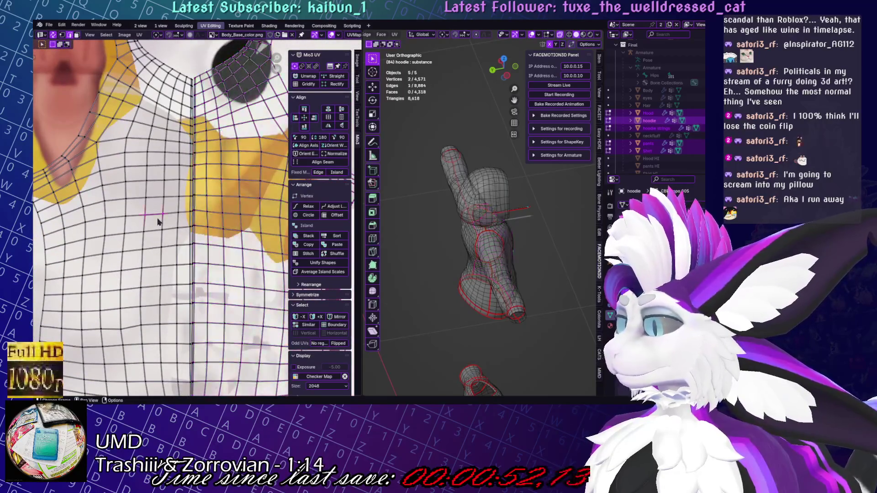
{"action": "key", "text": "l"}
{"action": "left_click", "coordinate": [314, 146]}
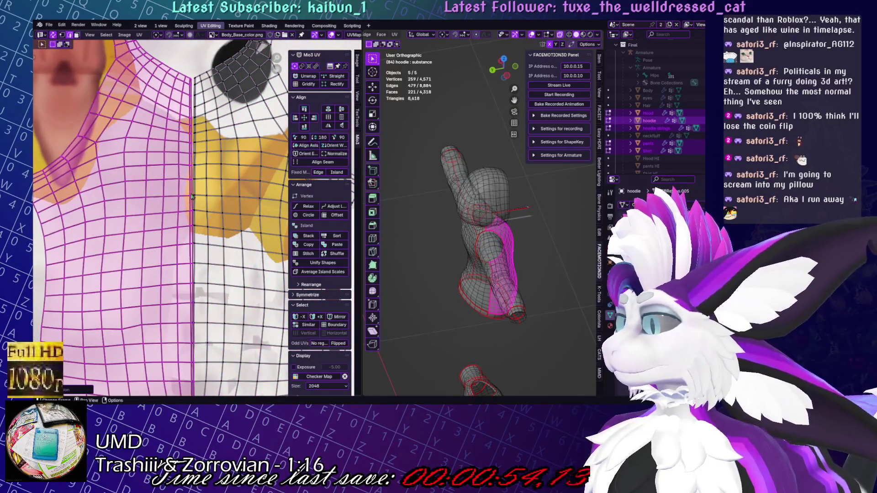
Move to the neckline and select the right neckline island, then the upper shirt island
{"action": "scroll", "coordinate": [160, 145], "scroll_direction": "up", "scroll_amount": 3}
{"action": "middle_click_drag", "start_coordinate": [160, 145], "coordinate": [212, 270], "text": "shift"}
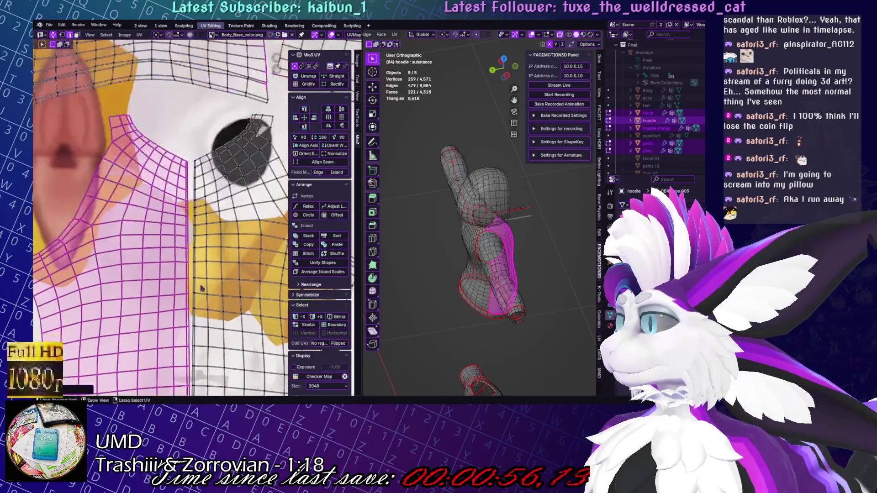
{"action": "key", "text": "alt+a"}
{"action": "key", "text": "l"}
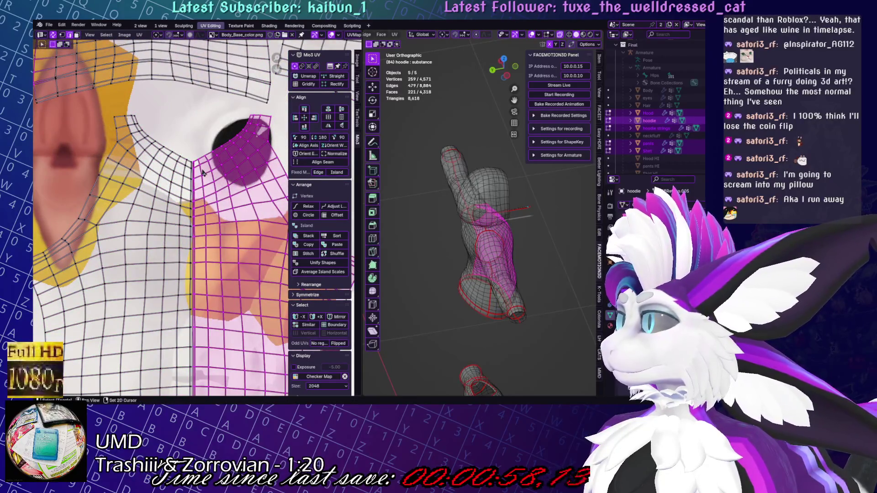
{"action": "scroll", "coordinate": [224, 140], "scroll_direction": "down", "scroll_amount": 1}
{"action": "key", "text": "alt+a"}
{"action": "key", "text": "l"}
{"action": "scroll", "coordinate": [224, 134], "scroll_direction": "down", "scroll_amount": 3}
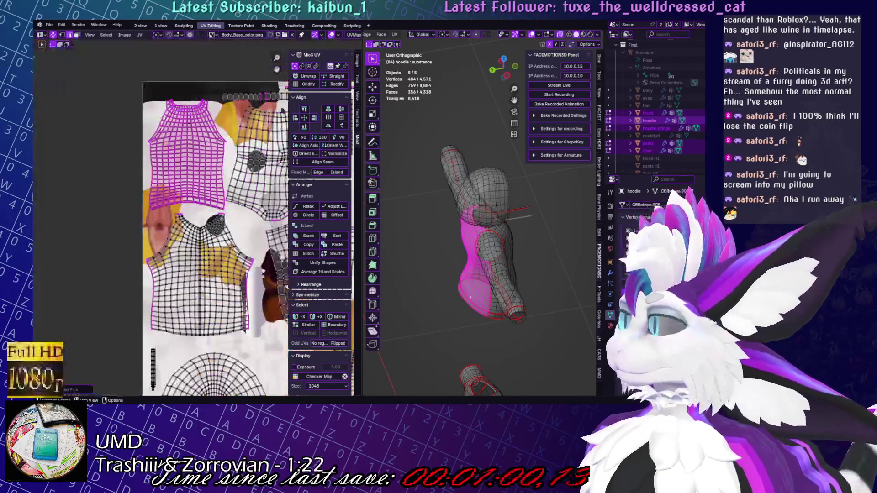
Mark the selected sleeve hem edges as a UV seam
{"action": "scroll", "coordinate": [222, 230], "scroll_direction": "up", "scroll_amount": 5}
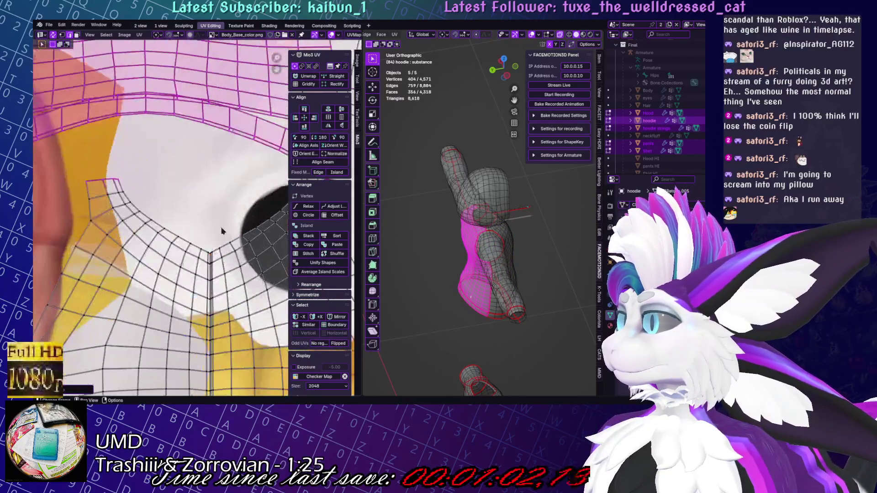
{"action": "scroll", "coordinate": [506, 284], "scroll_direction": "up", "scroll_amount": 5}
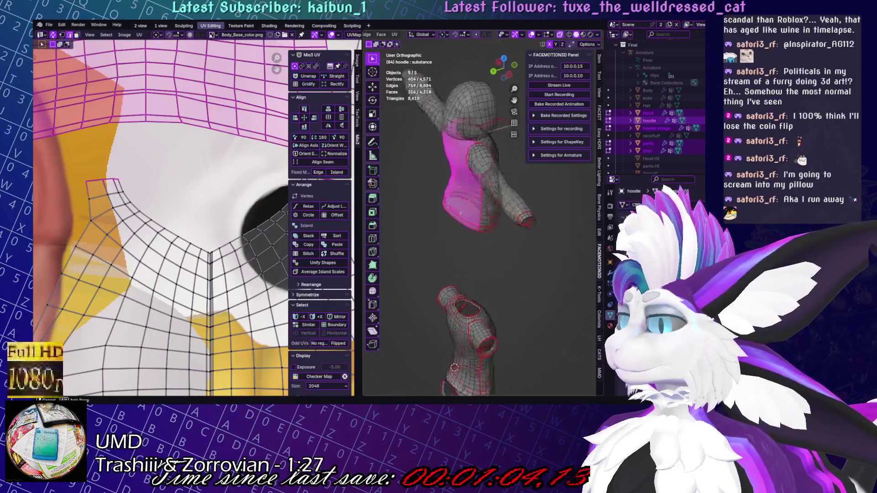
{"action": "key", "text": "alt+a"}
{"action": "mouse_move", "coordinate": [506, 283]}
{"action": "middle_mouse_down"}
{"action": "mouse_move", "coordinate": [487, 285]}
{"action": "mouse_move", "coordinate": [499, 257]}
{"action": "middle_mouse_up"}
{"action": "scroll", "coordinate": [487, 274], "scroll_direction": "down", "scroll_amount": 4}
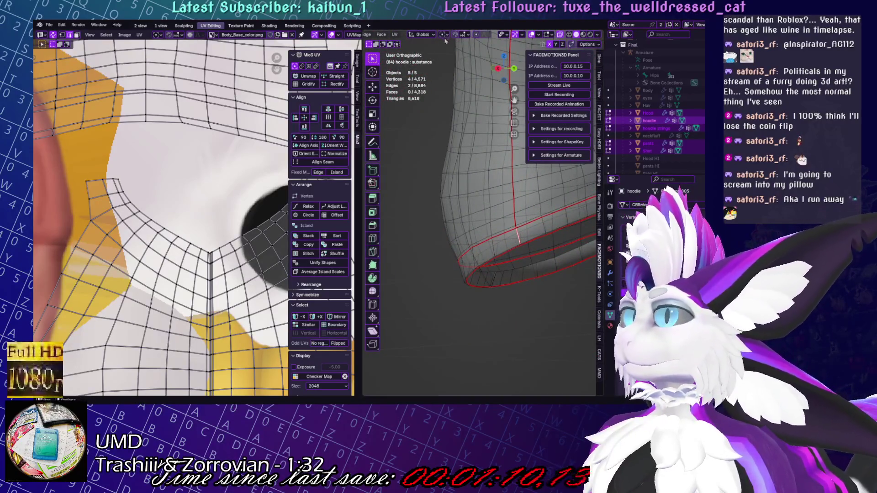
{"action": "left_click", "coordinate": [395, 35]}
{"action": "left_click", "coordinate": [424, 136]}
Select the hem band below the new seam with L, dropping the upper sleeve
{"action": "scroll", "coordinate": [532, 269], "scroll_direction": "down", "scroll_amount": 3}
{"action": "middle_click_drag", "start_coordinate": [532, 269], "coordinate": [526, 293]}
{"action": "key", "text": "l"}
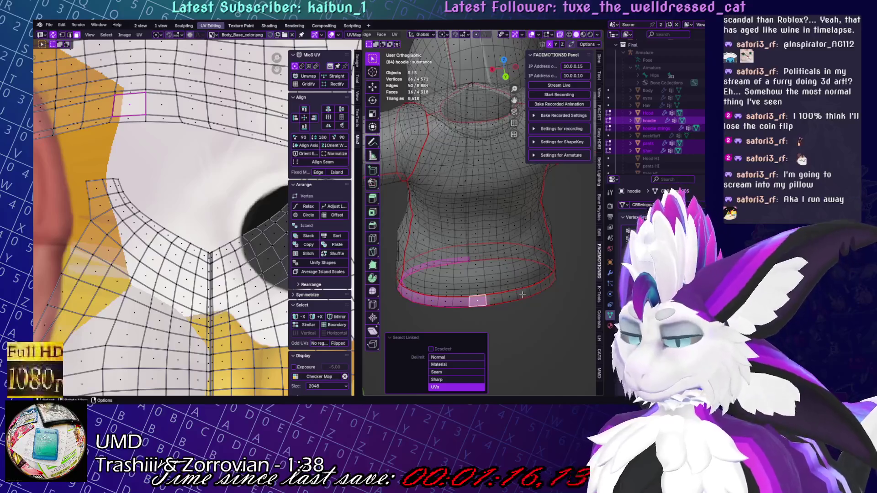
{"action": "key", "text": "ctrl+l"}
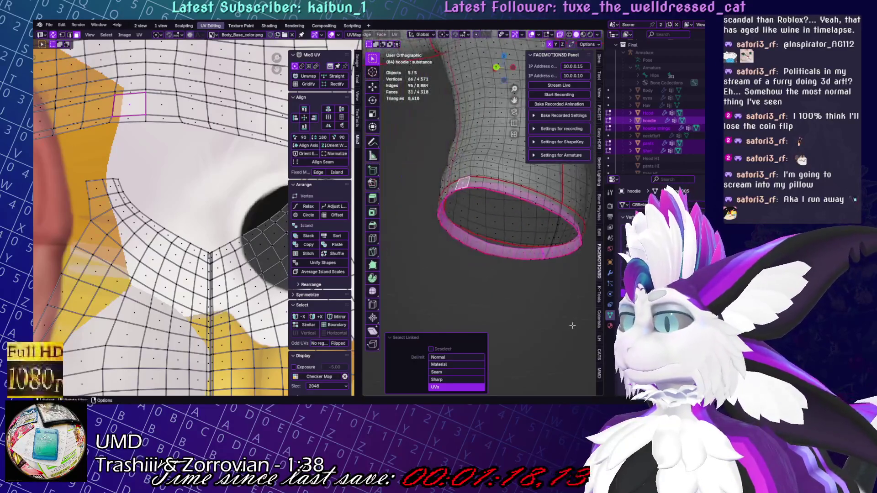
{"action": "key", "text": "alt+a"}
{"action": "mouse_move", "coordinate": [525, 283]}
{"action": "middle_mouse_down"}
{"action": "mouse_move", "coordinate": [543, 300]}
{"action": "mouse_move", "coordinate": [550, 183]}
{"action": "middle_mouse_up"}
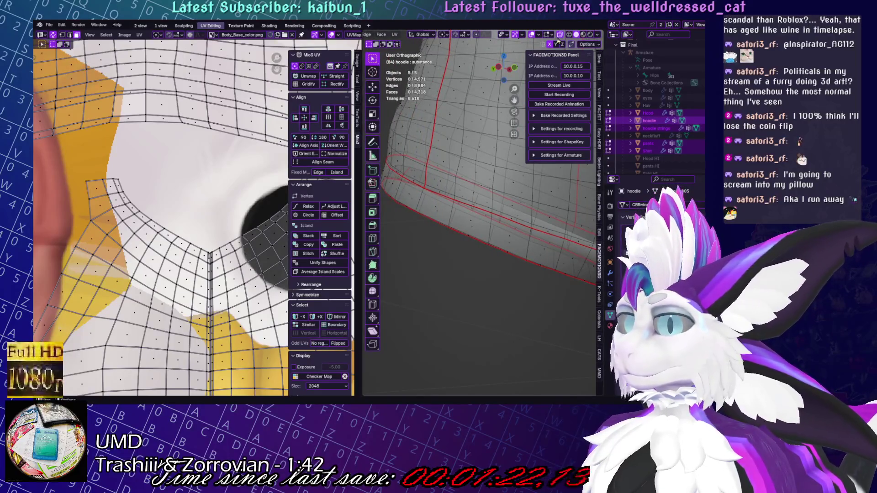
{"action": "middle_click_drag", "start_coordinate": [560, 41], "coordinate": [566, 53]}
{"action": "key", "text": "l"}
{"action": "mouse_move", "coordinate": [498, 236]}
{"action": "middle_mouse_down"}
{"action": "mouse_move", "coordinate": [541, 213]}
{"action": "mouse_move", "coordinate": [562, 264]}
{"action": "mouse_move", "coordinate": [521, 223]}
{"action": "mouse_move", "coordinate": [475, 228]}
{"action": "middle_mouse_up"}
{"action": "key", "text": "l"}
{"action": "scroll", "coordinate": [521, 223], "scroll_direction": "down", "scroll_amount": 3}
{"action": "key", "text": "shift+l"}
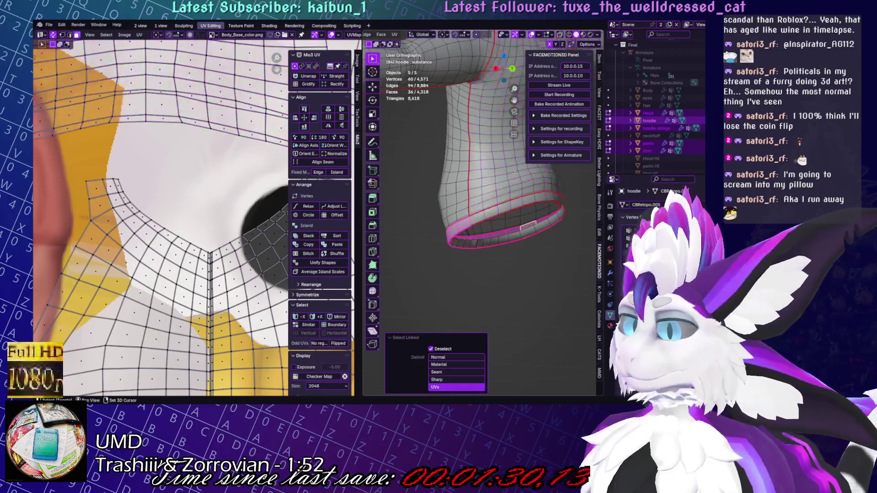
Select the whole sleeve cuff band from one of its faces with Ctrl+L
{"action": "scroll", "coordinate": [480, 221], "scroll_direction": "up", "scroll_amount": 3}
{"action": "scroll", "coordinate": [507, 222], "scroll_direction": "down", "scroll_amount": 4}
{"action": "left_click", "coordinate": [479, 225]}
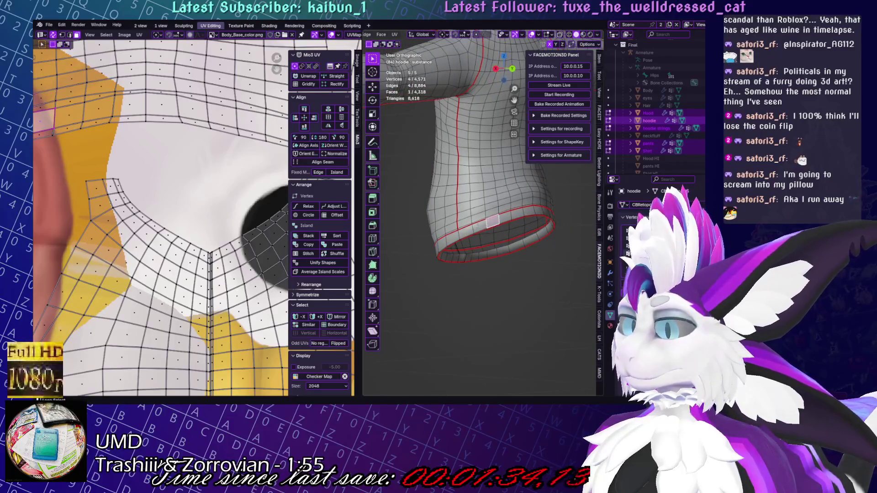
{"action": "key", "text": "ctrl+l"}
{"action": "middle_click_drag", "start_coordinate": [479, 225], "coordinate": [536, 40]}
{"action": "scroll", "coordinate": [109, 226], "scroll_direction": "down", "scroll_amount": 6}
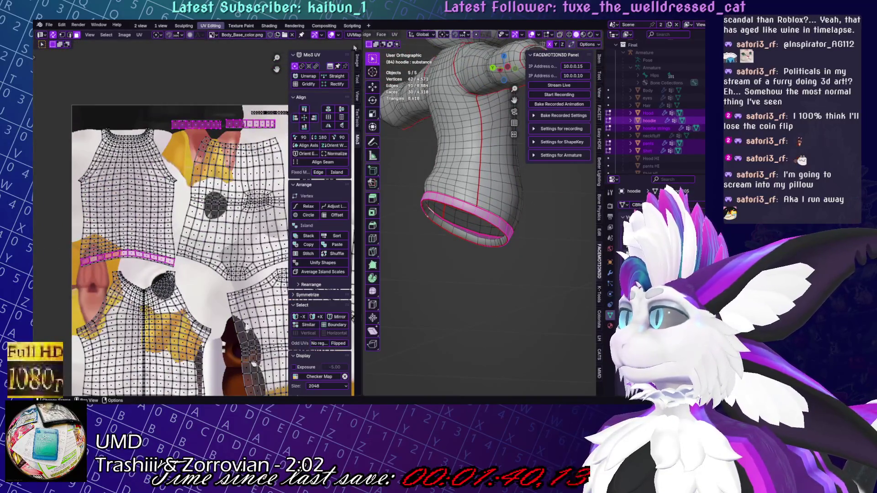
{"action": "scroll", "coordinate": [429, 35], "scroll_direction": "up", "scroll_amount": 3}
Unwrap the selected cuff band into its own UV strip
{"action": "left_click", "coordinate": [468, 35]}
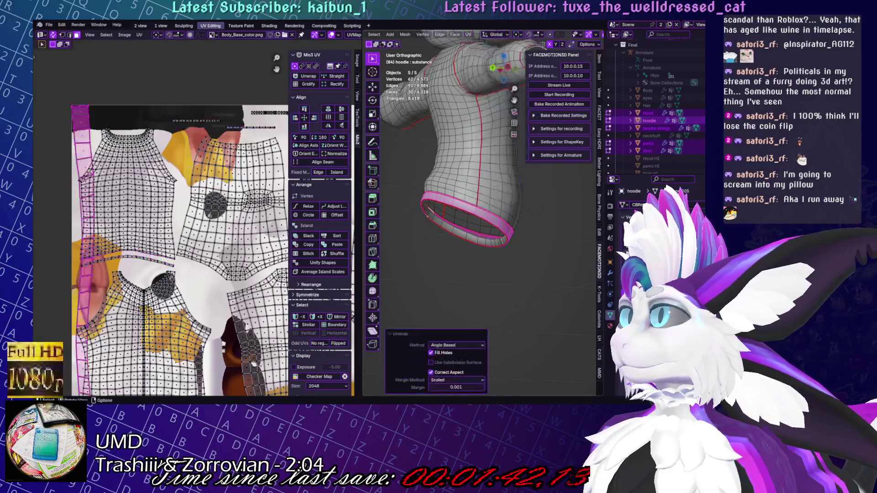
{"action": "scroll", "coordinate": [506, 258], "scroll_direction": "up", "scroll_amount": 5}
{"action": "scroll", "coordinate": [507, 257], "scroll_direction": "down", "scroll_amount": 5}
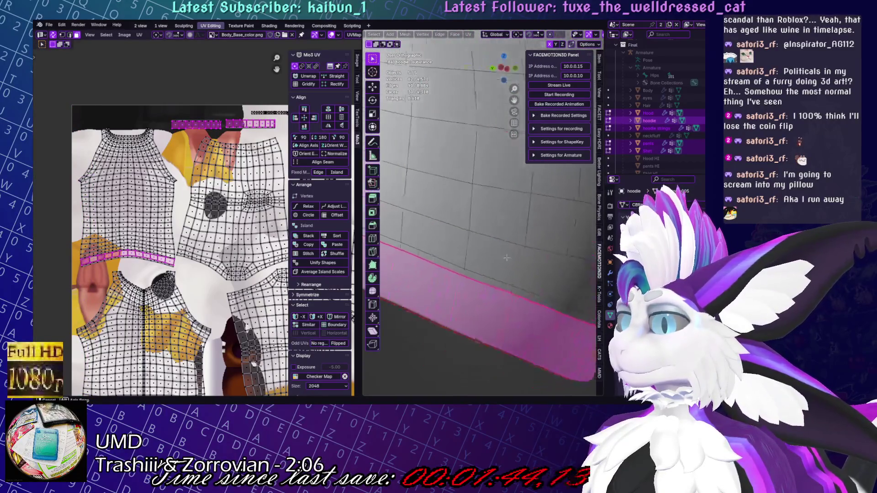
Select both hoodie torso islands and the thin face on the front seam
{"action": "left_click", "coordinate": [515, 205]}
{"action": "key", "text": "l"}
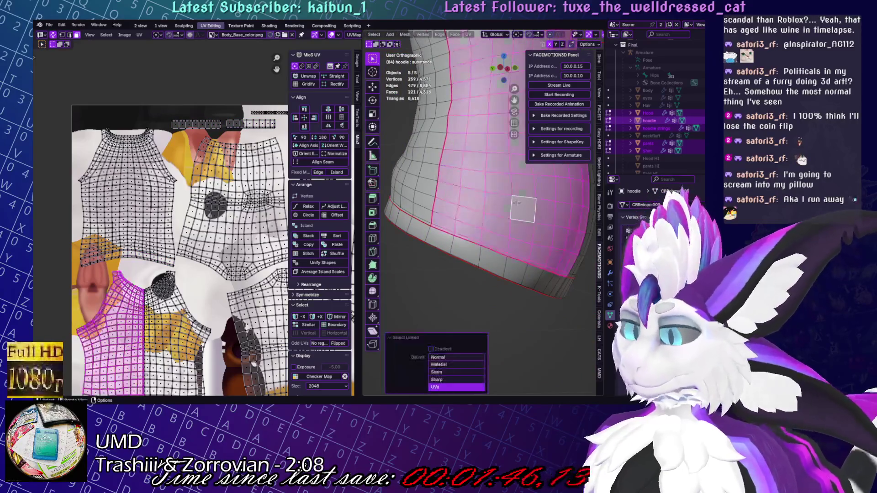
{"action": "middle_click_drag", "start_coordinate": [523, 209], "coordinate": [440, 213]}
{"action": "key", "text": "l"}
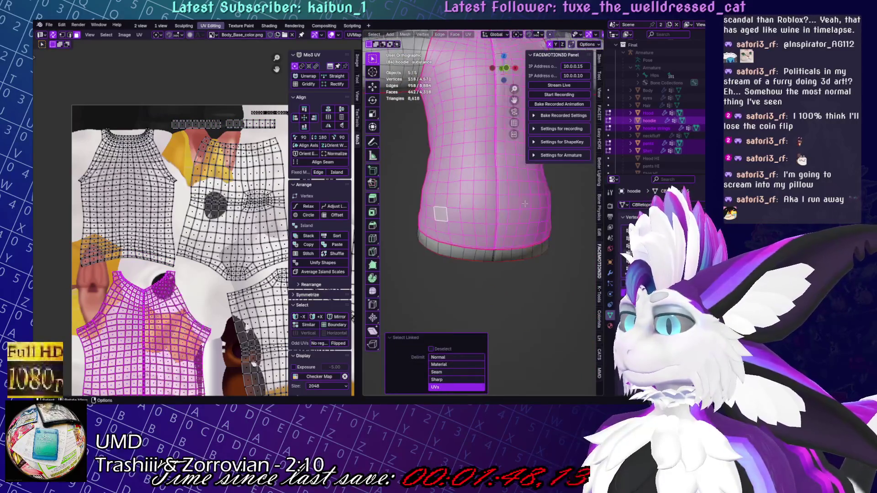
{"action": "scroll", "coordinate": [190, 189], "scroll_direction": "up", "scroll_amount": 2}
{"action": "scroll", "coordinate": [191, 189], "scroll_direction": "up", "scroll_amount": 5}
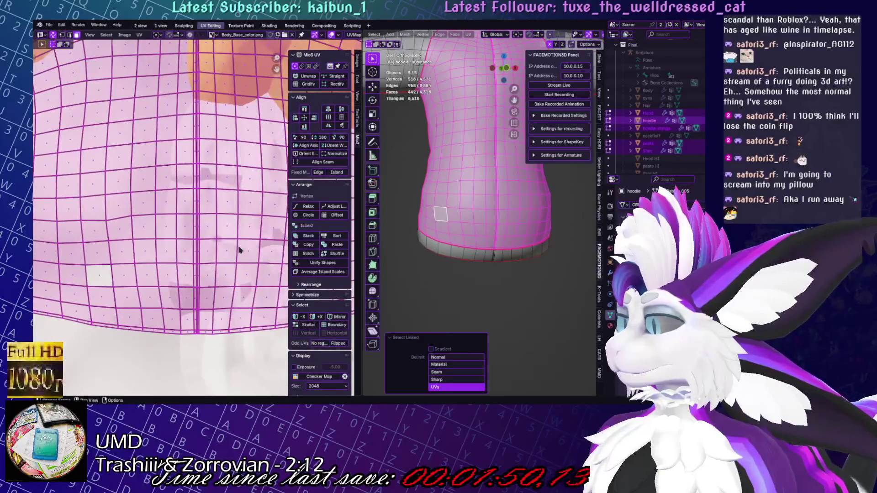
{"action": "scroll", "coordinate": [475, 201], "scroll_direction": "up", "scroll_amount": 6}
{"action": "left_click", "coordinate": [466, 199]}
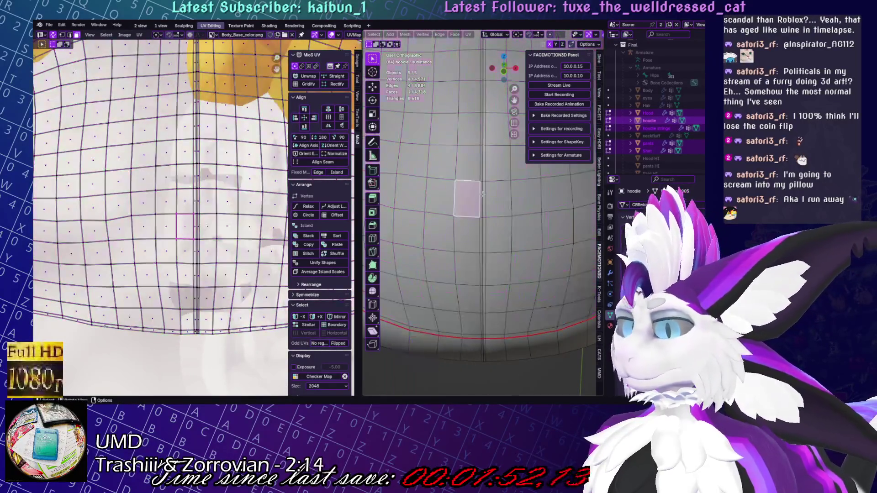
{"action": "left_click", "coordinate": [483, 194]}
{"action": "scroll", "coordinate": [482, 183], "scroll_direction": "up", "scroll_amount": 3}
Select the vertical centre-front edge loop and view it in front orthographic (numpad 1)
{"action": "key", "text": "alt+a"}
{"action": "left_click", "coordinate": [482, 124], "text": "alt"}
{"action": "scroll", "coordinate": [480, 125], "scroll_direction": "down", "scroll_amount": 3}
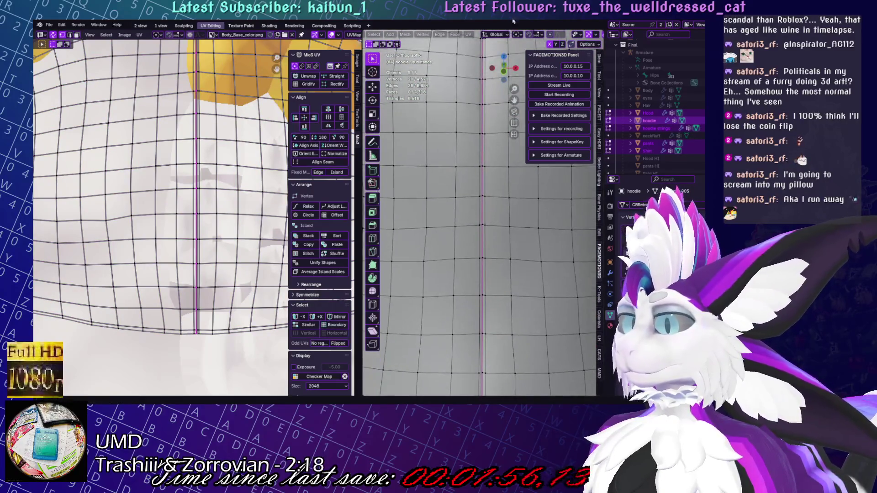
{"action": "scroll", "coordinate": [455, 240], "scroll_direction": "up", "scroll_amount": 2}
{"action": "key", "text": "KP_1"}
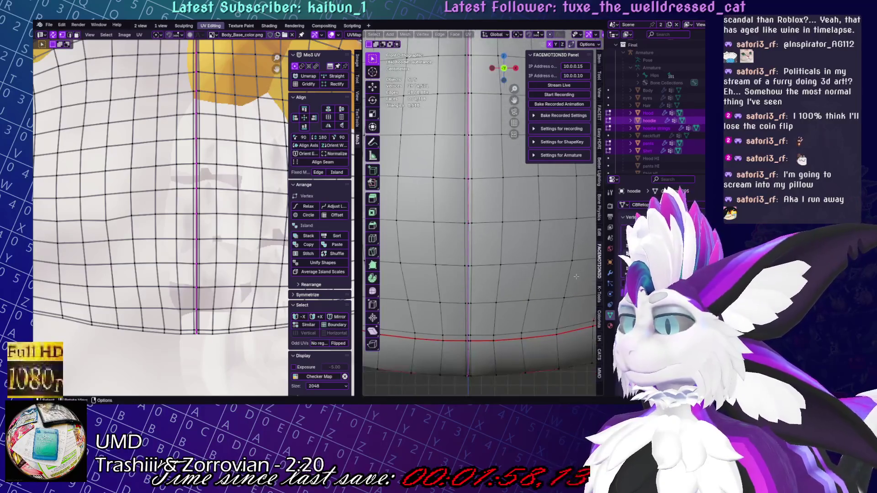
{"action": "scroll", "coordinate": [475, 196], "scroll_direction": "down", "scroll_amount": 5}
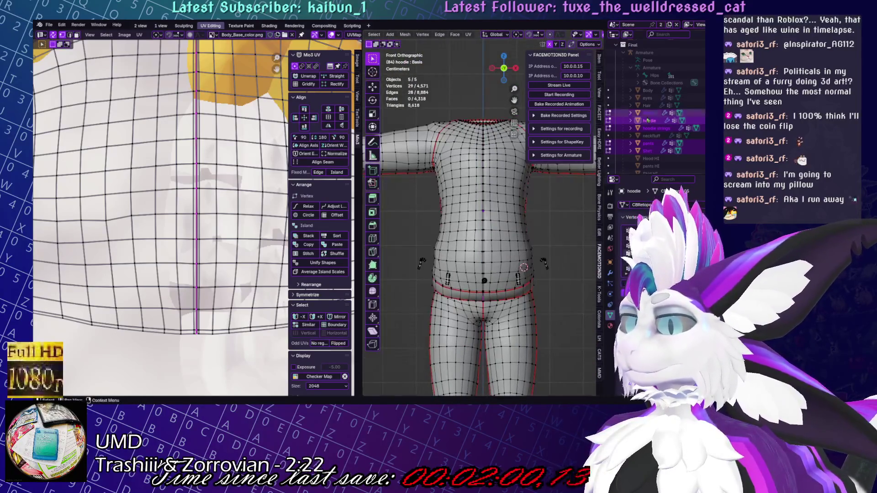
Slide a hem seam vertex along the seam and select the vertex path along it
{"action": "scroll", "coordinate": [466, 198], "scroll_direction": "up", "scroll_amount": 5}
{"action": "scroll", "coordinate": [480, 203], "scroll_direction": "up", "scroll_amount": 4}
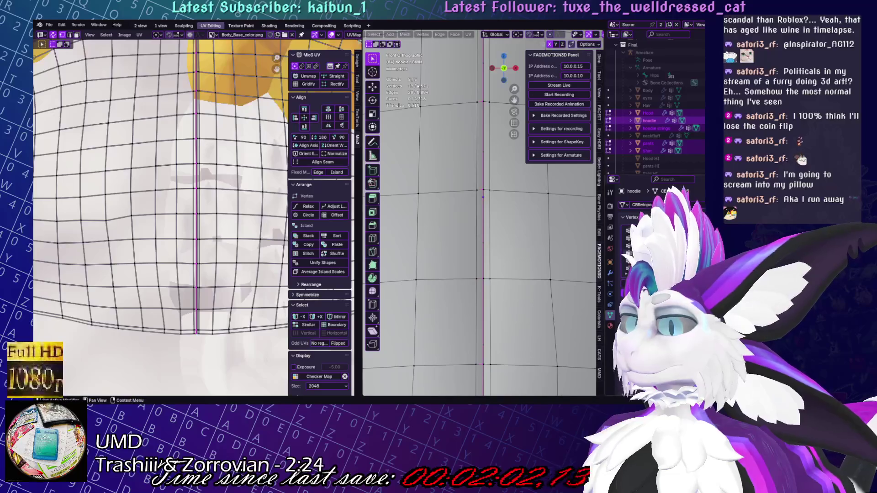
{"action": "scroll", "coordinate": [509, 69], "scroll_direction": "down", "scroll_amount": 6}
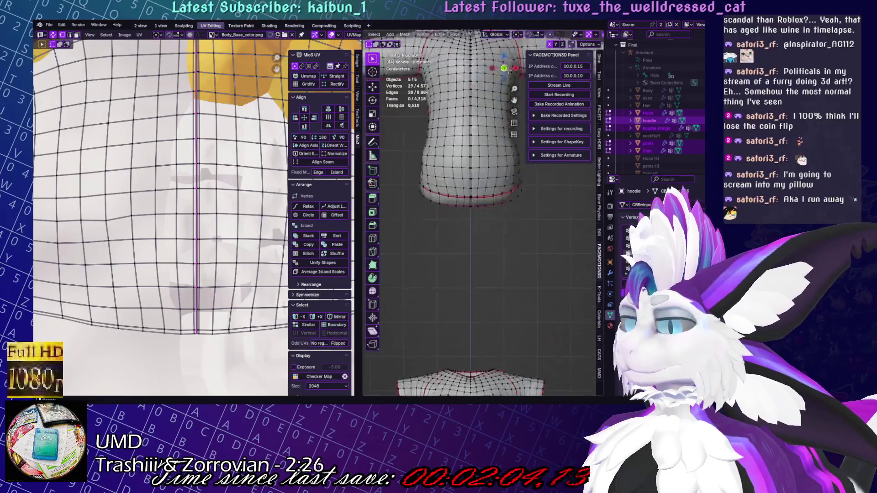
{"action": "scroll", "coordinate": [523, 201], "scroll_direction": "down", "scroll_amount": 3}
{"action": "mouse_move", "coordinate": [523, 201]}
{"action": "middle_mouse_down"}
{"action": "mouse_move", "coordinate": [363, 283]}
{"action": "mouse_move", "coordinate": [503, 255]}
{"action": "mouse_move", "coordinate": [571, 262]}
{"action": "mouse_move", "coordinate": [488, 241]}
{"action": "middle_mouse_up"}
{"action": "scroll", "coordinate": [571, 262], "scroll_direction": "up", "scroll_amount": 5}
{"action": "scroll", "coordinate": [571, 262], "scroll_direction": "up", "scroll_amount": 3}
{"action": "scroll", "coordinate": [488, 240], "scroll_direction": "up", "scroll_amount": 4}
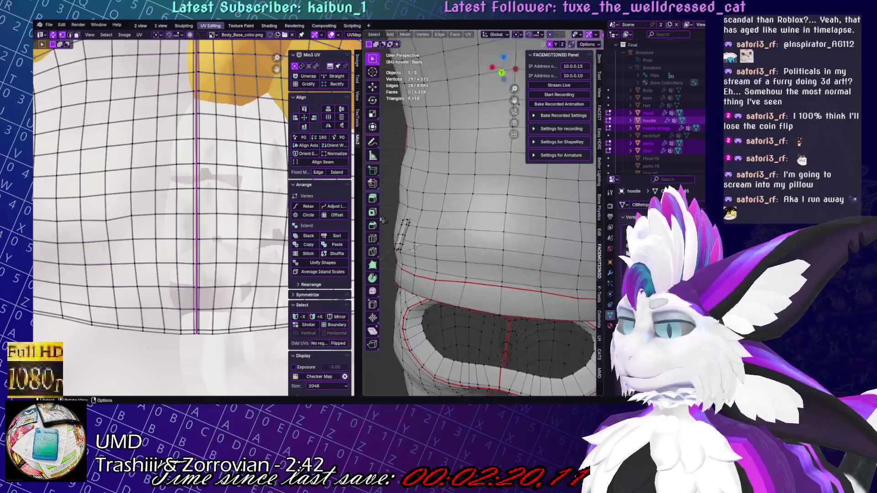
{"action": "left_click", "coordinate": [469, 239]}
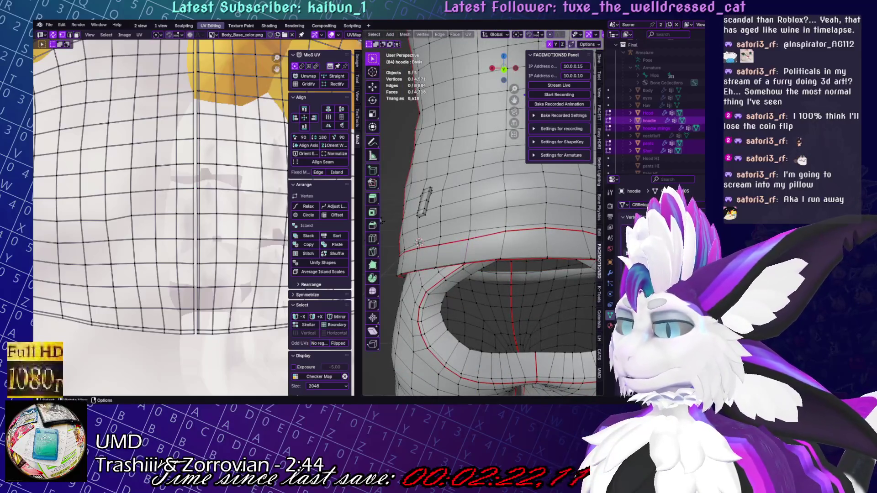
{"action": "left_click", "coordinate": [440, 245]}
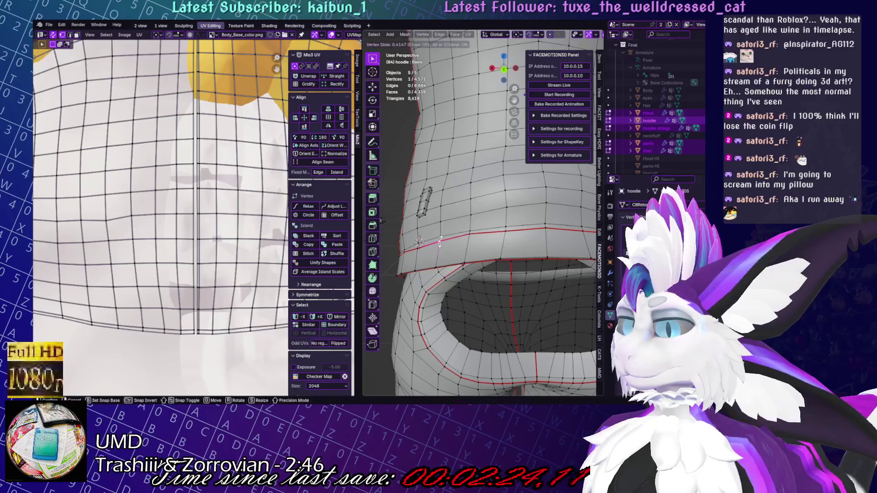
{"action": "left_click", "coordinate": [441, 242]}
{"action": "scroll", "coordinate": [559, 254], "scroll_direction": "down", "scroll_amount": 5}
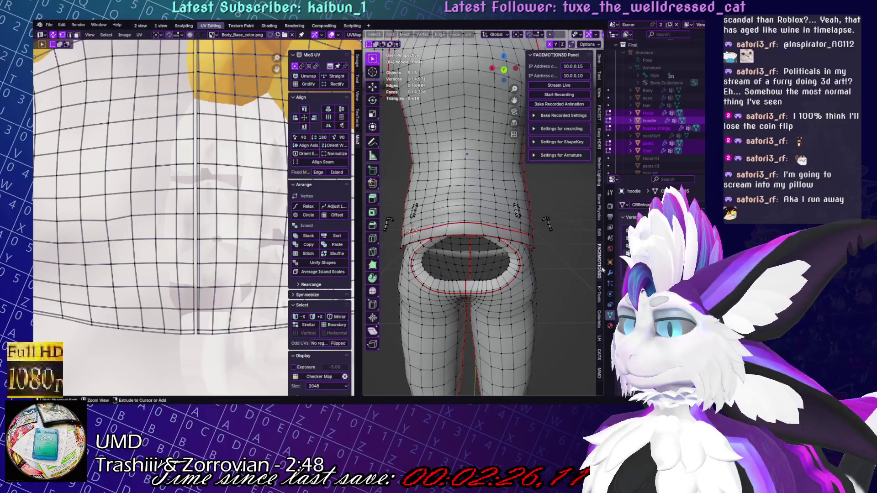
{"action": "left_click", "coordinate": [412, 229], "text": "ctrl"}
In front view, select the entire hoodie mesh with linked selection
{"action": "key", "text": "KP_1"}
{"action": "scroll", "coordinate": [496, 252], "scroll_direction": "down", "scroll_amount": 3}
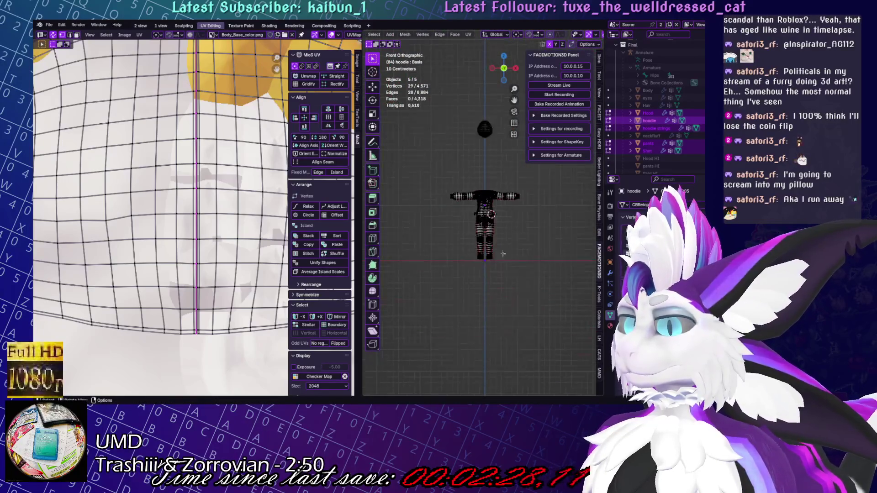
{"action": "scroll", "coordinate": [543, 252], "scroll_direction": "up", "scroll_amount": 5}
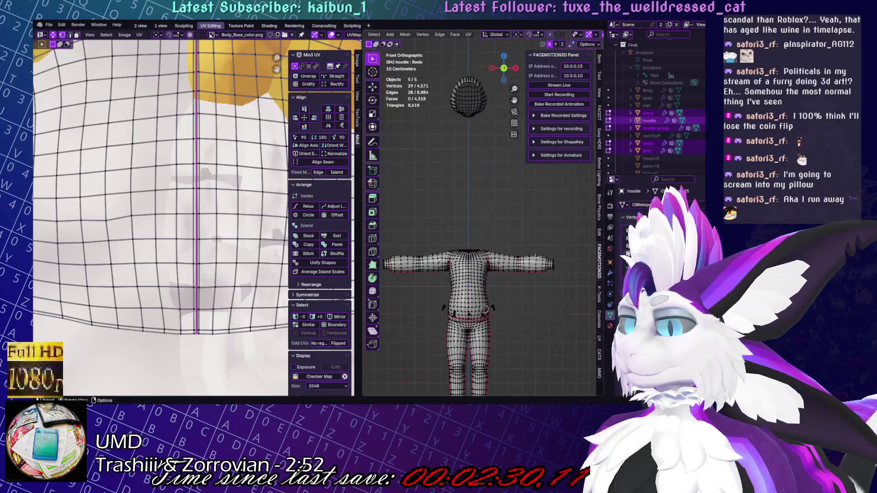
{"action": "key", "text": "l"}
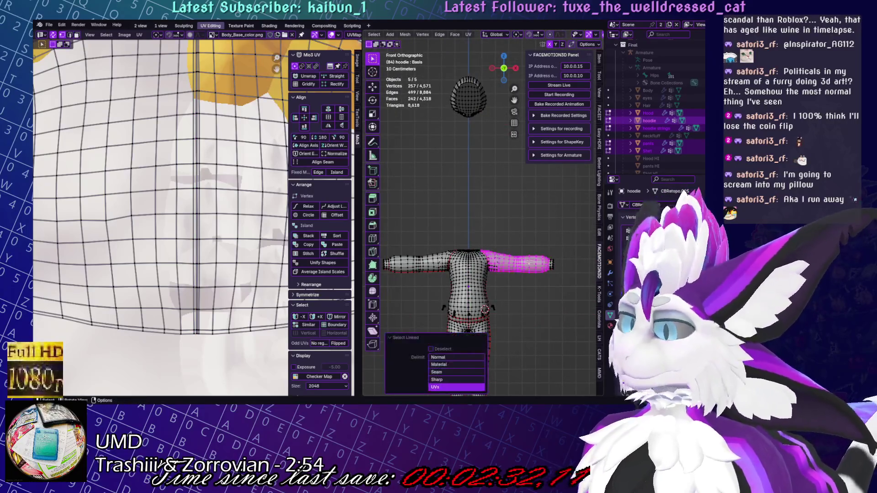
{"action": "left_click", "coordinate": [434, 357]}
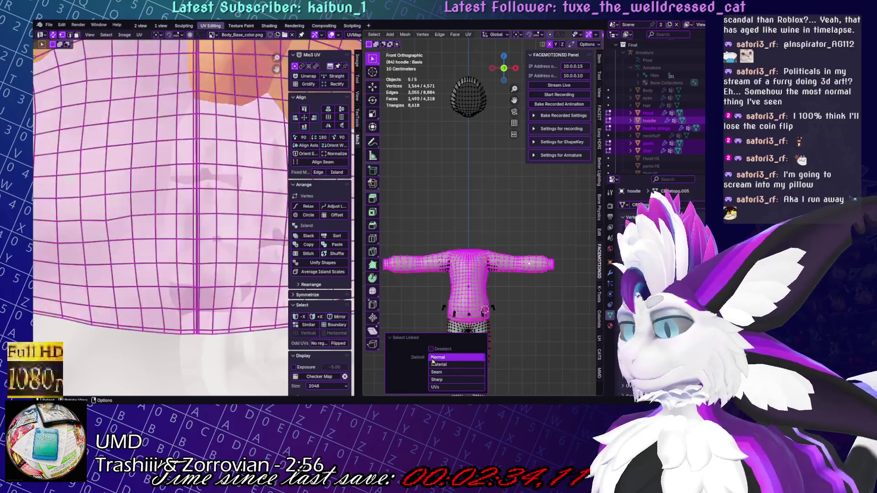
{"action": "scroll", "coordinate": [491, 310], "scroll_direction": "up", "scroll_amount": 6}
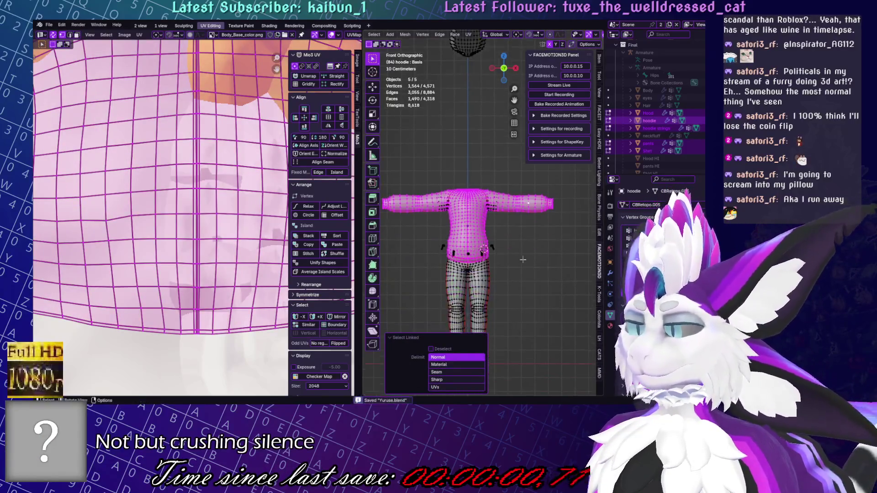
{"action": "key", "text": "alt+a"}
{"action": "key", "text": "ctrl+l"}
{"action": "scroll", "coordinate": [509, 315], "scroll_direction": "down", "scroll_amount": 3}
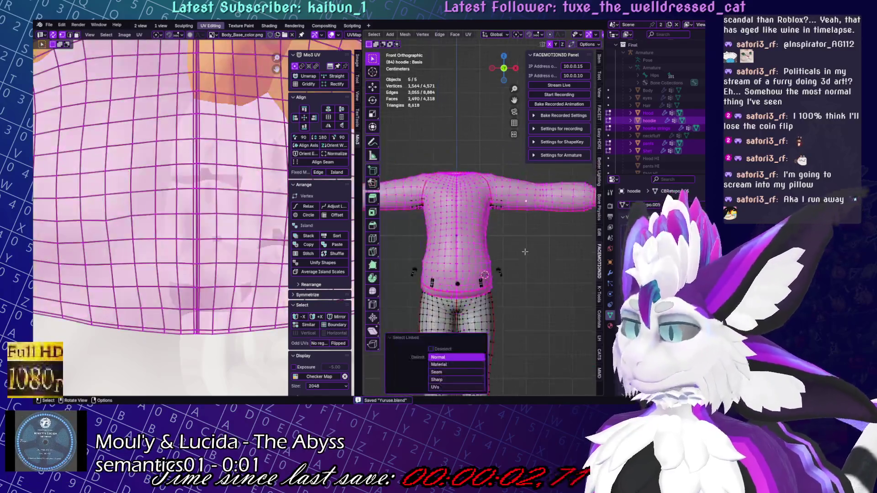
Separate the selection into the new object hoodie.001 and return to Object Mode
{"action": "right_click", "coordinate": [501, 360]}
{"action": "left_click", "coordinate": [562, 363]}
{"action": "left_click", "coordinate": [369, 34]}
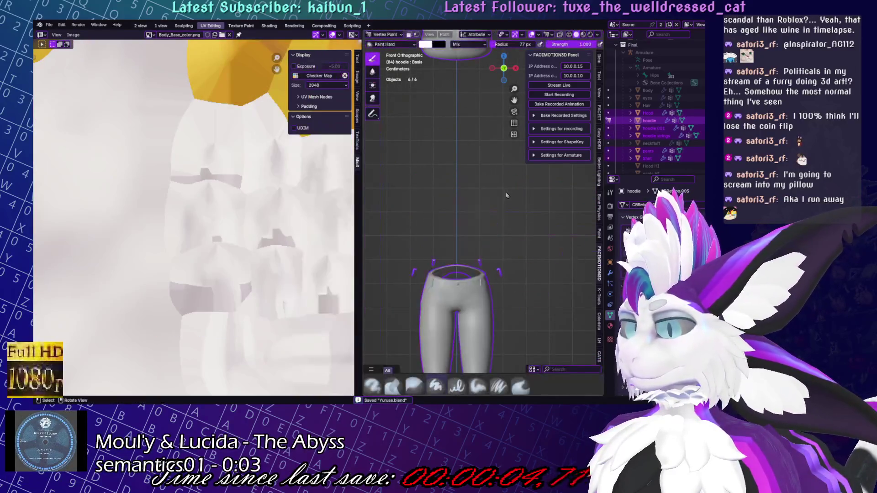
{"action": "left_click", "coordinate": [329, 98]}
{"action": "scroll", "coordinate": [488, 186], "scroll_direction": "up", "scroll_amount": 4}
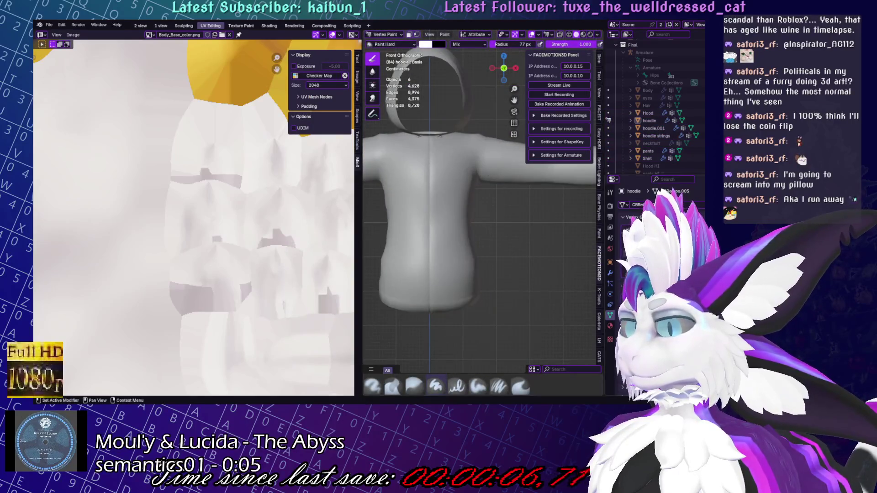
{"action": "scroll", "coordinate": [492, 282], "scroll_direction": "down", "scroll_amount": 4}
{"action": "middle_click_drag", "start_coordinate": [460, 215], "coordinate": [423, 199]}
{"action": "scroll", "coordinate": [495, 133], "scroll_direction": "down", "scroll_amount": 5}
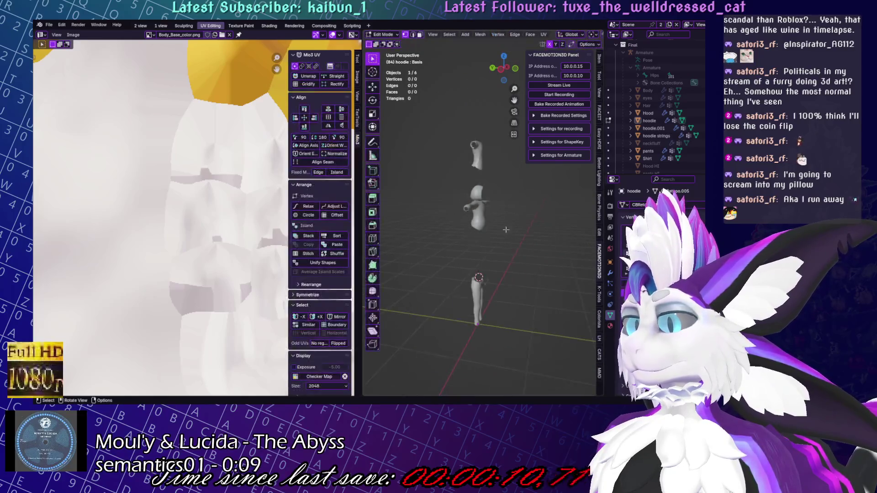
{"action": "key", "text": "ctrl+Tab"}
{"action": "left_click", "coordinate": [467, 213]}
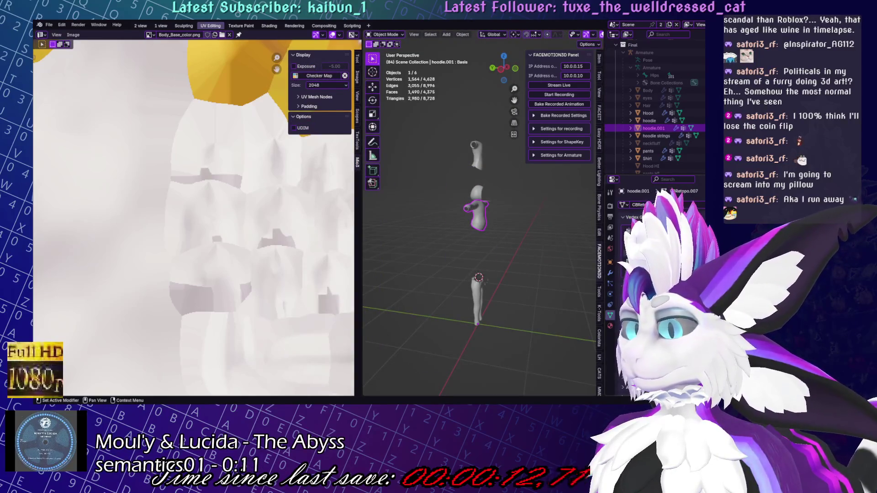
Select all of hoodie.001's mesh in Edit Mode and frame it in the view
{"action": "key", "text": "Tab"}
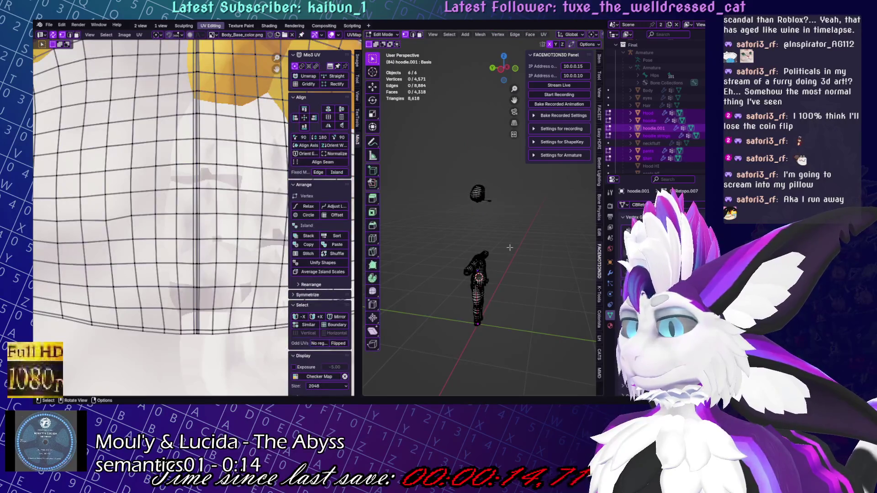
{"action": "key", "text": "a"}
{"action": "key", "text": "Tab"}
{"action": "key", "text": "KP_Decimal"}
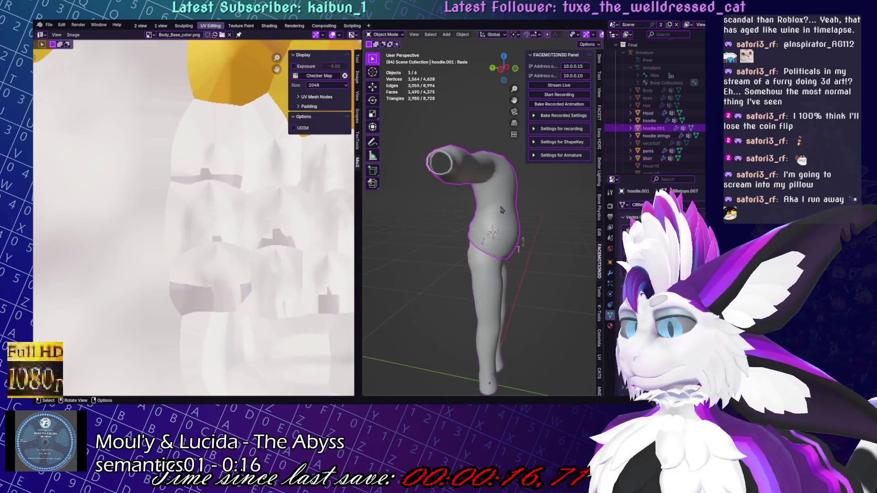
Re-enter Edit Mode on hoodie.001 and inspect a vertex at the neck opening
{"action": "key", "text": "Tab"}
{"action": "key", "text": "alt+a"}
{"action": "middle_click_drag", "start_coordinate": [501, 210], "coordinate": [513, 265]}
{"action": "scroll", "coordinate": [515, 270], "scroll_direction": "up", "scroll_amount": 2}
{"action": "scroll", "coordinate": [515, 269], "scroll_direction": "up", "scroll_amount": 5}
{"action": "scroll", "coordinate": [518, 266], "scroll_direction": "up", "scroll_amount": 2}
{"action": "left_click", "coordinate": [513, 265]}
{"action": "key", "text": "g"}
{"action": "key", "text": "Escape"}
{"action": "key", "text": "alt+a"}
Level the view on the hem, isolate the hoodie in local view, and show the '2 view' workspace
{"action": "middle_click_drag", "start_coordinate": [568, 302], "coordinate": [550, 279]}
{"action": "scroll", "coordinate": [550, 279], "scroll_direction": "down", "scroll_amount": 3}
{"action": "mouse_move", "coordinate": [487, 297]}
{"action": "middle_mouse_down"}
{"action": "mouse_move", "coordinate": [528, 257]}
{"action": "mouse_move", "coordinate": [458, 255]}
{"action": "middle_mouse_up"}
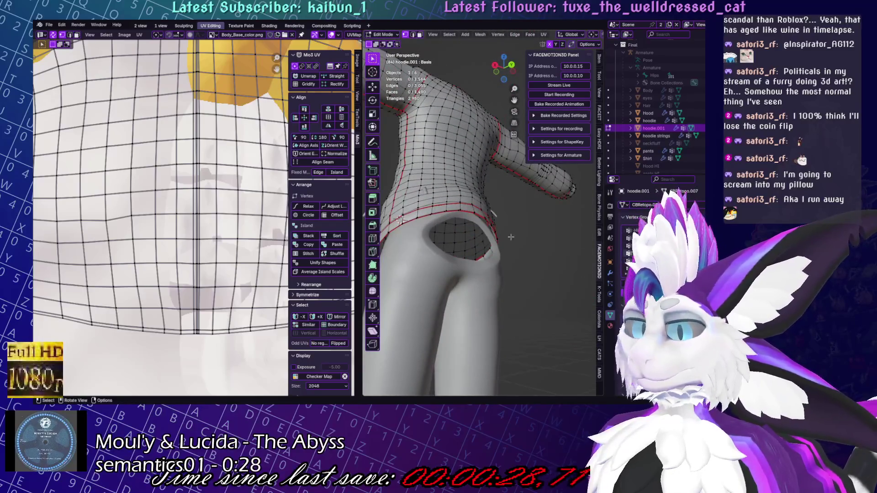
{"action": "scroll", "coordinate": [516, 251], "scroll_direction": "up", "scroll_amount": 5}
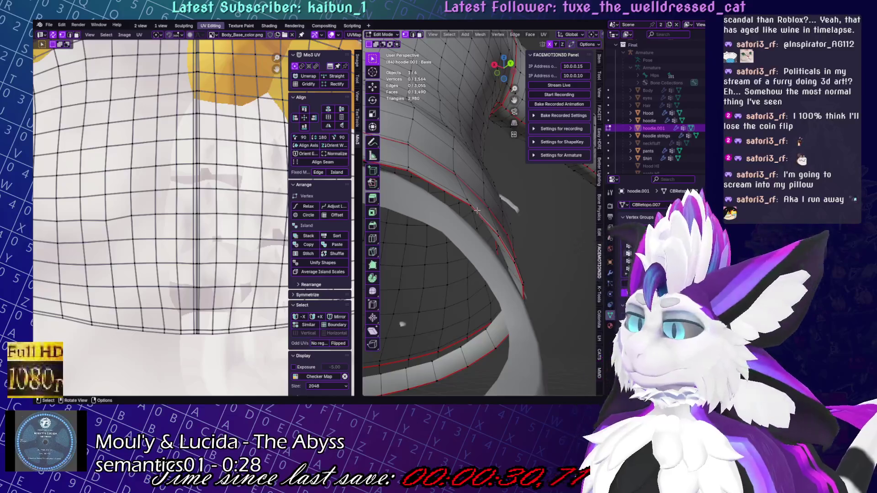
{"action": "middle_click_drag", "start_coordinate": [476, 209], "coordinate": [547, 230]}
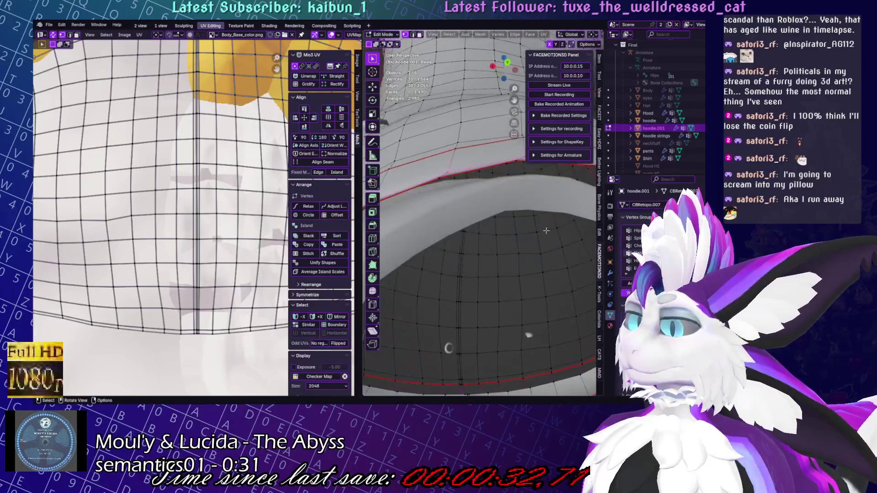
{"action": "key", "text": "KP_Divide"}
{"action": "scroll", "coordinate": [532, 223], "scroll_direction": "up", "scroll_amount": 5}
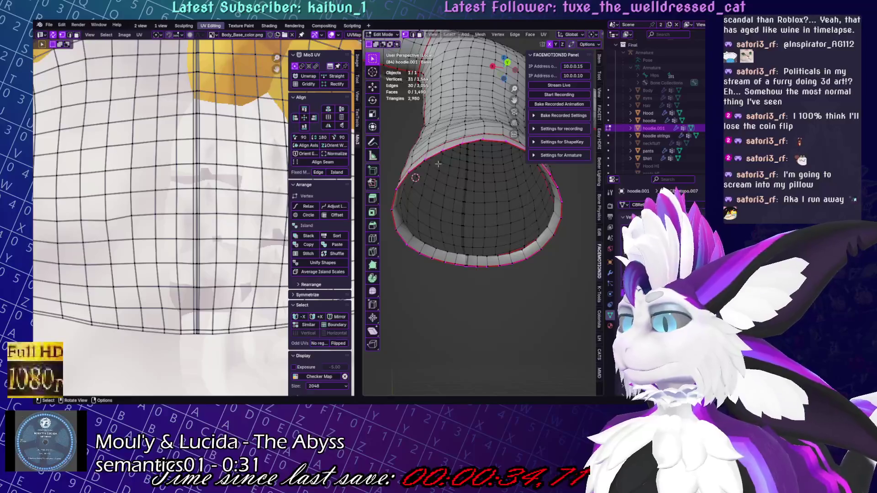
{"action": "scroll", "coordinate": [490, 155], "scroll_direction": "up", "scroll_amount": 3}
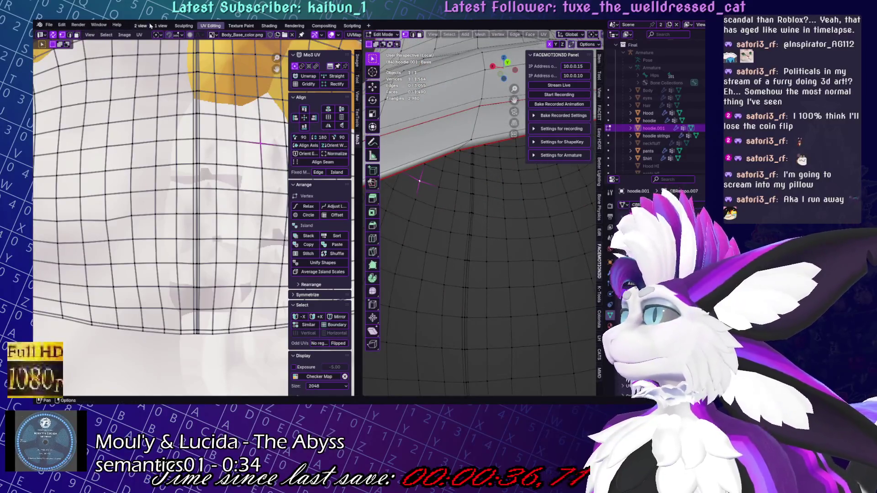
{"action": "left_click", "coordinate": [143, 25]}
Select all hoodie vertices and isolate the hoodie in the '1 view' workspace
{"action": "key", "text": "a"}
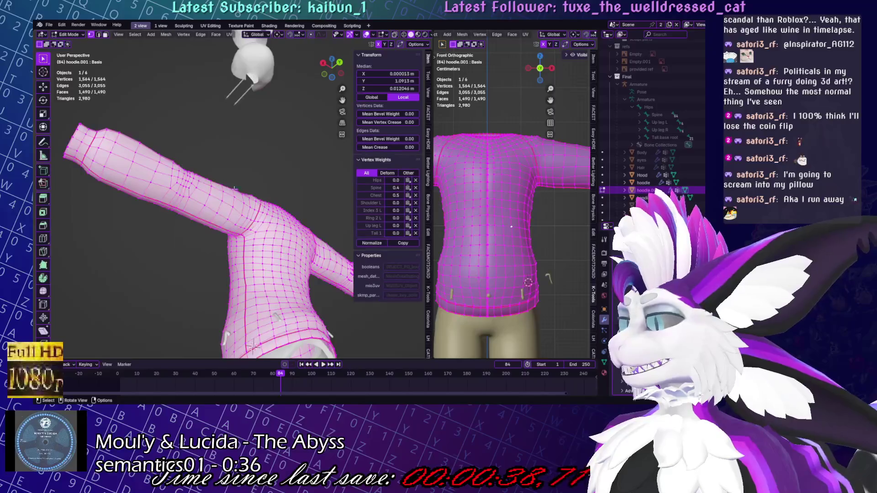
{"action": "key", "text": "ctrl+Page_Up"}
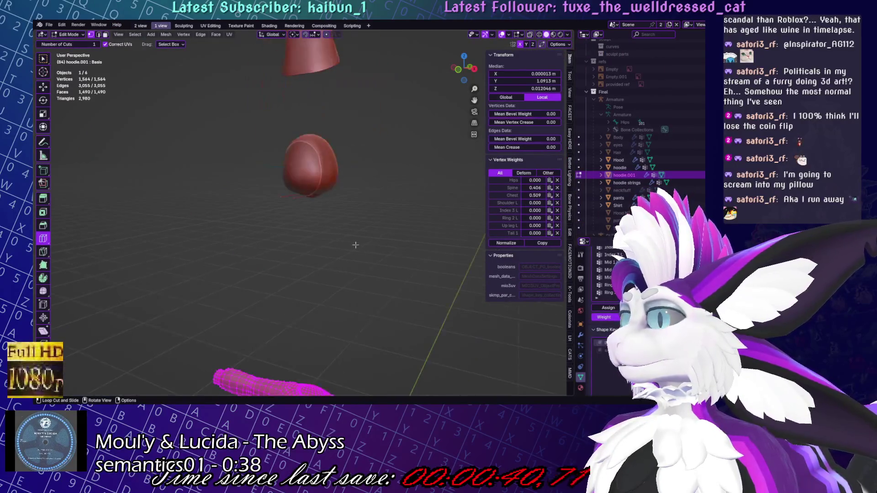
{"action": "key", "text": "KP_Divide"}
{"action": "middle_click_drag", "start_coordinate": [355, 245], "coordinate": [322, 248]}
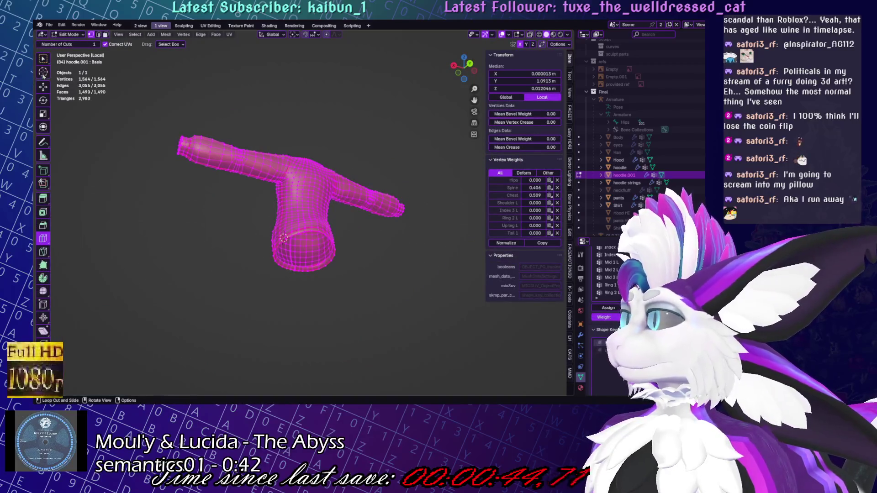
Select the bottom opening's edge loop and frame it in orthographic view
{"action": "key", "text": "w"}
{"action": "key", "text": "alt+a"}
{"action": "left_click", "coordinate": [278, 275], "text": "alt"}
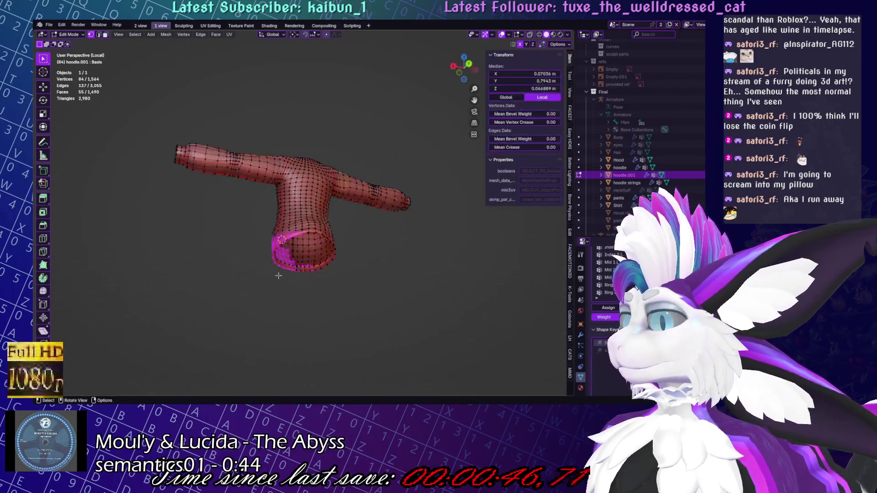
{"action": "key", "text": "KP_Decimal"}
{"action": "key", "text": "KP_5"}
{"action": "mouse_move", "coordinate": [404, 385]}
{"action": "middle_mouse_down"}
{"action": "mouse_move", "coordinate": [375, 233]}
{"action": "mouse_move", "coordinate": [355, 209]}
{"action": "mouse_move", "coordinate": [352, 135]}
{"action": "middle_mouse_up"}
Save Yuruse.blend and reselect the bottom opening's rim edge loop
{"action": "key", "text": "ctrl+s"}
{"action": "left_click", "coordinate": [380, 113]}
{"action": "left_click", "coordinate": [380, 117], "text": "alt"}
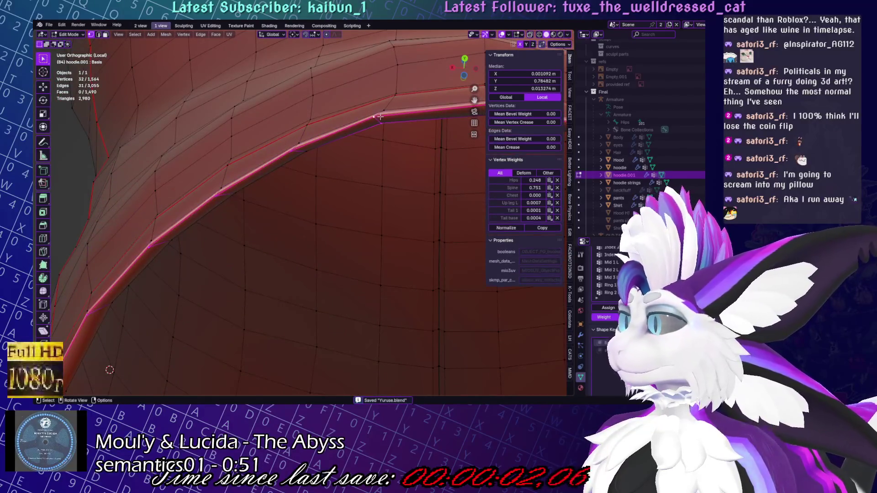
Straighten the hoodie rim loop along X, adjust one rim vertex, and snap the loop to symmetry
{"action": "key", "text": "KP_Decimal"}
{"action": "key", "text": "g"}
{"action": "key", "text": "x"}
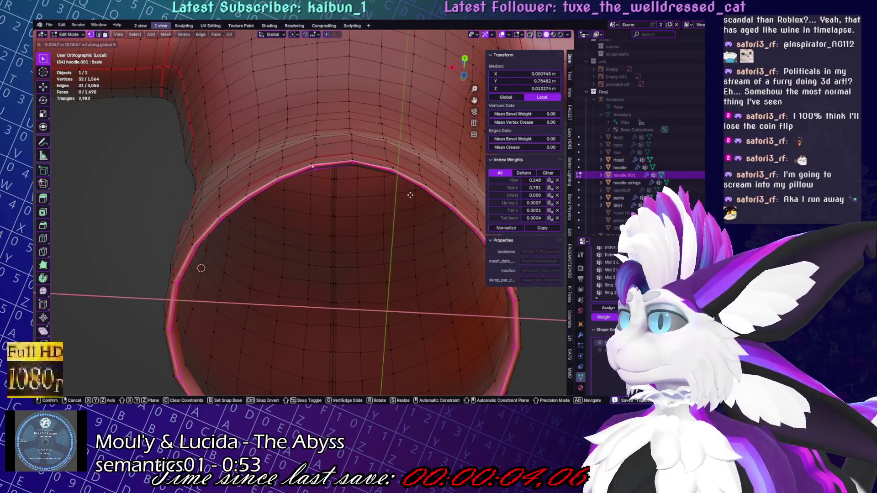
{"action": "left_click", "coordinate": [383, 178]}
{"action": "middle_click_drag", "start_coordinate": [346, 159], "coordinate": [359, 173]}
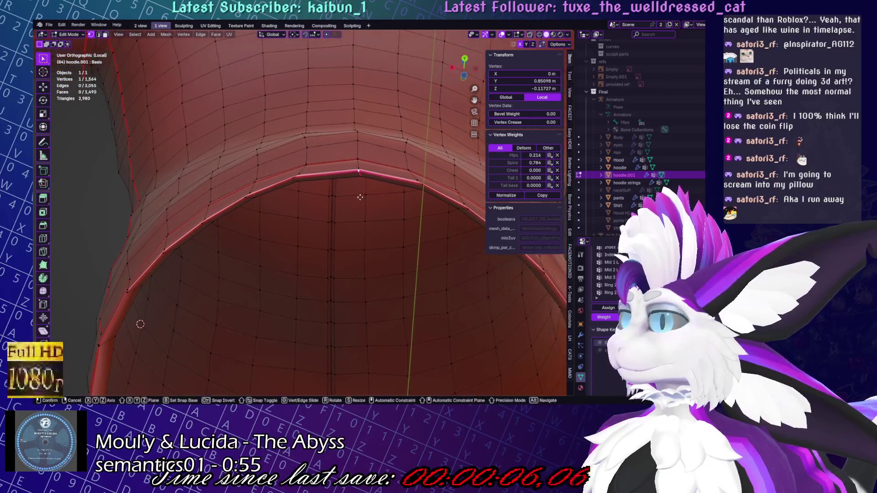
{"action": "left_click_drag", "start_coordinate": [360, 174], "coordinate": [360, 174]}
{"action": "middle_click_drag", "start_coordinate": [361, 174], "coordinate": [352, 125]}
{"action": "left_click", "coordinate": [358, 120], "text": "alt"}
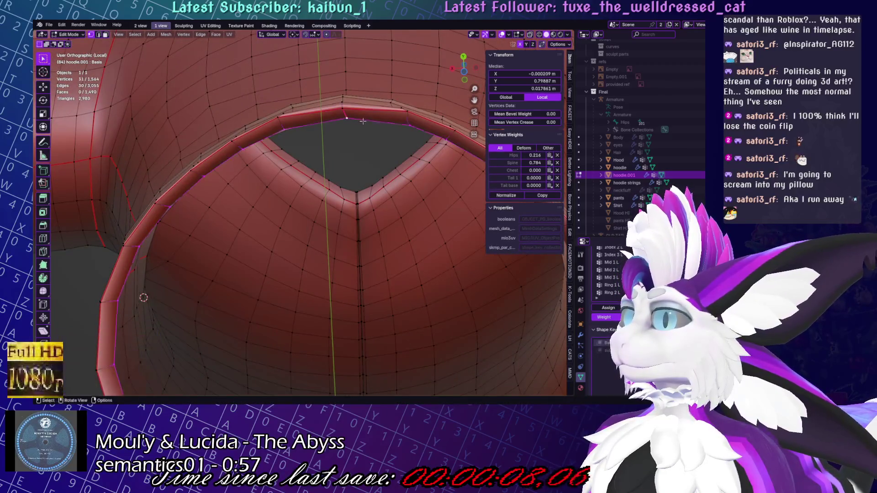
{"action": "right_click", "coordinate": [359, 121]}
{"action": "left_click", "coordinate": [407, 142]}
Reselect the full rim loop and shift it sideways along the X axis
{"action": "middle_click_drag", "start_coordinate": [305, 155], "coordinate": [288, 228]}
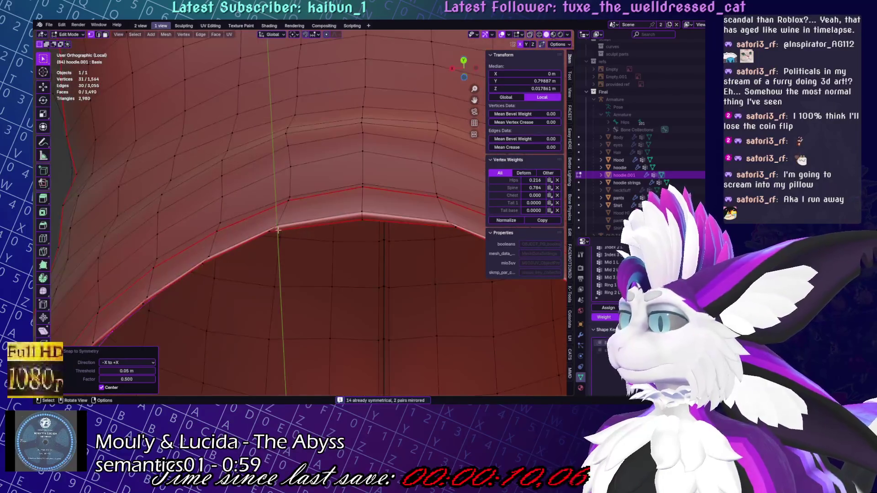
{"action": "left_click", "coordinate": [288, 229]}
{"action": "left_click", "coordinate": [285, 231], "text": "alt"}
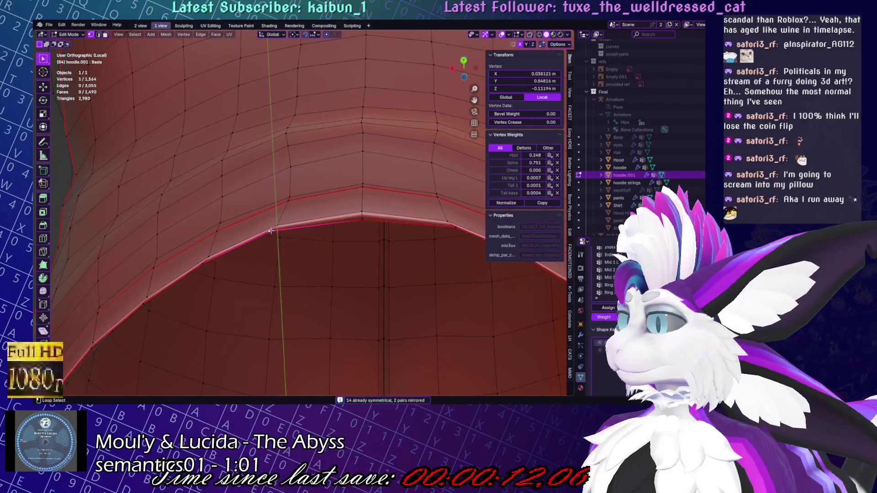
{"action": "key", "text": "g"}
{"action": "key", "text": "x"}
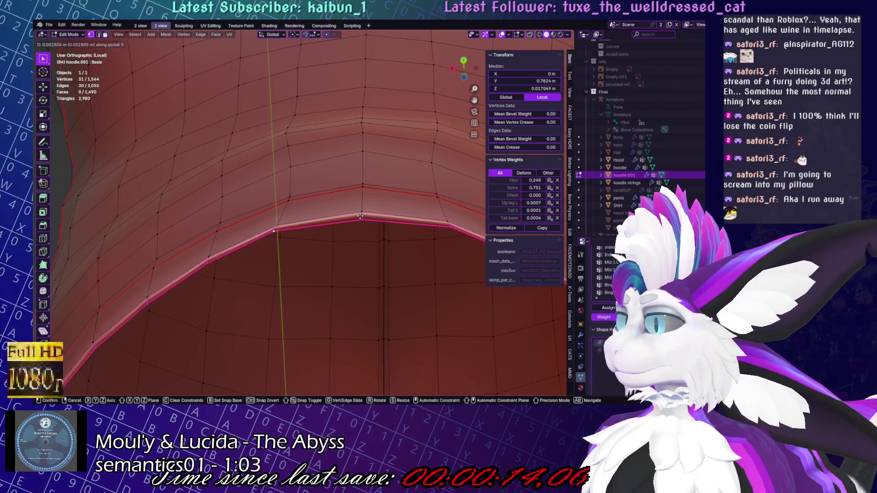
{"action": "left_click", "coordinate": [363, 216]}
Reposition a single vertex at the rim's centre seam to close the kink
{"action": "middle_click_drag", "start_coordinate": [363, 216], "coordinate": [398, 209]}
{"action": "middle_click_drag", "start_coordinate": [424, 286], "coordinate": [401, 303]}
{"action": "scroll", "coordinate": [375, 214], "scroll_direction": "up", "scroll_amount": 5}
{"action": "mouse_move", "coordinate": [375, 214]}
{"action": "middle_mouse_down"}
{"action": "mouse_move", "coordinate": [293, 156]}
{"action": "mouse_move", "coordinate": [307, 182]}
{"action": "middle_mouse_up"}
{"action": "left_click", "coordinate": [286, 152]}
{"action": "key", "text": "g"}
{"action": "left_click", "coordinate": [301, 159]}
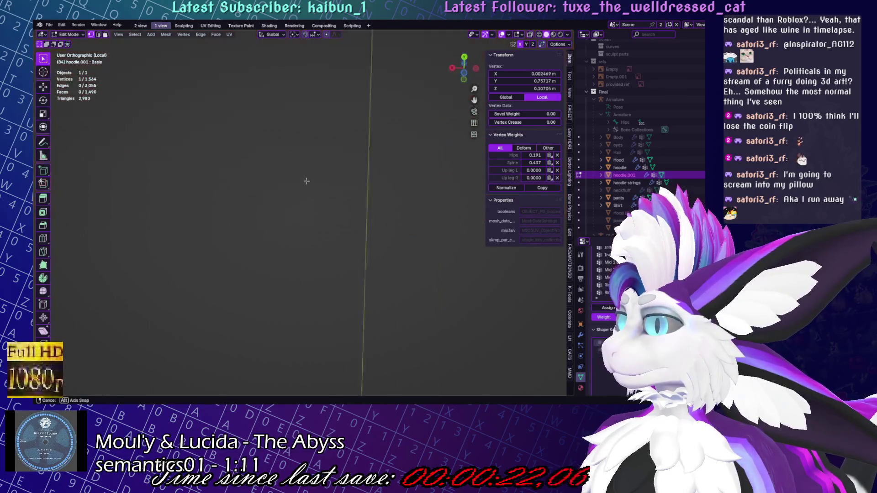
{"action": "key", "text": "KP_Decimal"}
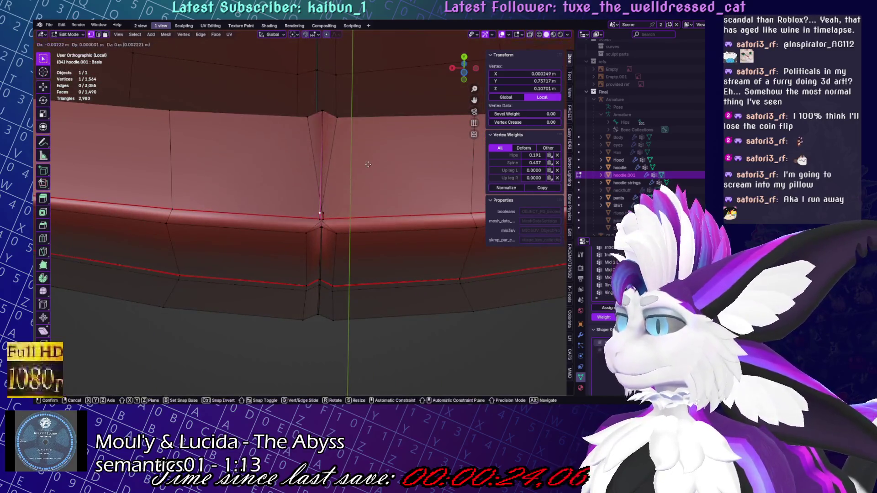
{"action": "scroll", "coordinate": [352, 163], "scroll_direction": "up", "scroll_amount": 2}
{"action": "key", "text": "g"}
{"action": "left_click", "coordinate": [418, 240]}
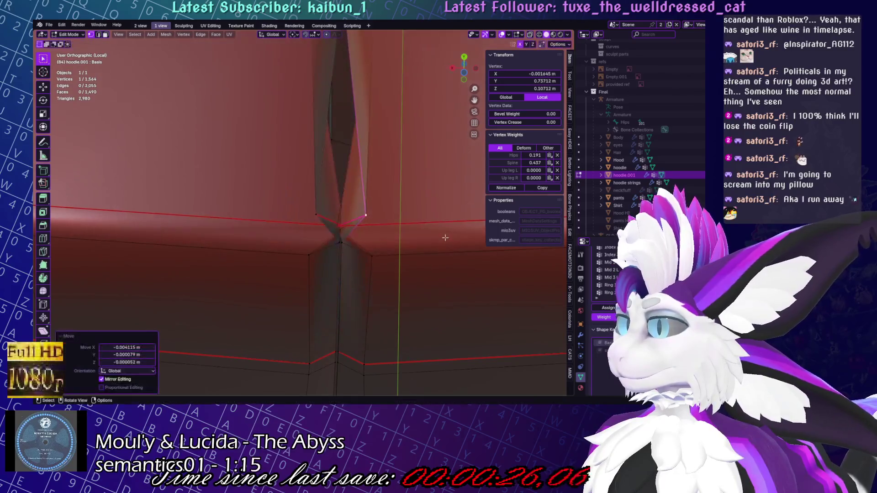
Move three neighbouring seam vertices together into line, then deselect everything
{"action": "left_click", "coordinate": [340, 225], "text": "shift"}
{"action": "left_click", "coordinate": [353, 216], "text": "shift"}
{"action": "key", "text": "g"}
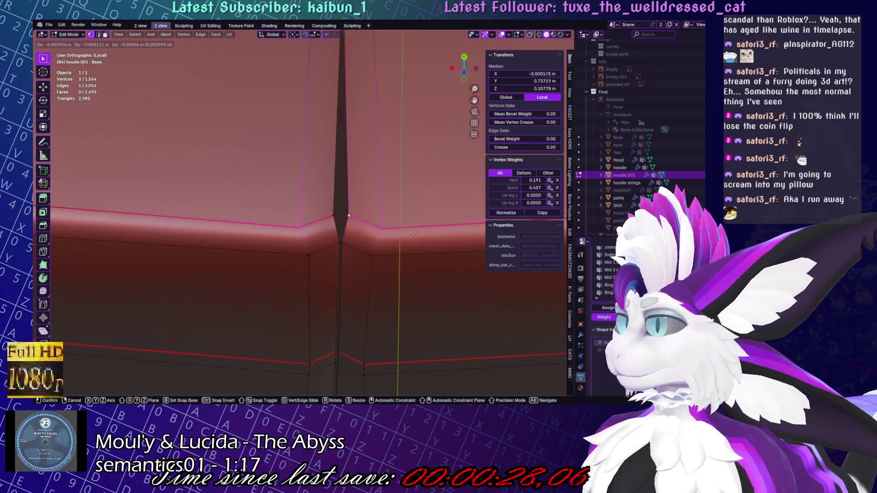
{"action": "left_click", "coordinate": [404, 231]}
{"action": "mouse_move", "coordinate": [404, 231]}
{"action": "middle_mouse_down"}
{"action": "mouse_move", "coordinate": [370, 256]}
{"action": "mouse_move", "coordinate": [349, 238]}
{"action": "middle_mouse_up"}
{"action": "key", "text": "alt+a"}
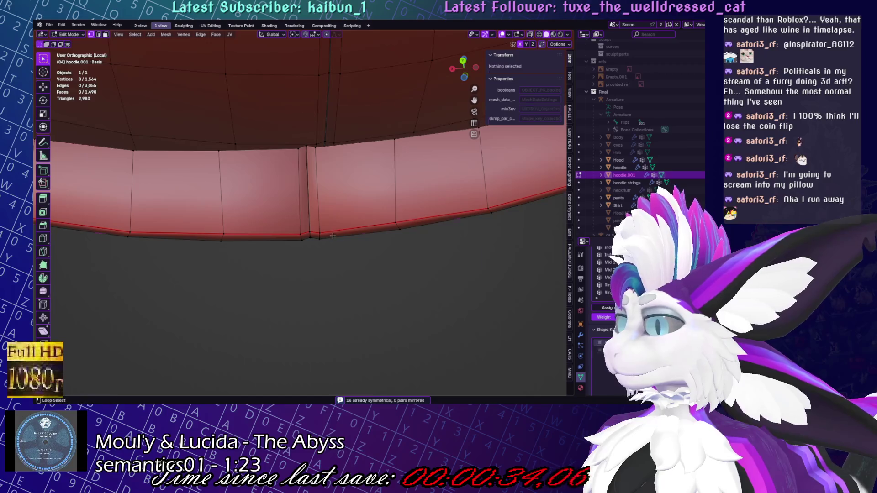
Select the rim's bottom loop and the centre loop, save, and merge away 30 surplus vertices
{"action": "left_click", "coordinate": [331, 236], "text": "alt"}
{"action": "mouse_move", "coordinate": [320, 149]}
{"action": "middle_mouse_down"}
{"action": "mouse_move", "coordinate": [394, 155]}
{"action": "mouse_move", "coordinate": [366, 205]}
{"action": "mouse_move", "coordinate": [388, 229]}
{"action": "mouse_move", "coordinate": [435, 223]}
{"action": "mouse_move", "coordinate": [324, 311]}
{"action": "mouse_move", "coordinate": [365, 320]}
{"action": "mouse_move", "coordinate": [429, 304]}
{"action": "mouse_move", "coordinate": [320, 229]}
{"action": "middle_mouse_up"}
{"action": "key", "text": "ctrl+s"}
{"action": "scroll", "coordinate": [324, 311], "scroll_direction": "down", "scroll_amount": 5}
{"action": "scroll", "coordinate": [306, 221], "scroll_direction": "up", "scroll_amount": 5}
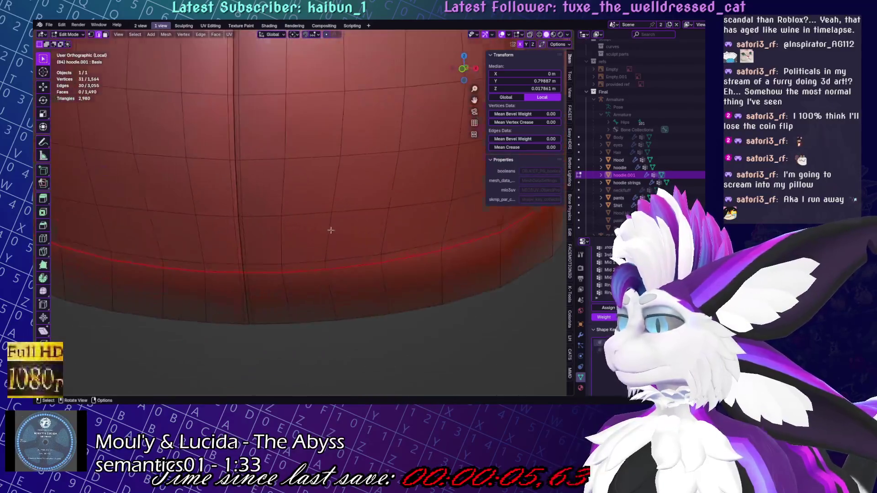
{"action": "left_click", "coordinate": [334, 199], "text": "alt+shift"}
{"action": "scroll", "coordinate": [335, 200], "scroll_direction": "down", "scroll_amount": 5}
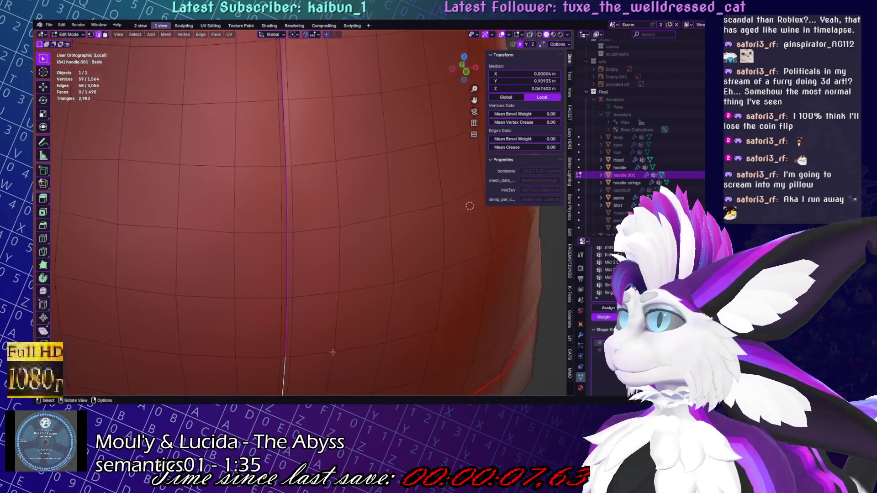
{"action": "key", "text": "ctrl+z"}
Save the file and snap the vertical centre loop to symmetry
{"action": "middle_click_drag", "start_coordinate": [362, 185], "coordinate": [322, 191], "text": "shift"}
{"action": "middle_click_drag", "start_coordinate": [313, 240], "coordinate": [329, 165]}
{"action": "key", "text": "ctrl+s"}
{"action": "key", "text": "1"}
{"action": "left_click", "coordinate": [407, 123]}
{"action": "left_click", "coordinate": [318, 140], "text": "alt"}
{"action": "right_click", "coordinate": [361, 80]}
{"action": "left_click", "coordinate": [366, 137]}
Snap the horizontal chest loop to symmetry
{"action": "middle_click_drag", "start_coordinate": [365, 137], "coordinate": [338, 184]}
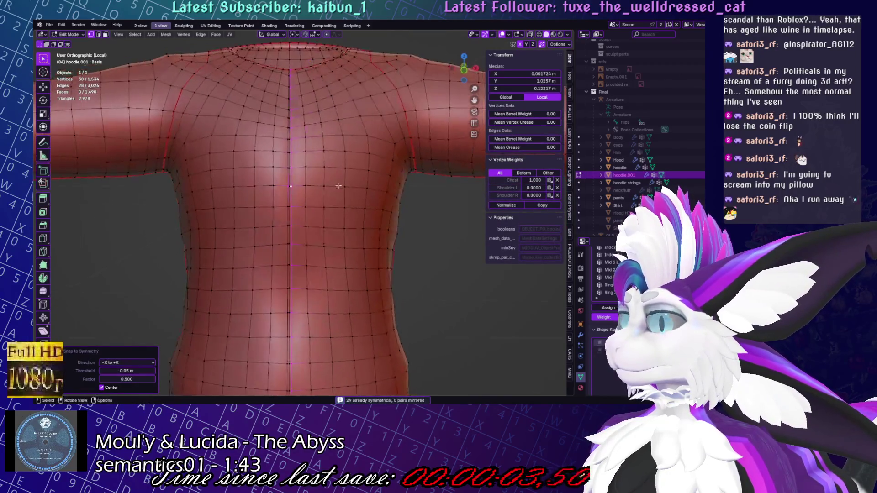
{"action": "scroll", "coordinate": [339, 184], "scroll_direction": "up", "scroll_amount": 4}
{"action": "left_click", "coordinate": [283, 136], "text": "alt"}
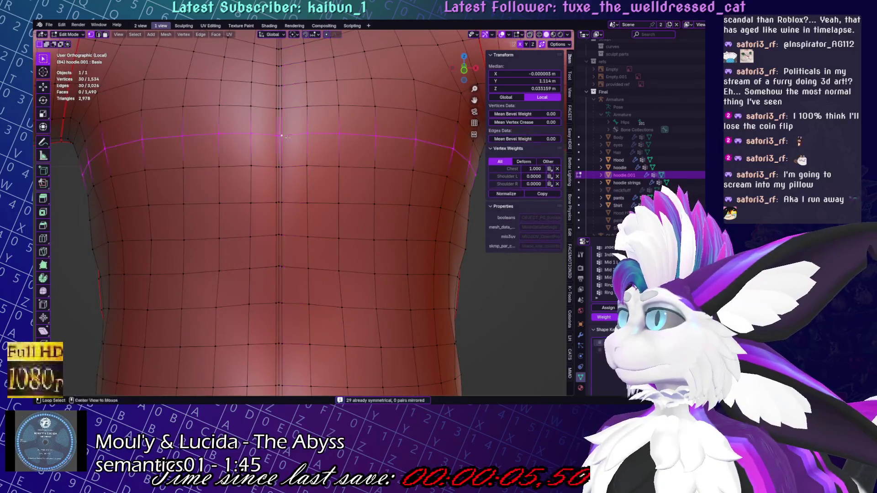
{"action": "right_click", "coordinate": [320, 92]}
{"action": "left_click", "coordinate": [322, 147]}
{"action": "scroll", "coordinate": [349, 174], "scroll_direction": "down", "scroll_amount": 7}
{"action": "left_click", "coordinate": [443, 234]}
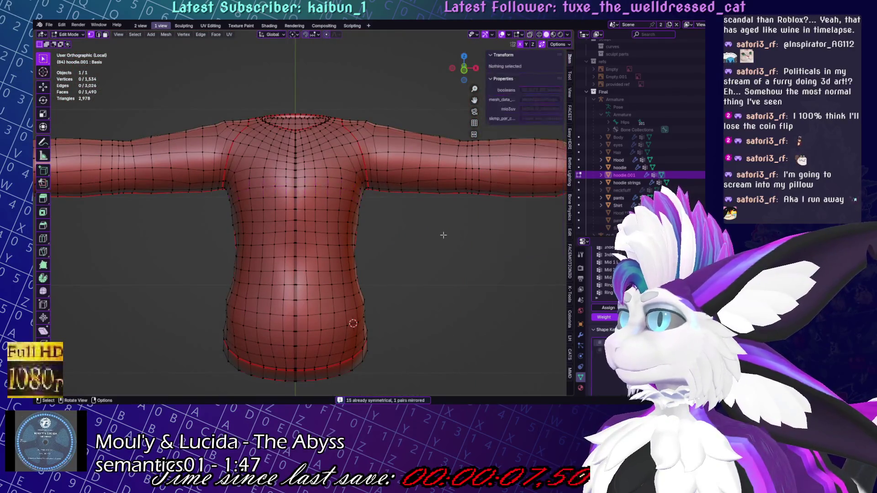
In face select mode, select the whole connected hoodie mesh
{"action": "scroll", "coordinate": [321, 197], "scroll_direction": "up", "scroll_amount": 5}
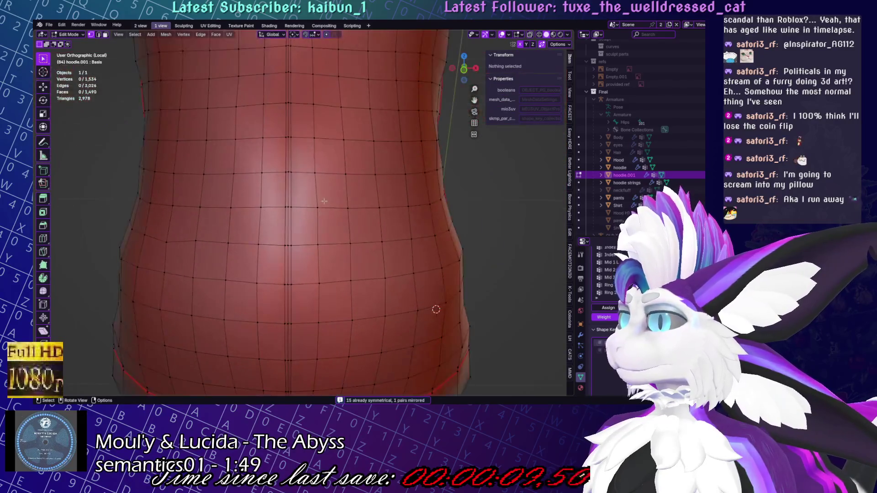
{"action": "key", "text": "3"}
{"action": "left_click", "coordinate": [333, 226]}
{"action": "key", "text": "ctrl+l"}
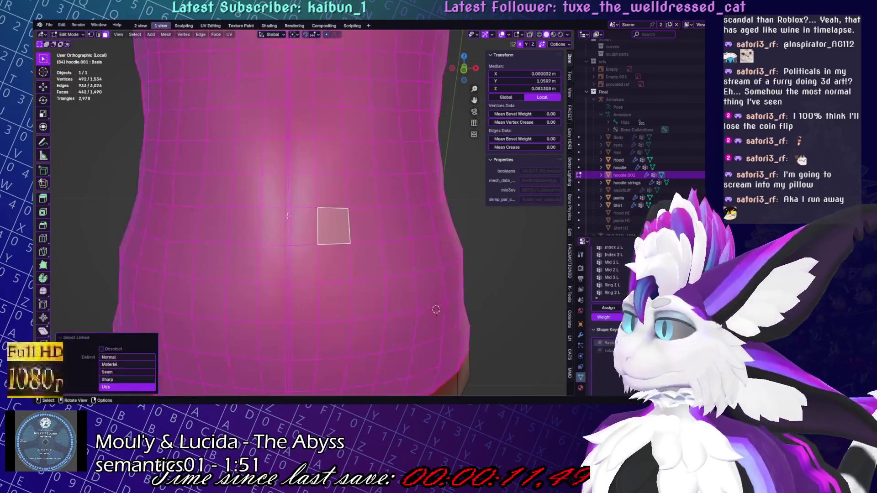
In the UV Editing workspace, unwrap the hoodie with Angle Based unwrapping
{"action": "scroll", "coordinate": [281, 218], "scroll_direction": "down", "scroll_amount": 5}
{"action": "left_click", "coordinate": [219, 26]}
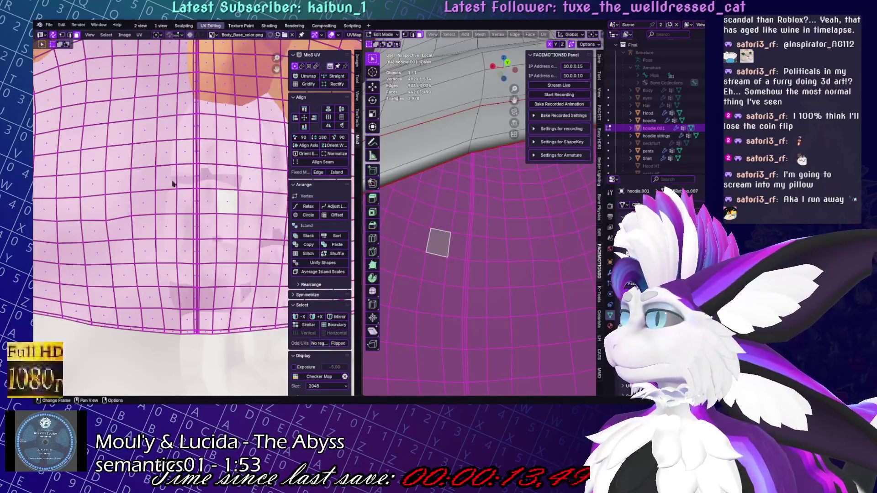
{"action": "scroll", "coordinate": [212, 183], "scroll_direction": "down", "scroll_amount": 5}
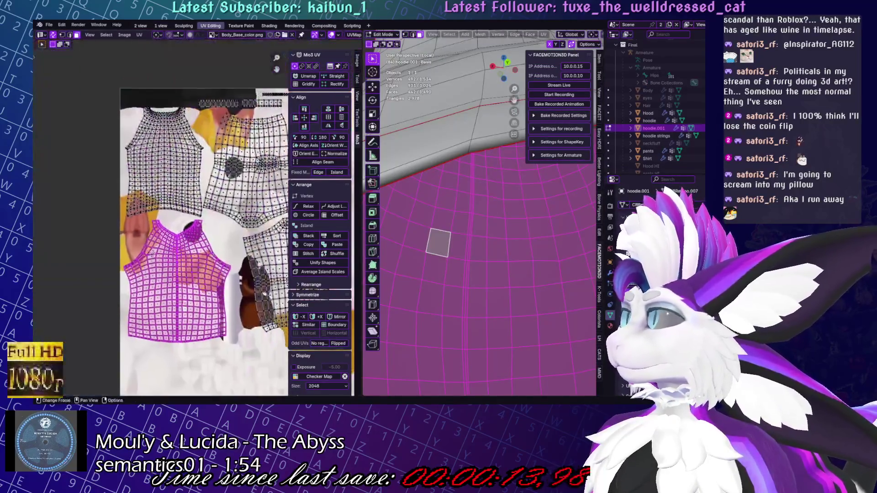
{"action": "left_click", "coordinate": [310, 79]}
{"action": "scroll", "coordinate": [214, 290], "scroll_direction": "up", "scroll_amount": 8}
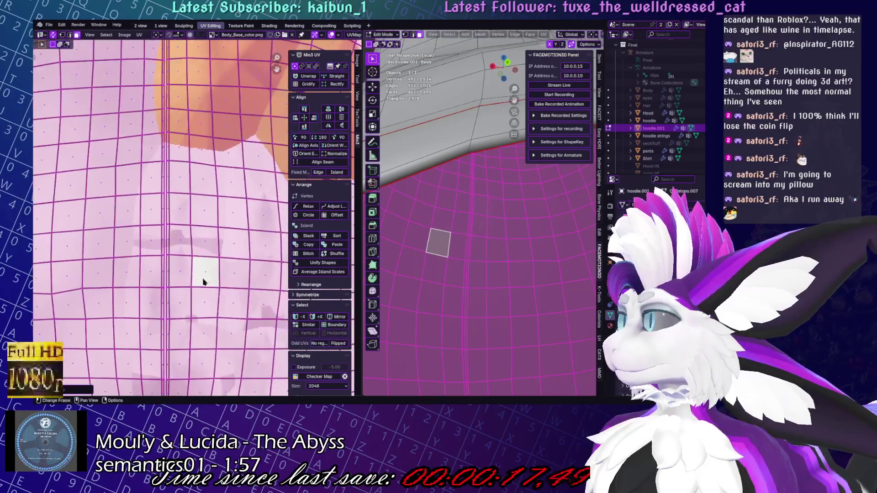
{"action": "scroll", "coordinate": [213, 290], "scroll_direction": "up", "scroll_amount": 4}
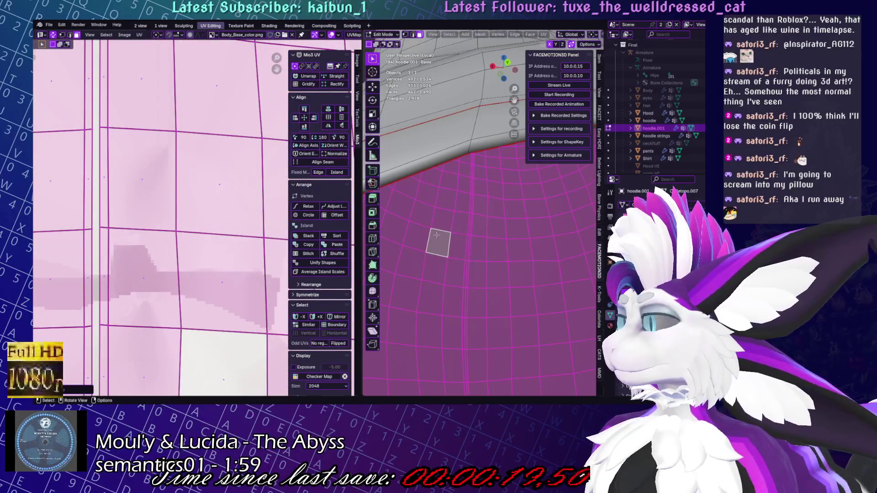
{"action": "left_click", "coordinate": [544, 35]}
{"action": "left_click", "coordinate": [555, 42]}
{"action": "scroll", "coordinate": [214, 256], "scroll_direction": "down", "scroll_amount": 10}
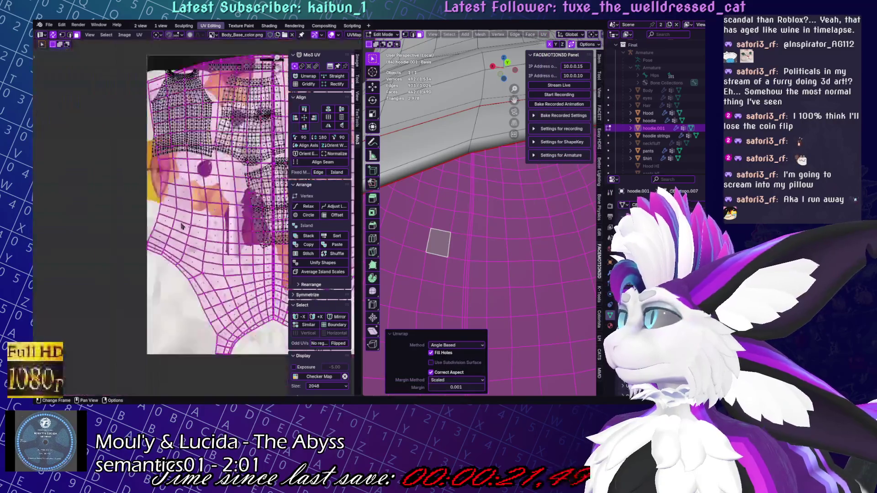
Rotate the UV island 185°, rescale it, and place it over the torso texture
{"action": "key", "text": "r"}
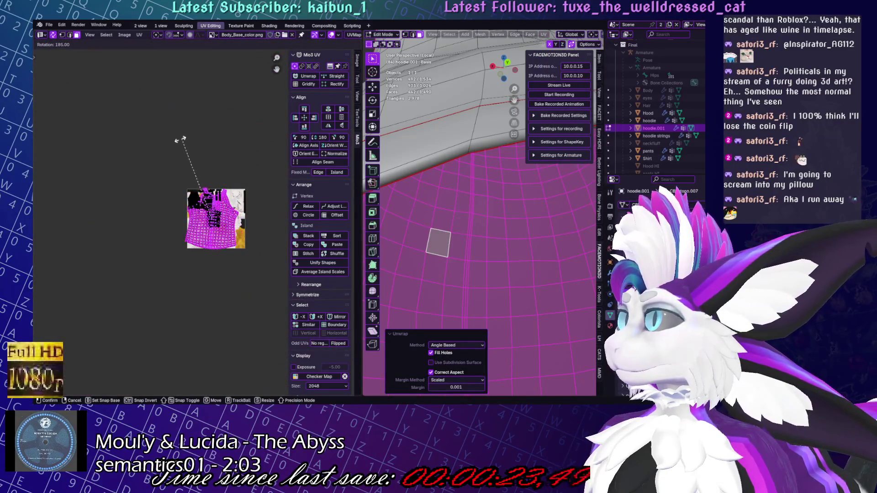
{"action": "left_click", "coordinate": [182, 139]}
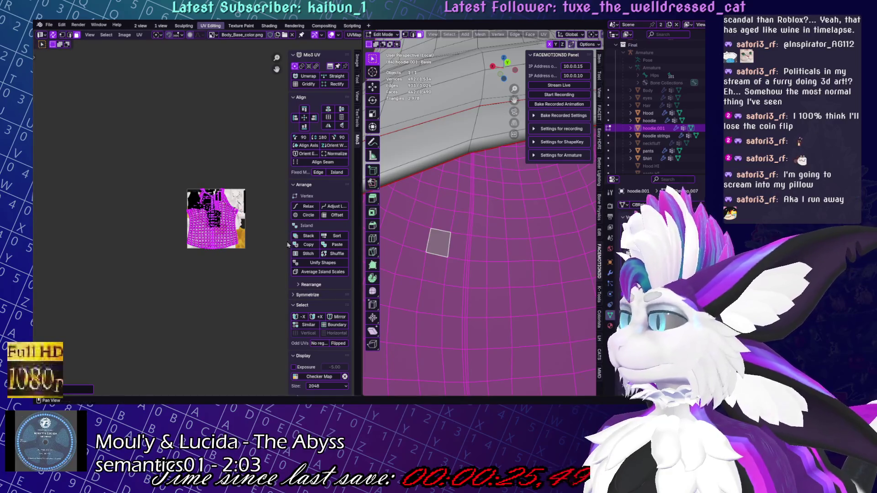
{"action": "left_click", "coordinate": [240, 229]}
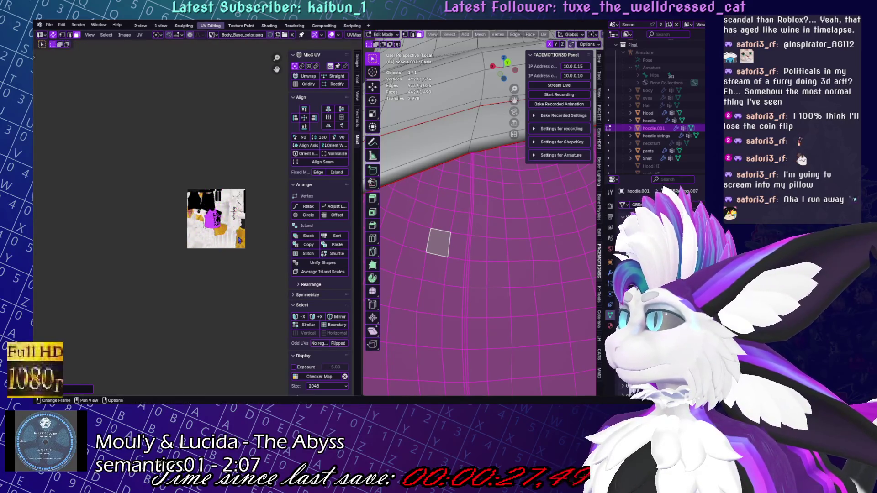
{"action": "scroll", "coordinate": [225, 256], "scroll_direction": "up", "scroll_amount": 3}
{"action": "key", "text": "g"}
{"action": "left_click", "coordinate": [199, 256]}
{"action": "scroll", "coordinate": [199, 255], "scroll_direction": "up", "scroll_amount": 5}
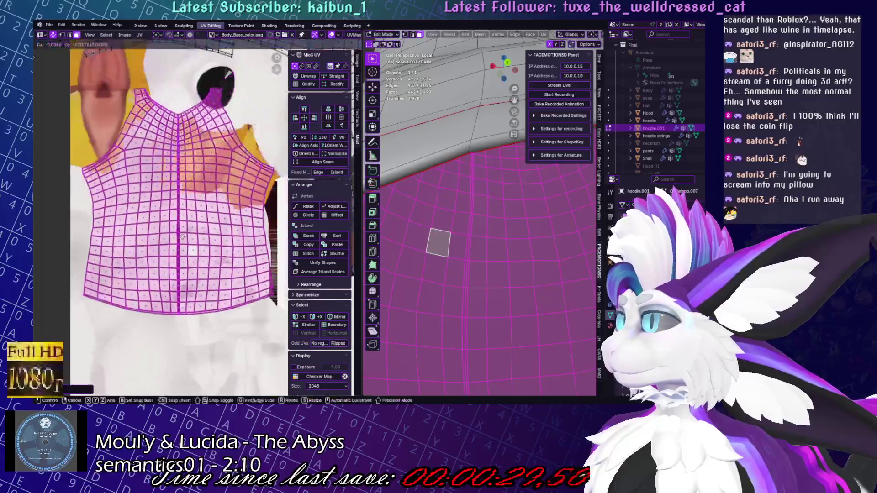
{"action": "scroll", "coordinate": [212, 213], "scroll_direction": "down", "scroll_amount": 3}
{"action": "scroll", "coordinate": [212, 213], "scroll_direction": "up", "scroll_amount": 3}
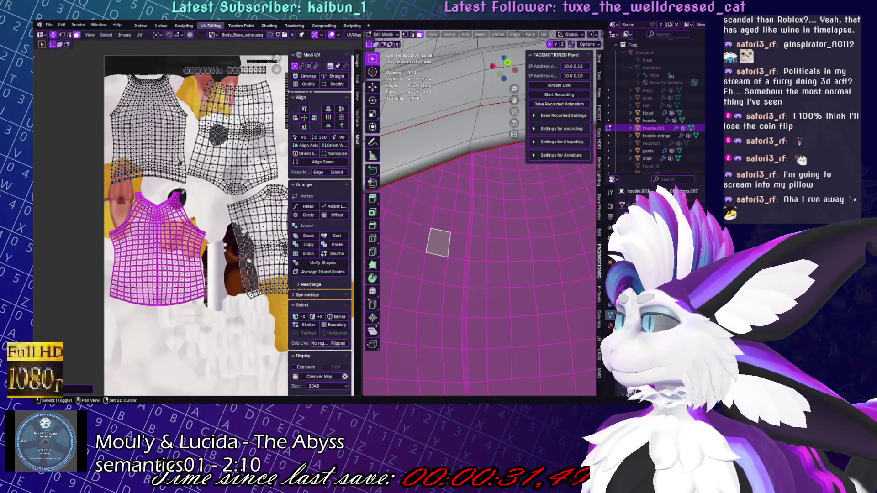
{"action": "scroll", "coordinate": [467, 201], "scroll_direction": "down", "scroll_amount": 5}
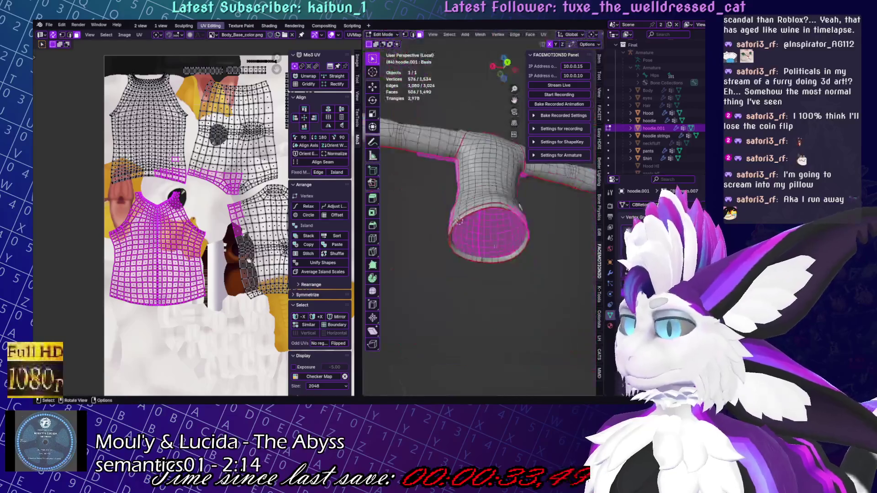
Select the hoodie mesh and a single face, and pan the UV layout right
{"action": "key", "text": "a"}
{"action": "scroll", "coordinate": [160, 229], "scroll_direction": "up", "scroll_amount": 2}
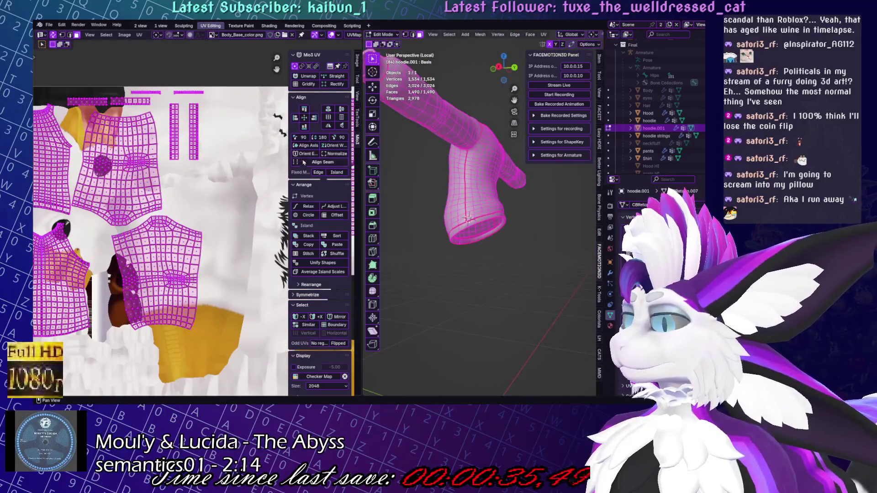
{"action": "scroll", "coordinate": [147, 288], "scroll_direction": "up", "scroll_amount": 4}
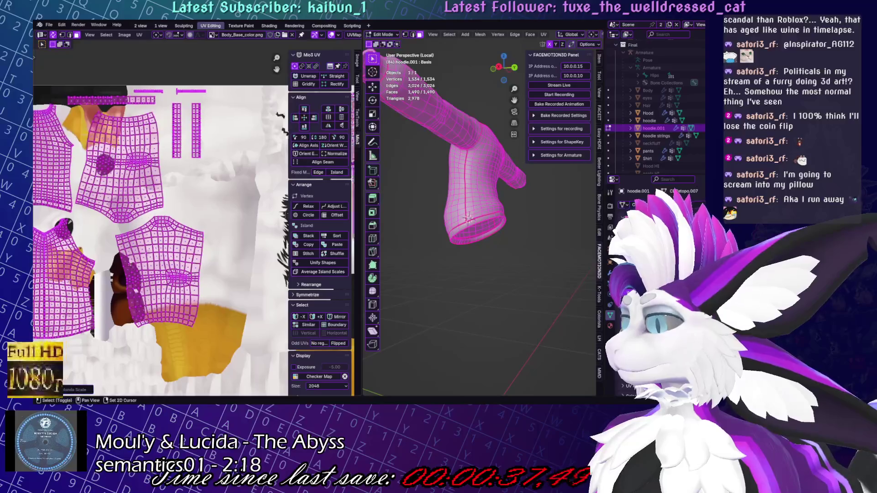
{"action": "left_click", "coordinate": [147, 288]}
{"action": "scroll", "coordinate": [147, 288], "scroll_direction": "up", "scroll_amount": 2}
{"action": "middle_click_drag", "start_coordinate": [147, 288], "coordinate": [223, 281]}
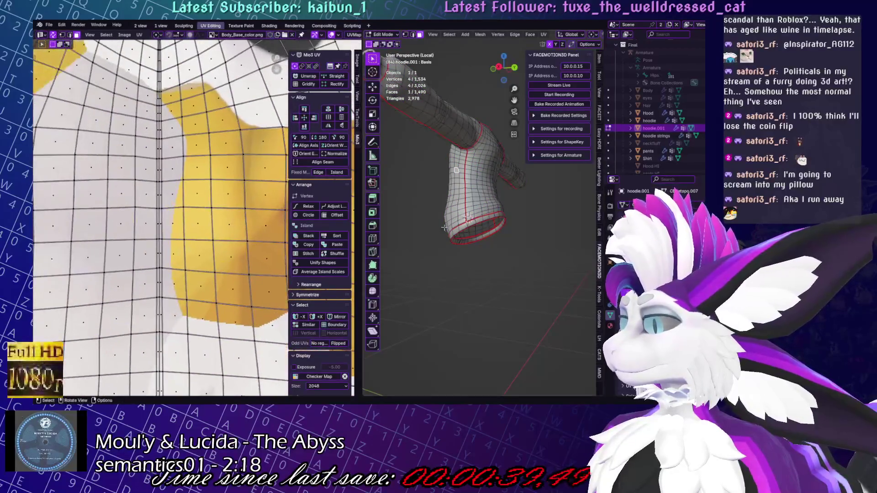
Zoom in on the hoodie neckline in Front view, keeping the small seam selection
{"action": "key", "text": "KP_1"}
{"action": "scroll", "coordinate": [502, 215], "scroll_direction": "up", "scroll_amount": 6}
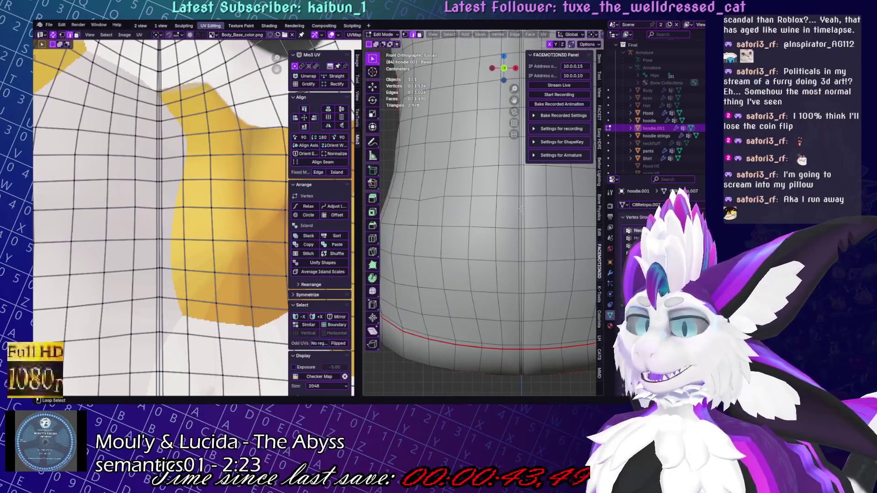
{"action": "mouse_move", "coordinate": [537, 225]}
{"action": "middle_mouse_down", "text": "shift"}
{"action": "mouse_move", "coordinate": [489, 256]}
{"action": "mouse_move", "coordinate": [497, 274]}
{"action": "middle_mouse_up", "text": "shift"}
{"action": "scroll", "coordinate": [498, 237], "scroll_direction": "up", "scroll_amount": 2}
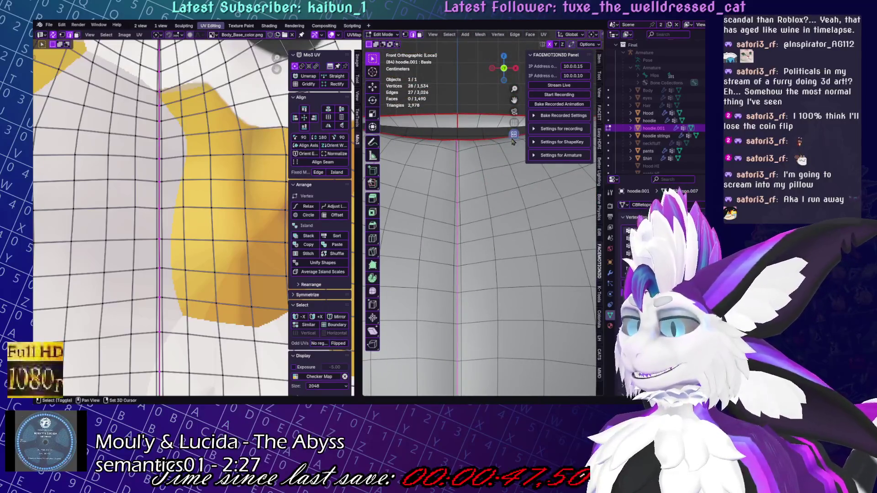
{"action": "scroll", "coordinate": [495, 265], "scroll_direction": "up", "scroll_amount": 3}
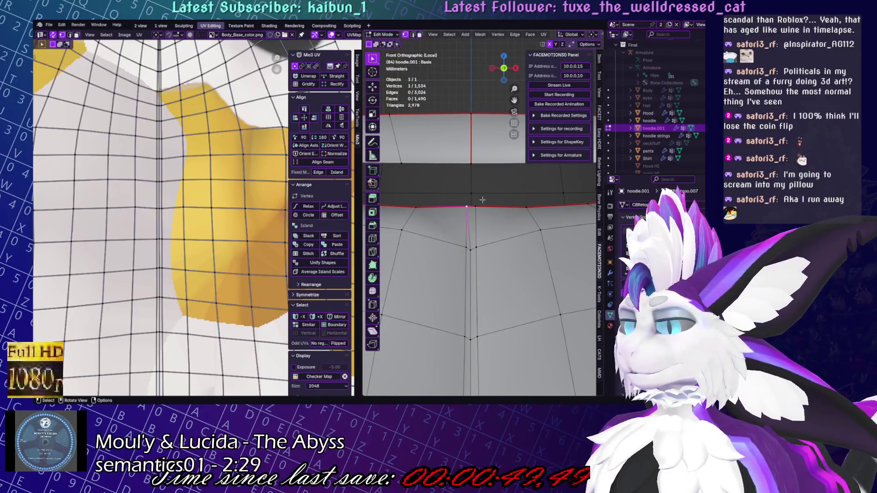
{"action": "middle_click_drag", "start_coordinate": [461, 248], "coordinate": [475, 221], "text": "ctrl"}
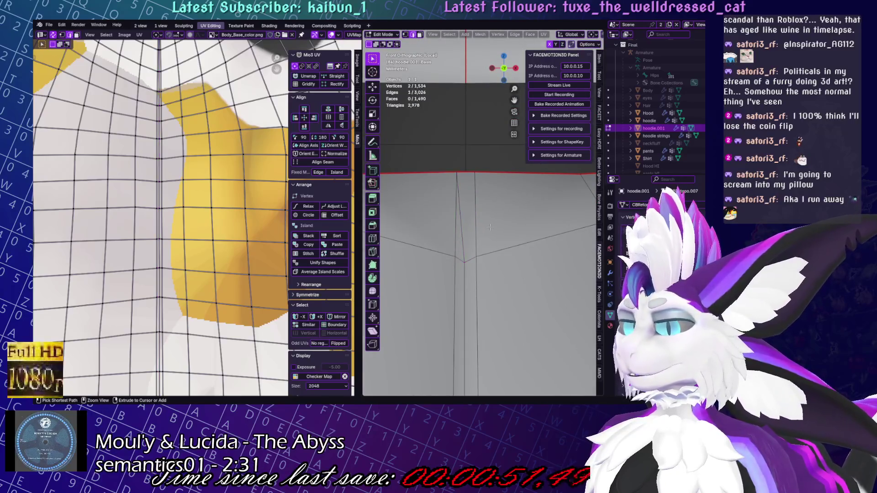
{"action": "key", "text": "ctrl+l"}
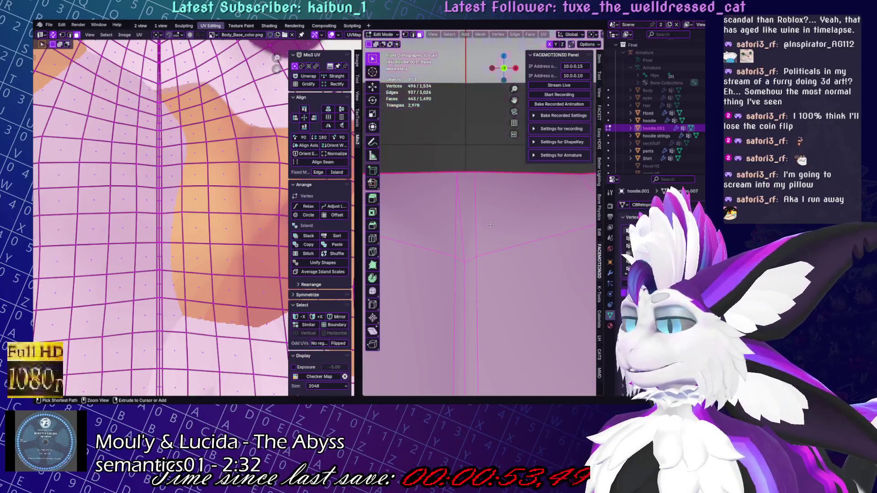
{"action": "key", "text": "ctrl+z"}
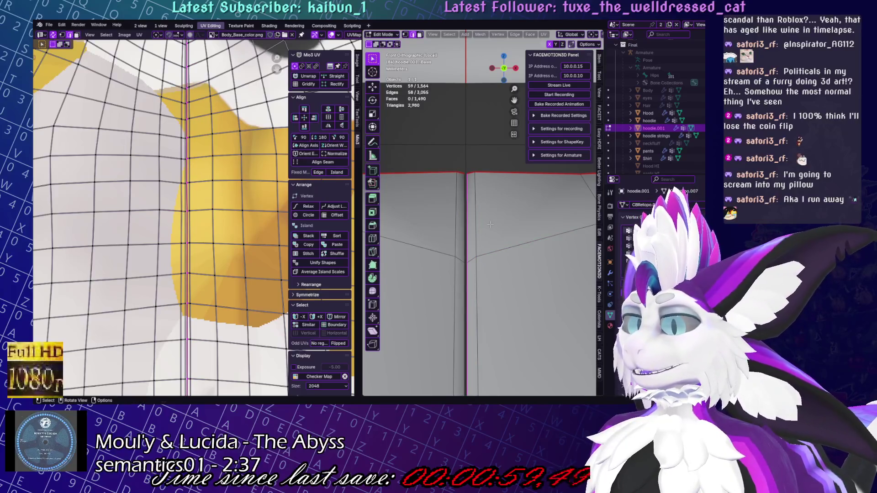
{"action": "scroll", "coordinate": [483, 228], "scroll_direction": "up", "scroll_amount": 4}
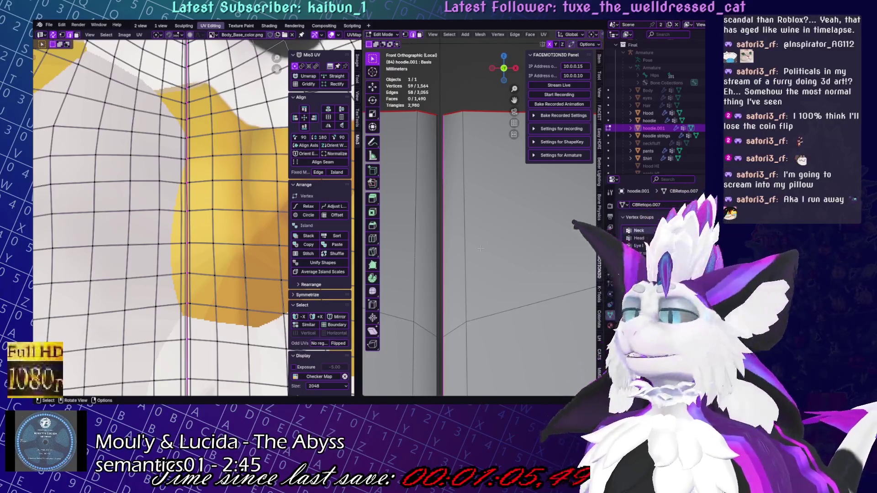
{"action": "scroll", "coordinate": [456, 292], "scroll_direction": "down", "scroll_amount": 6}
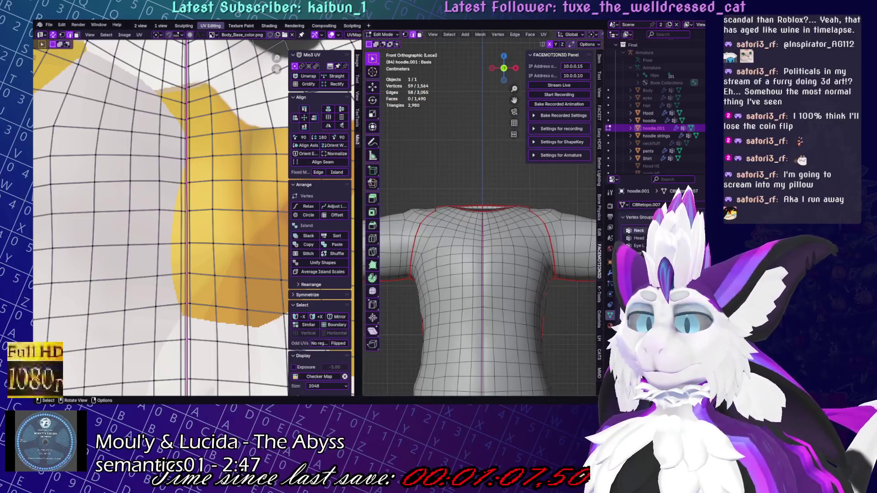
{"action": "scroll", "coordinate": [505, 274], "scroll_direction": "down", "scroll_amount": 1}
{"action": "scroll", "coordinate": [497, 341], "scroll_direction": "up", "scroll_amount": 8}
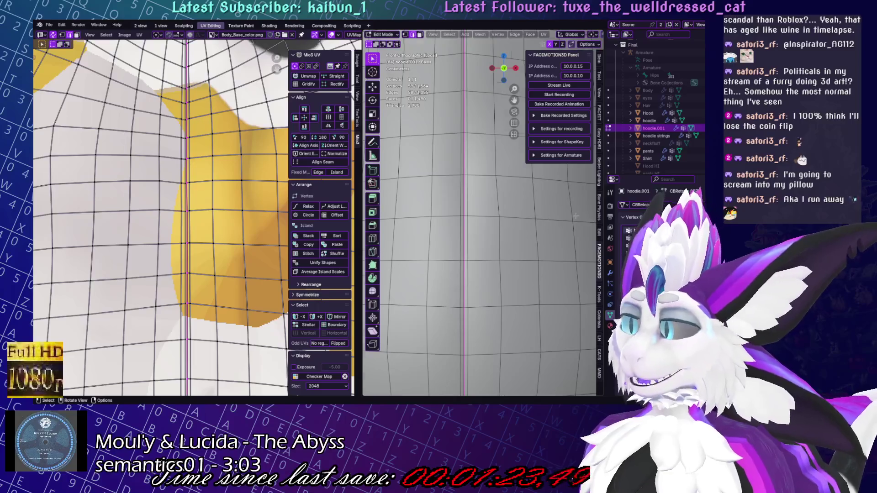
In Front view, try merging the split centre seam vertices, then undo the merge
{"action": "scroll", "coordinate": [575, 216], "scroll_direction": "down", "scroll_amount": 5}
{"action": "middle_click_drag", "start_coordinate": [576, 216], "coordinate": [525, 188]}
{"action": "scroll", "coordinate": [514, 183], "scroll_direction": "up", "scroll_amount": 5}
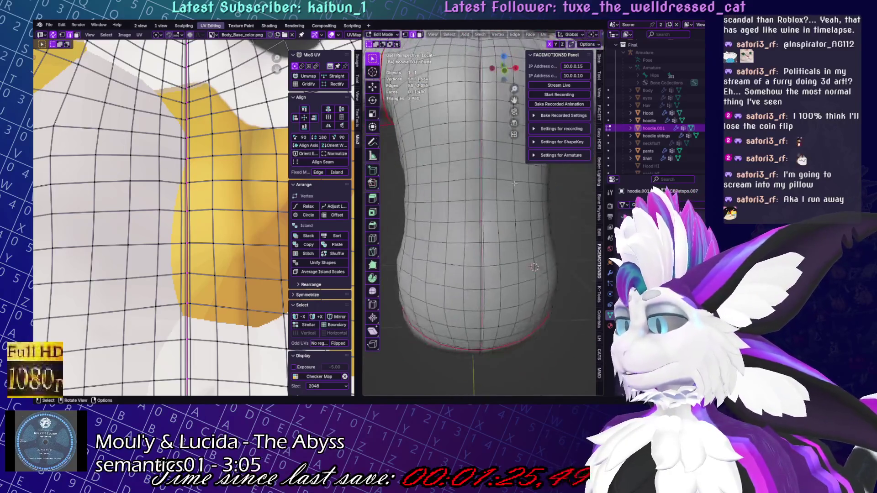
{"action": "key", "text": "KP_1"}
{"action": "scroll", "coordinate": [169, 194], "scroll_direction": "up", "scroll_amount": 8}
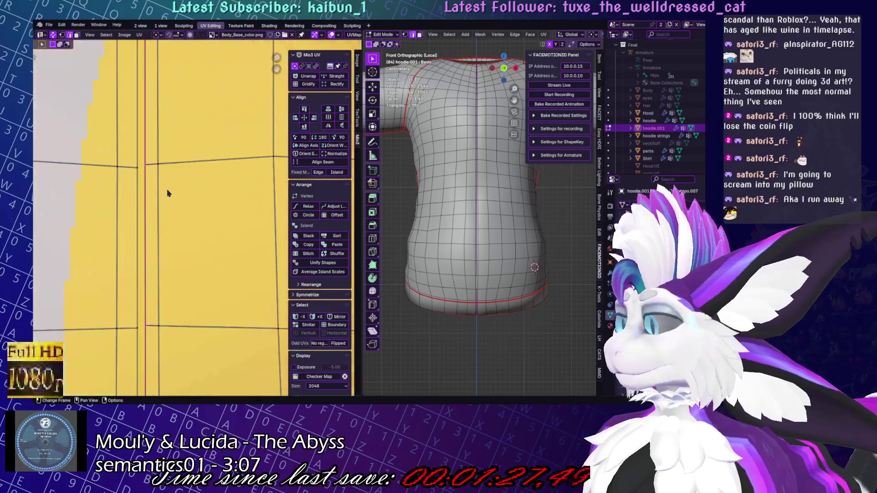
{"action": "scroll", "coordinate": [201, 204], "scroll_direction": "down", "scroll_amount": 6}
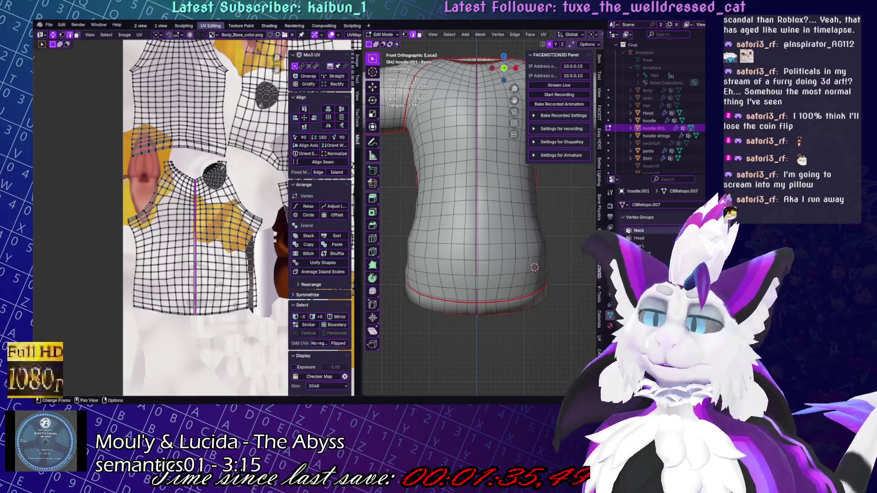
{"action": "scroll", "coordinate": [546, 268], "scroll_direction": "up", "scroll_amount": 6}
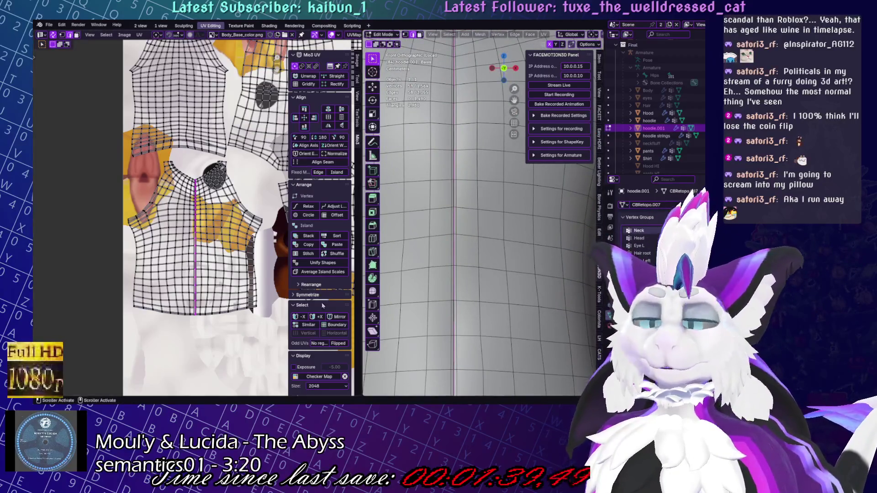
{"action": "scroll", "coordinate": [401, 310], "scroll_direction": "up", "scroll_amount": 4}
{"action": "scroll", "coordinate": [480, 215], "scroll_direction": "up", "scroll_amount": 3}
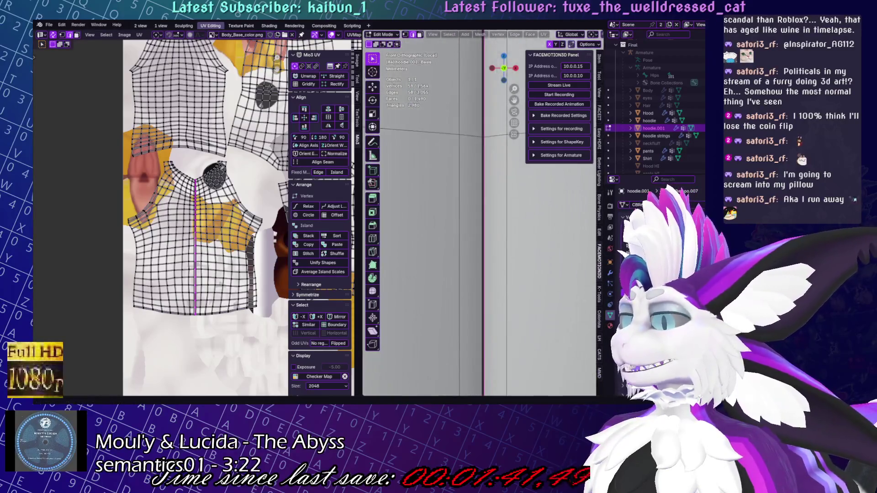
{"action": "key", "text": "g"}
{"action": "key", "text": "Return"}
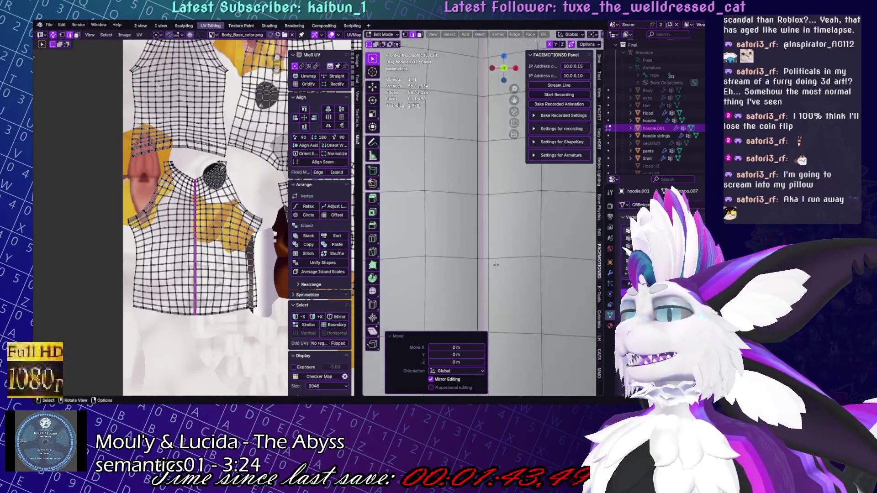
{"action": "scroll", "coordinate": [493, 307], "scroll_direction": "down", "scroll_amount": 5}
{"action": "key", "text": "ctrl+z"}
Test-merge the top seam vertex along X, undo it, and show the Auto Merge options
{"action": "scroll", "coordinate": [452, 162], "scroll_direction": "up", "scroll_amount": 4}
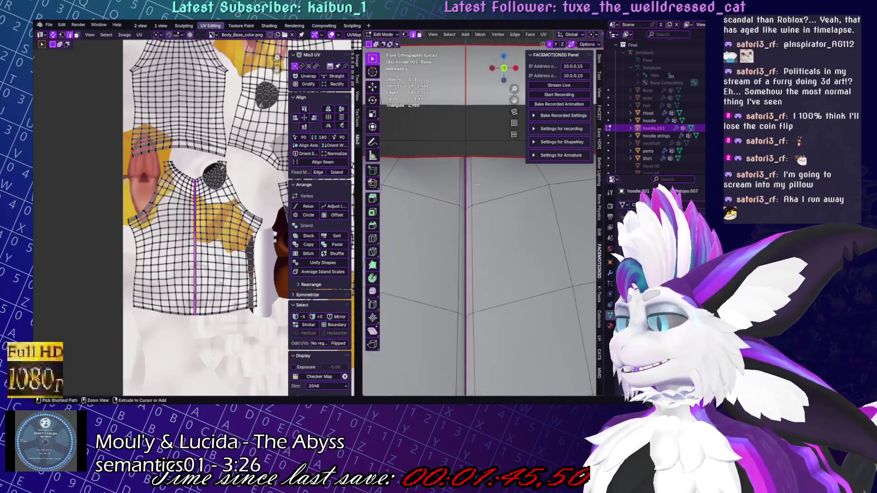
{"action": "left_click", "coordinate": [450, 155]}
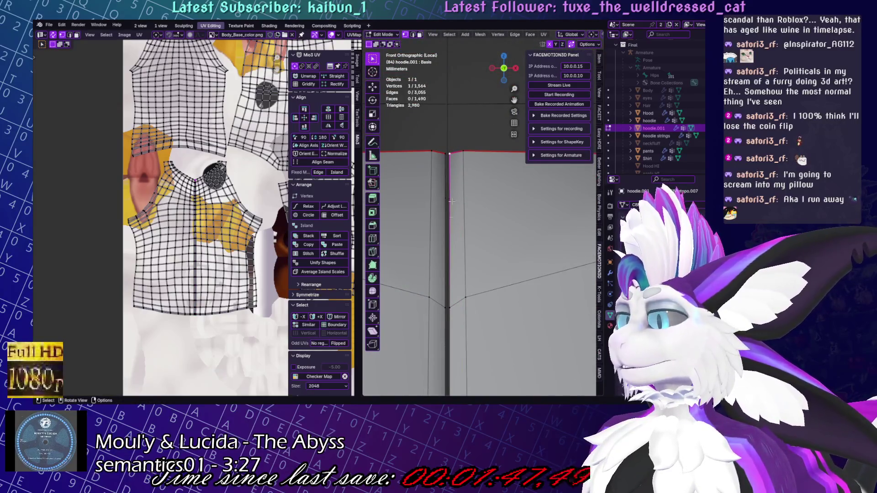
{"action": "scroll", "coordinate": [451, 203], "scroll_direction": "up", "scroll_amount": 5}
{"action": "key", "text": "g"}
{"action": "key", "text": "x"}
{"action": "left_click", "coordinate": [505, 136]}
{"action": "key", "text": "ctrl+z"}
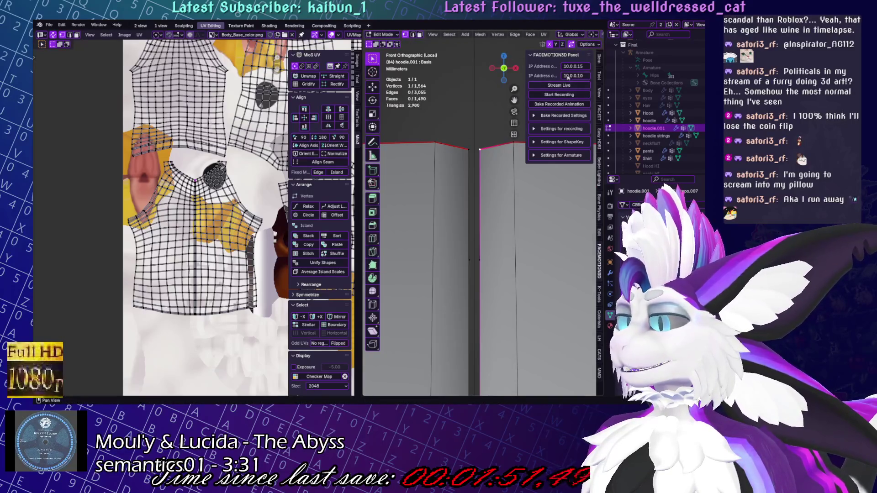
{"action": "left_click", "coordinate": [580, 44]}
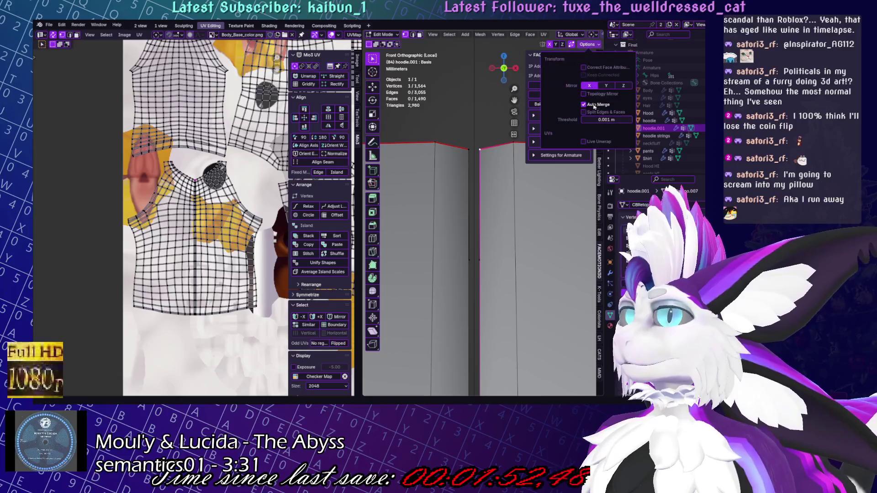
Adjust the Auto Merge threshold and merge the centre seam edge loop into its neighbouring loop
{"action": "left_click", "coordinate": [611, 120]}
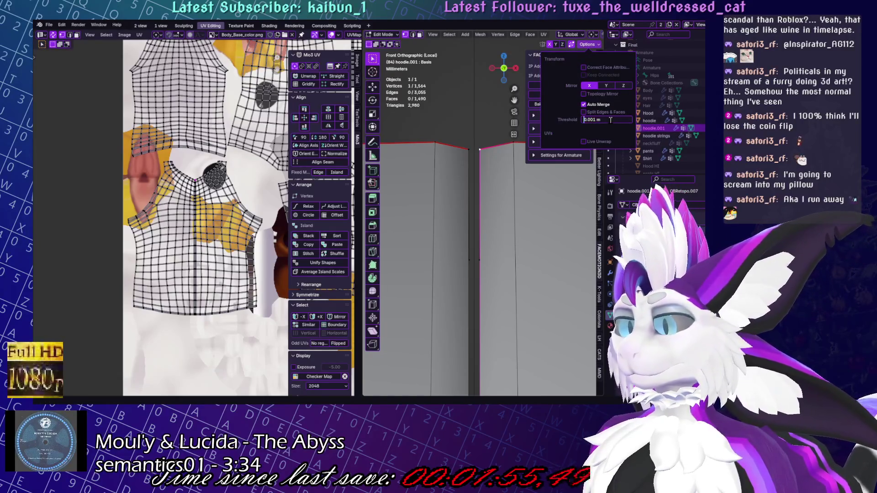
{"action": "key", "text": "Return"}
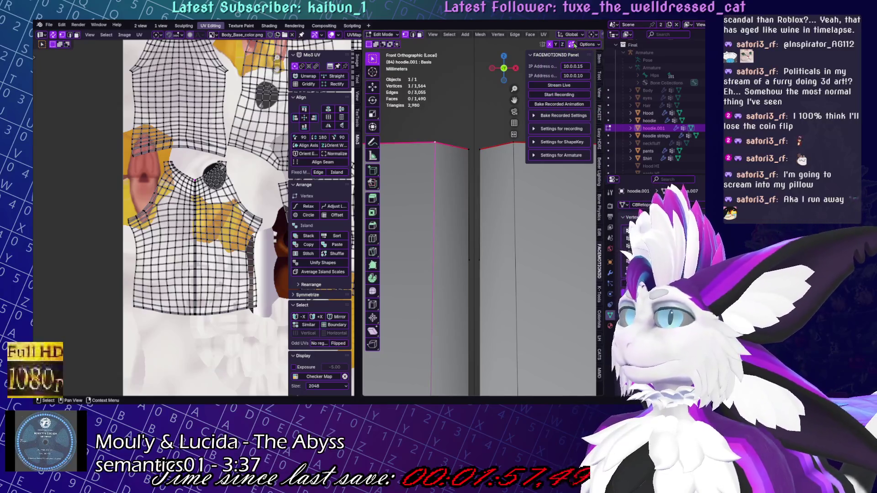
{"action": "left_click", "coordinate": [479, 158], "text": "alt"}
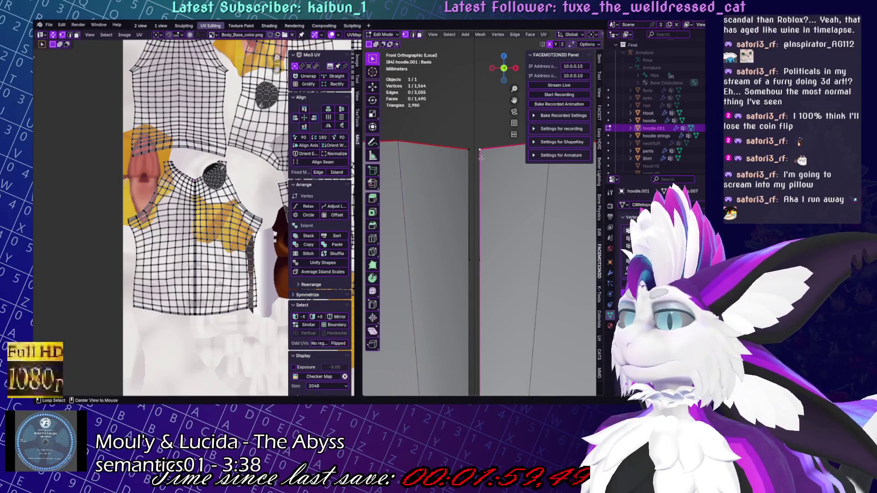
{"action": "key", "text": "g"}
{"action": "left_click", "coordinate": [480, 157]}
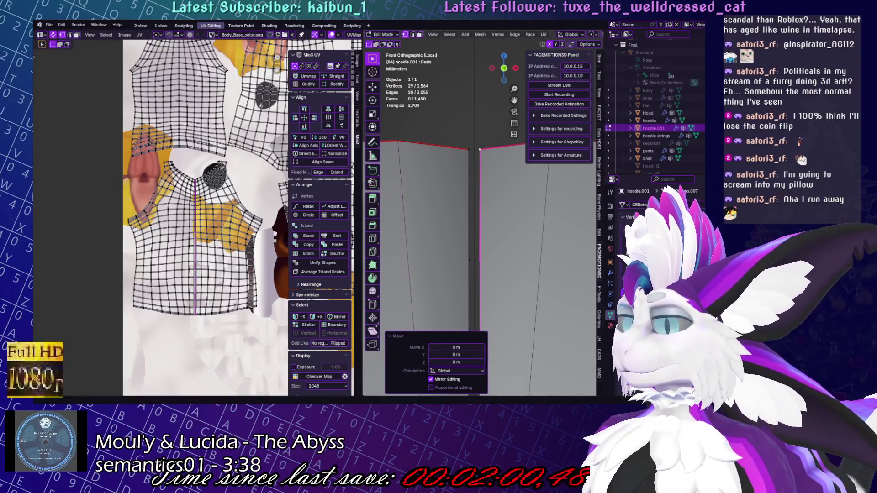
{"action": "key", "text": "g"}
{"action": "left_click", "coordinate": [491, 230]}
Snap the selected centre seam vertices to mirror symmetry
{"action": "scroll", "coordinate": [498, 232], "scroll_direction": "down", "scroll_amount": 5}
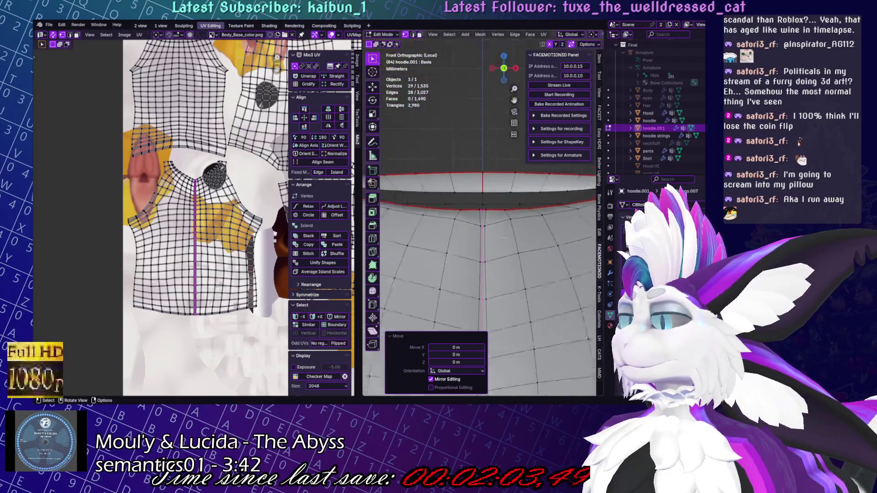
{"action": "scroll", "coordinate": [504, 238], "scroll_direction": "down", "scroll_amount": 6}
{"action": "scroll", "coordinate": [481, 235], "scroll_direction": "up", "scroll_amount": 2}
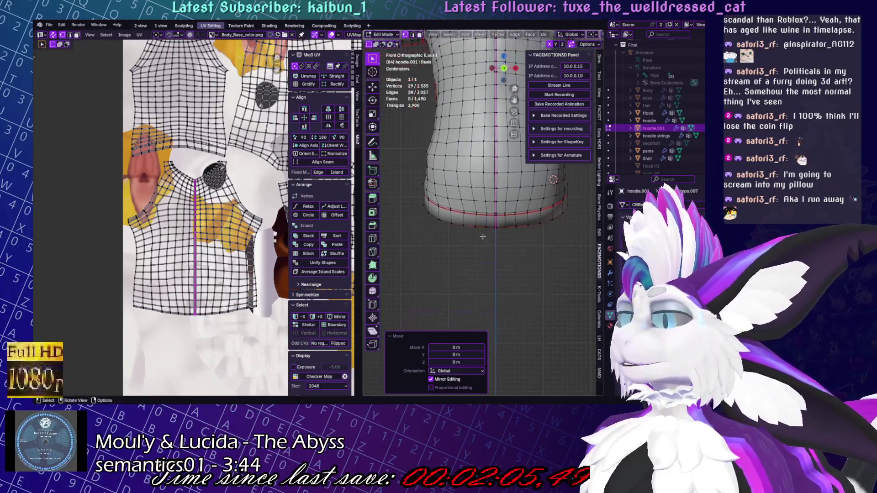
{"action": "scroll", "coordinate": [480, 235], "scroll_direction": "up", "scroll_amount": 4}
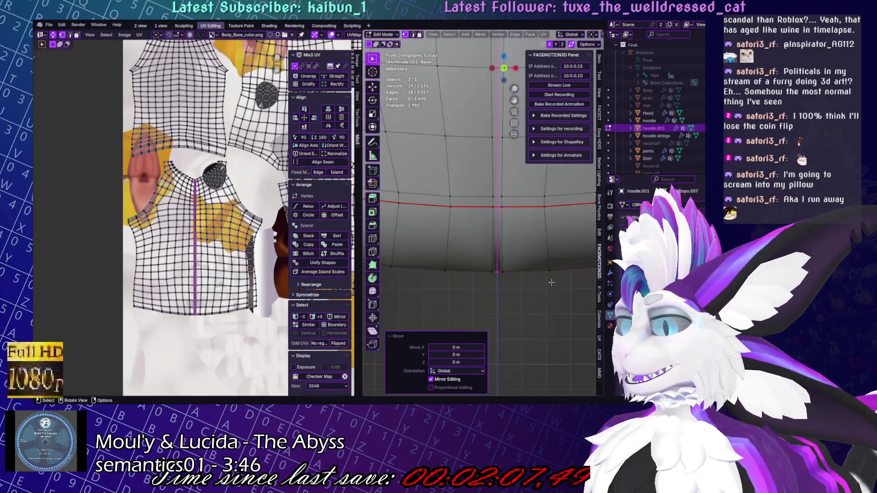
{"action": "scroll", "coordinate": [539, 256], "scroll_direction": "down", "scroll_amount": 3}
{"action": "key", "text": "s"}
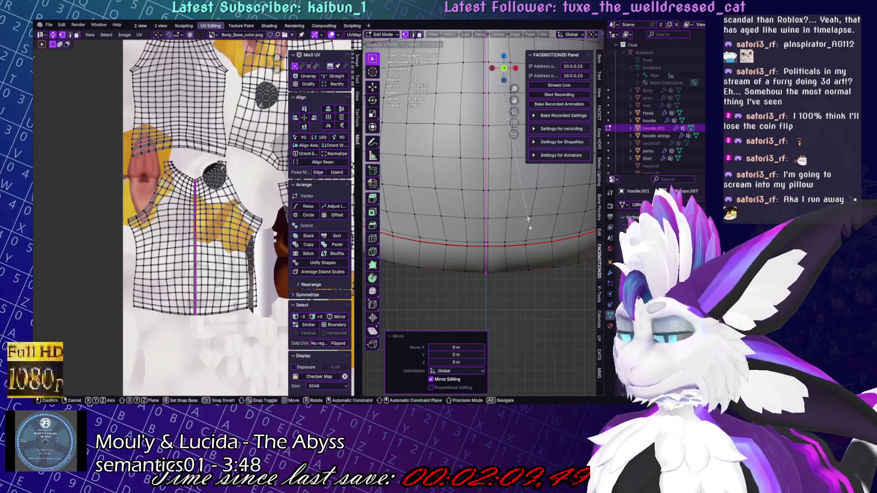
{"action": "key", "text": "Return"}
{"action": "scroll", "coordinate": [493, 229], "scroll_direction": "up", "scroll_amount": 3}
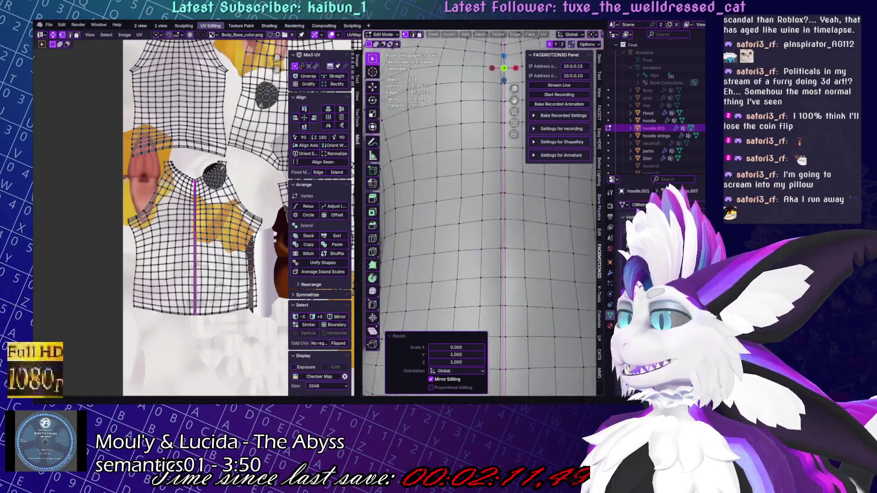
{"action": "scroll", "coordinate": [493, 230], "scroll_direction": "up", "scroll_amount": 5}
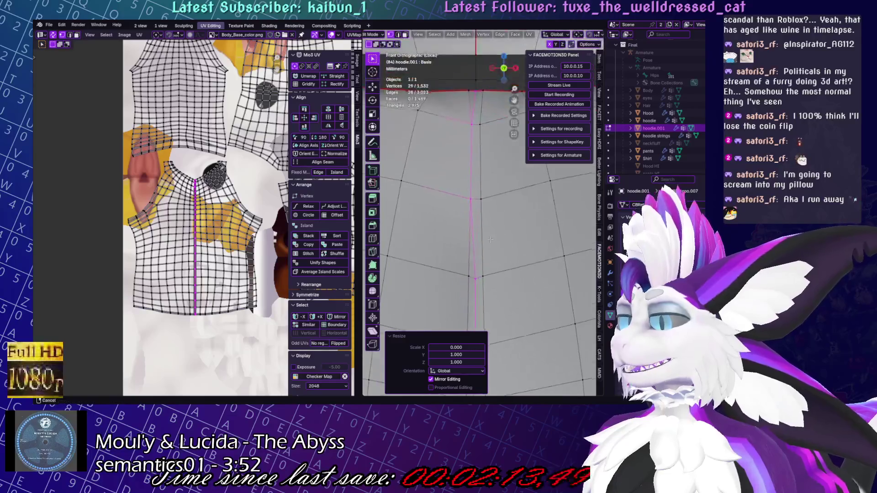
{"action": "key", "text": "g"}
{"action": "right_click", "coordinate": [510, 218]}
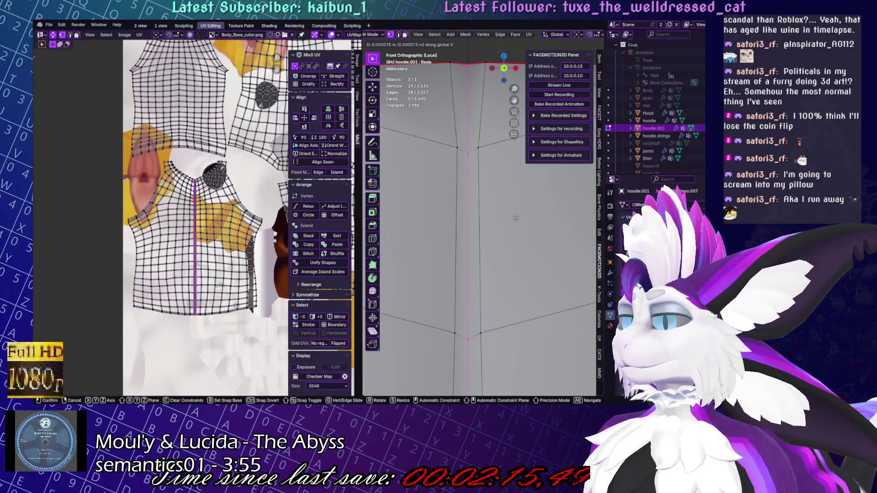
{"action": "right_click", "coordinate": [512, 218]}
{"action": "left_click", "coordinate": [512, 229]}
Flatten the seam vertices onto the mirror line with an X scale of 0
{"action": "key", "text": "s"}
{"action": "key", "text": "x"}
{"action": "key", "text": "0"}
{"action": "key", "text": "Return"}
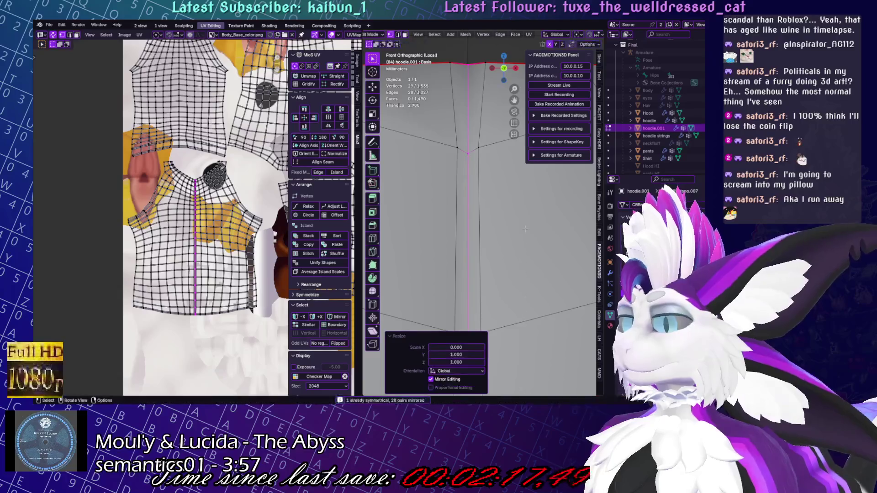
Reposition the top seam vertex, then deselect all vertices
{"action": "middle_click_drag", "start_coordinate": [421, 144], "coordinate": [445, 274], "text": "shift"}
{"action": "left_click", "coordinate": [488, 189]}
{"action": "key", "text": "g"}
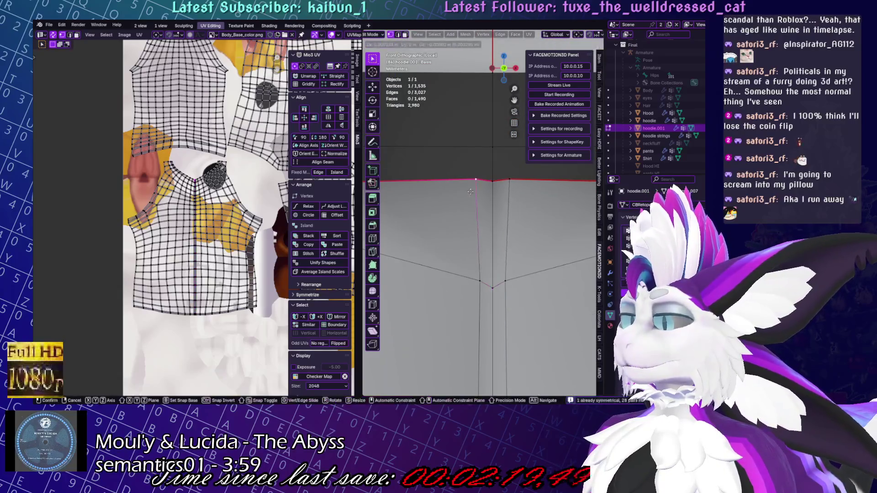
{"action": "left_click", "coordinate": [478, 191]}
{"action": "scroll", "coordinate": [493, 206], "scroll_direction": "down", "scroll_amount": 5}
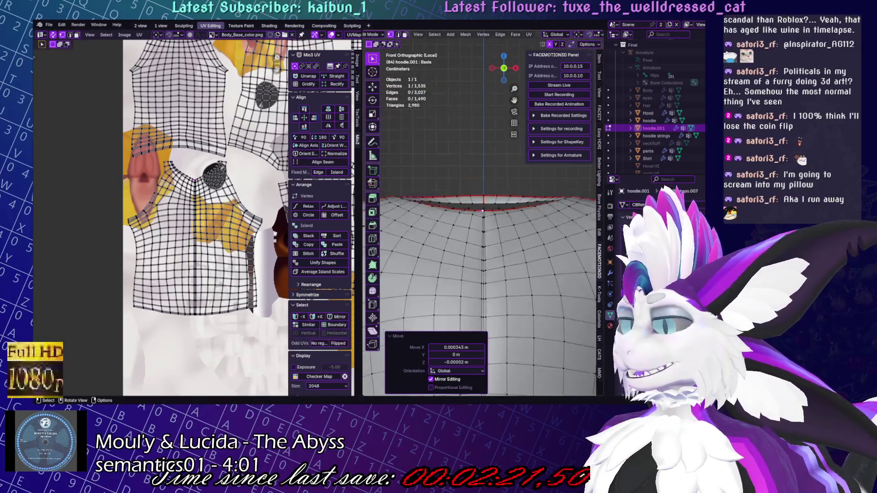
{"action": "key", "text": "alt+a"}
{"action": "scroll", "coordinate": [507, 242], "scroll_direction": "down", "scroll_amount": 8}
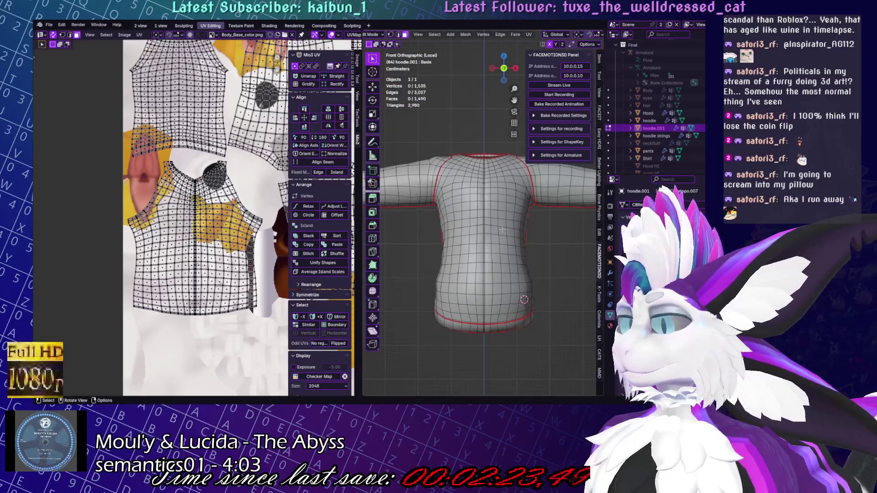
Unwrap the linked front piece and place its UV island over the body texture
{"action": "key", "text": "l"}
{"action": "left_click", "coordinate": [528, 35]}
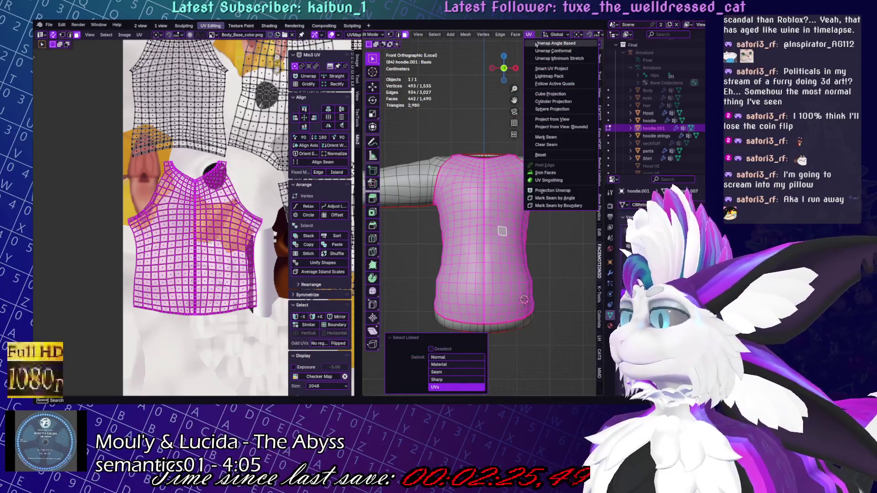
{"action": "left_click", "coordinate": [544, 50]}
{"action": "scroll", "coordinate": [263, 245], "scroll_direction": "down", "scroll_amount": 4}
{"action": "key", "text": "s"}
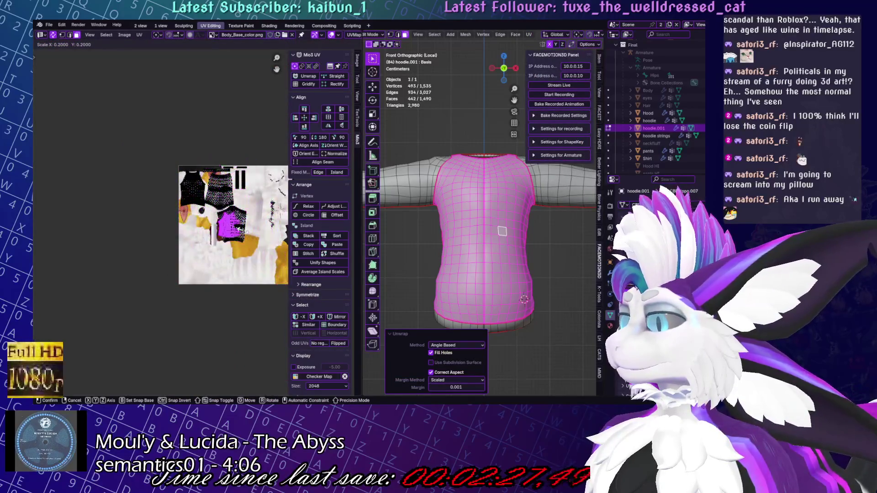
{"action": "left_click", "coordinate": [228, 238]}
{"action": "key", "text": "g"}
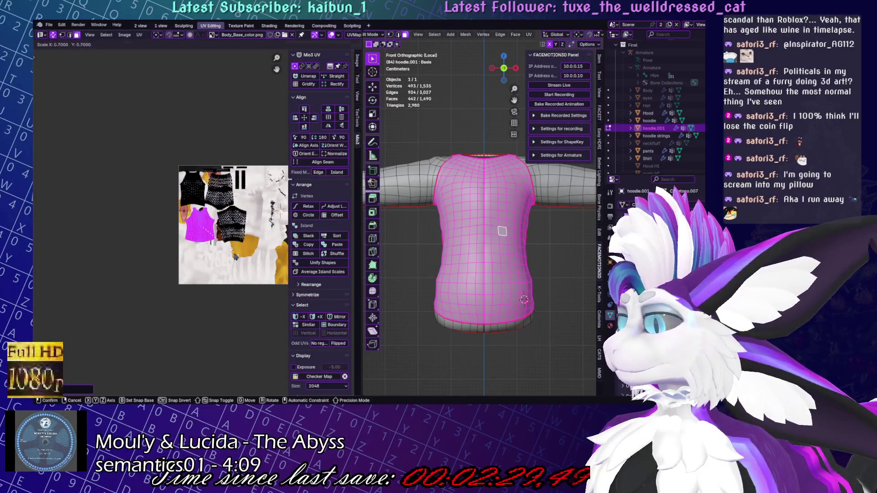
{"action": "left_click", "coordinate": [210, 247]}
{"action": "scroll", "coordinate": [198, 268], "scroll_direction": "up", "scroll_amount": 5}
{"action": "scroll", "coordinate": [198, 268], "scroll_direction": "down", "scroll_amount": 3}
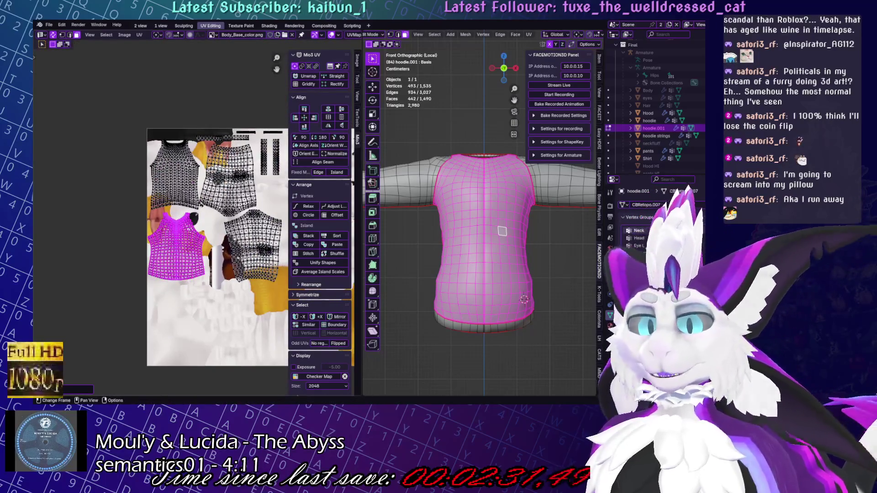
Enlarge the front UV island beside the other islands, then deselect everything
{"action": "key", "text": "a"}
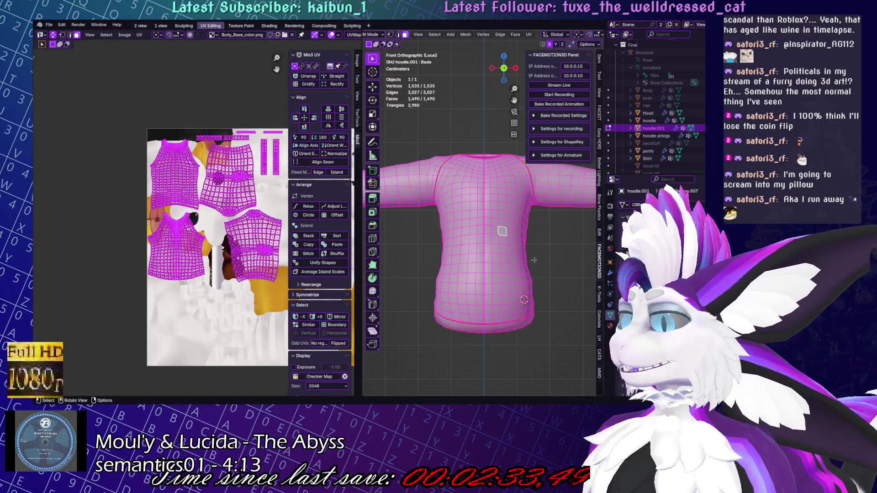
{"action": "left_click", "coordinate": [139, 35]}
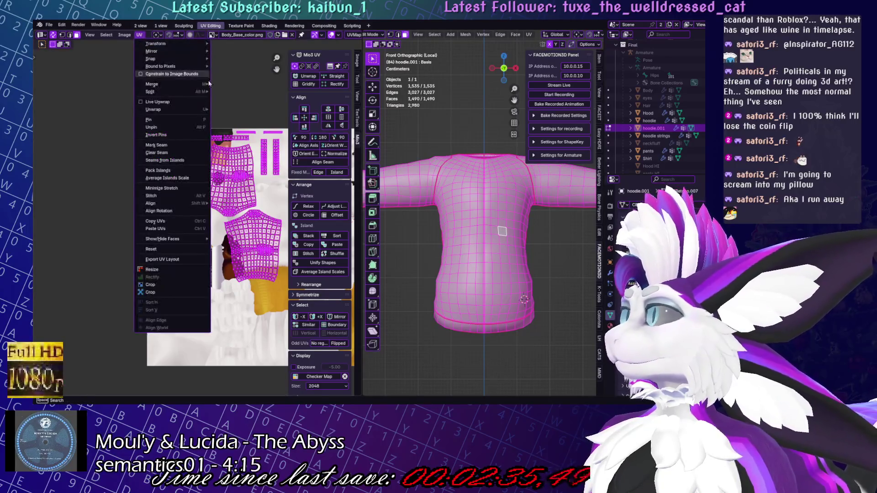
{"action": "key", "text": "Escape"}
{"action": "key", "text": "alt+a"}
{"action": "key", "text": "l"}
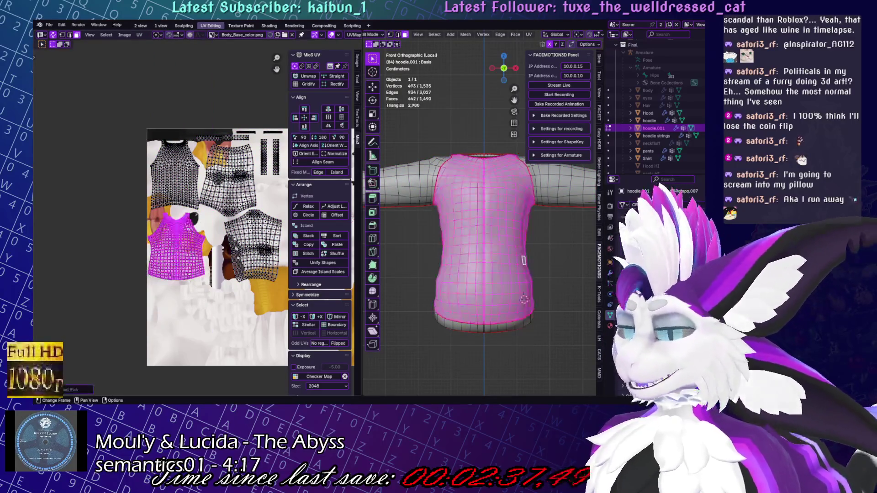
{"action": "key", "text": "s"}
{"action": "left_click", "coordinate": [202, 238]}
{"action": "key", "text": "s"}
{"action": "left_click", "coordinate": [201, 238]}
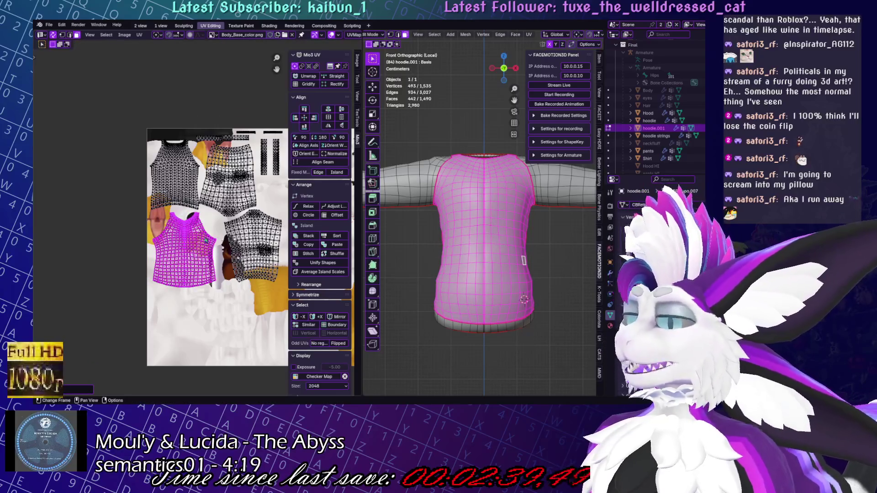
{"action": "key", "text": "a"}
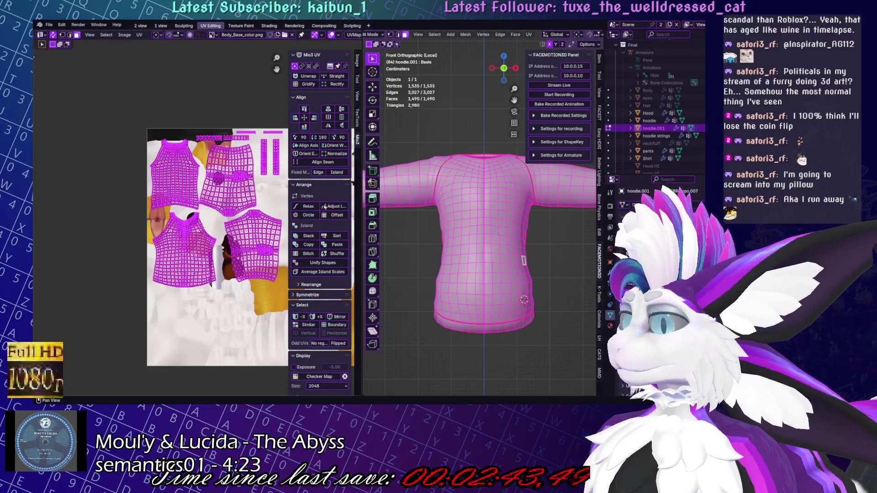
{"action": "key", "text": "alt+a"}
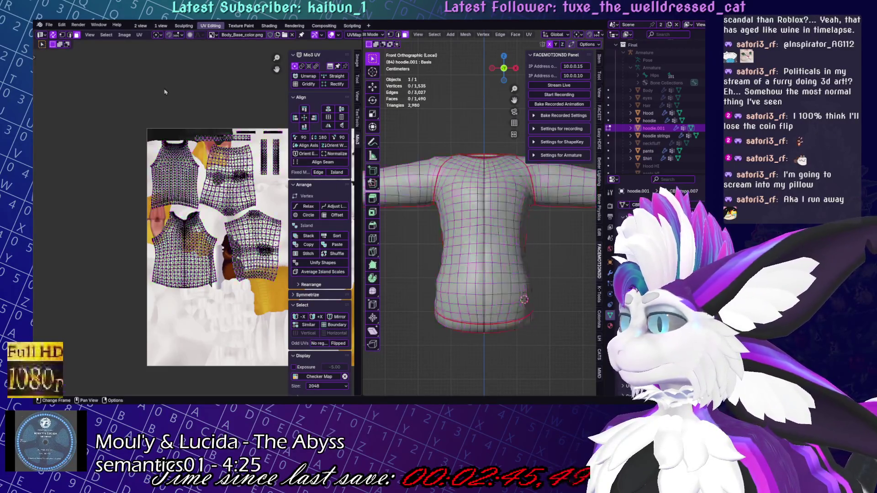
{"action": "scroll", "coordinate": [230, 299], "scroll_direction": "up", "scroll_amount": 2}
{"action": "middle_click_drag", "start_coordinate": [229, 300], "coordinate": [173, 317]}
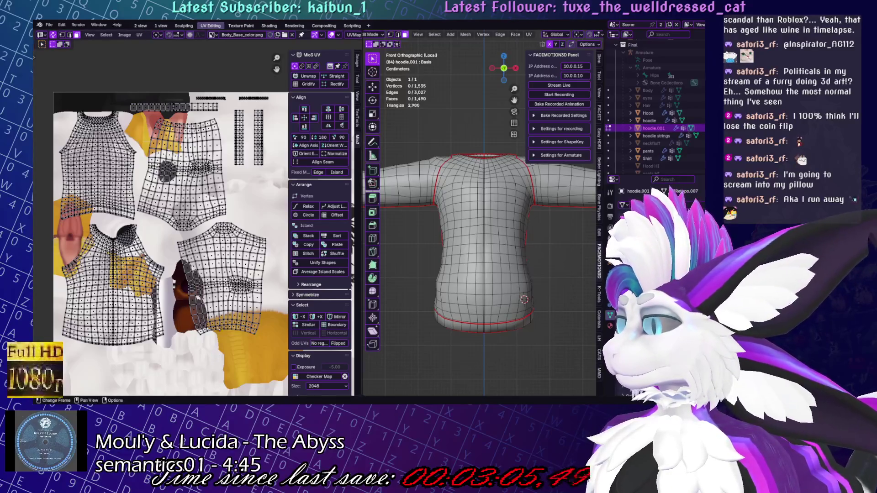
Save the blend file and clear the chest face loop selection
{"action": "scroll", "coordinate": [488, 270], "scroll_direction": "up", "scroll_amount": 8}
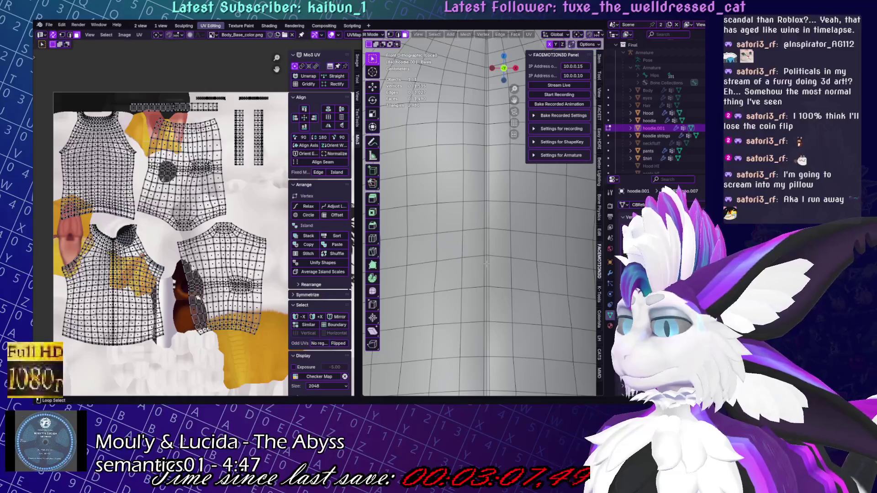
{"action": "left_click", "coordinate": [487, 264], "text": "alt"}
{"action": "scroll", "coordinate": [486, 264], "scroll_direction": "down", "scroll_amount": 4}
{"action": "key", "text": "ctrl+s"}
{"action": "scroll", "coordinate": [505, 220], "scroll_direction": "up", "scroll_amount": 4}
{"action": "key", "text": "alt+a"}
Select the vertical centre edge loop and trial ripping it, undoing the attempts
{"action": "left_click", "coordinate": [488, 237], "text": "alt"}
{"action": "scroll", "coordinate": [488, 237], "scroll_direction": "down", "scroll_amount": 4}
{"action": "scroll", "coordinate": [466, 313], "scroll_direction": "up", "scroll_amount": 5}
{"action": "scroll", "coordinate": [502, 284], "scroll_direction": "up", "scroll_amount": 3}
{"action": "key", "text": "v"}
{"action": "key", "text": "g"}
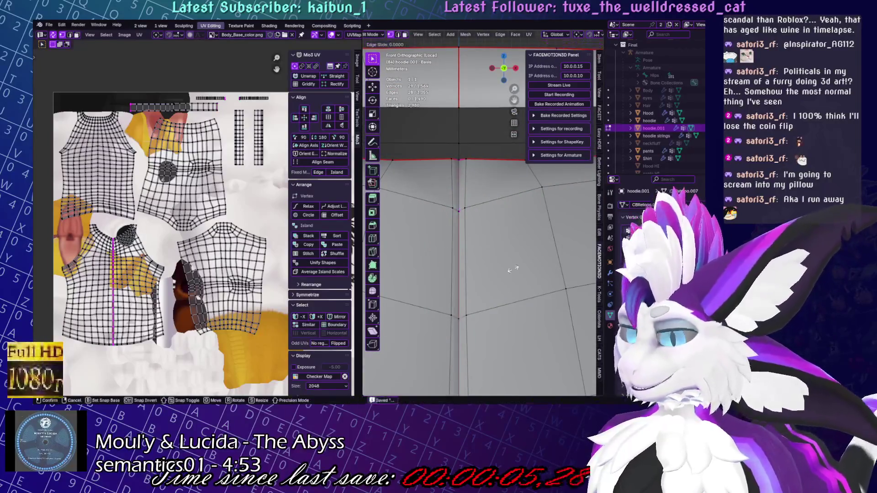
{"action": "left_click", "coordinate": [503, 270]}
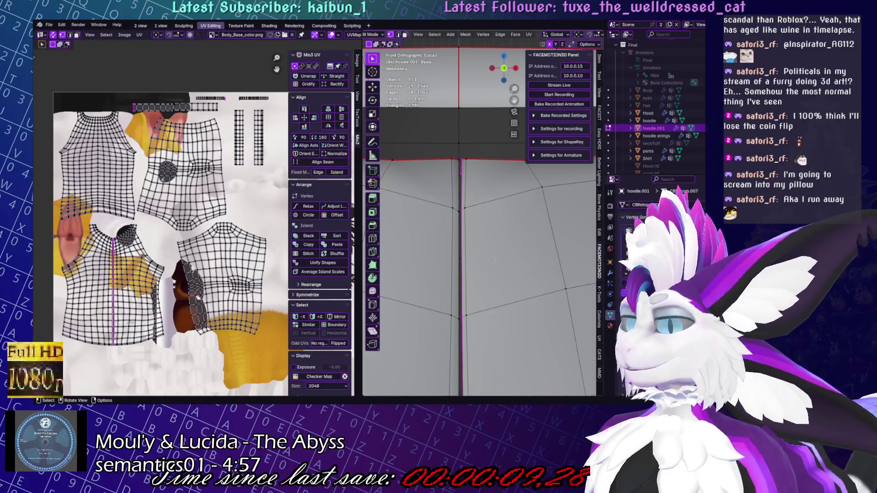
{"action": "key", "text": "ctrl+z"}
{"action": "scroll", "coordinate": [493, 257], "scroll_direction": "down", "scroll_amount": 6}
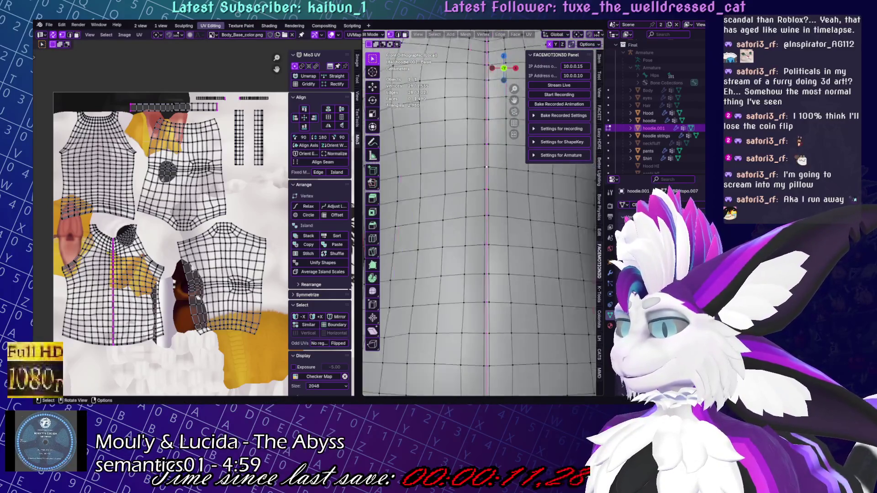
{"action": "scroll", "coordinate": [503, 255], "scroll_direction": "down", "scroll_amount": 2}
{"action": "key", "text": "v"}
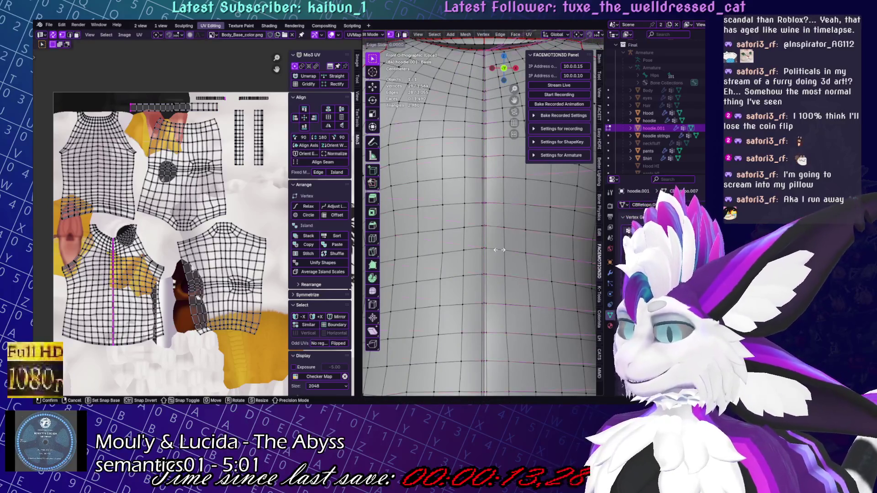
{"action": "key", "text": "Escape"}
{"action": "key", "text": "ctrl+z"}
Rip the centre seam into two edges and nudge the ripped edge along X
{"action": "key", "text": "v"}
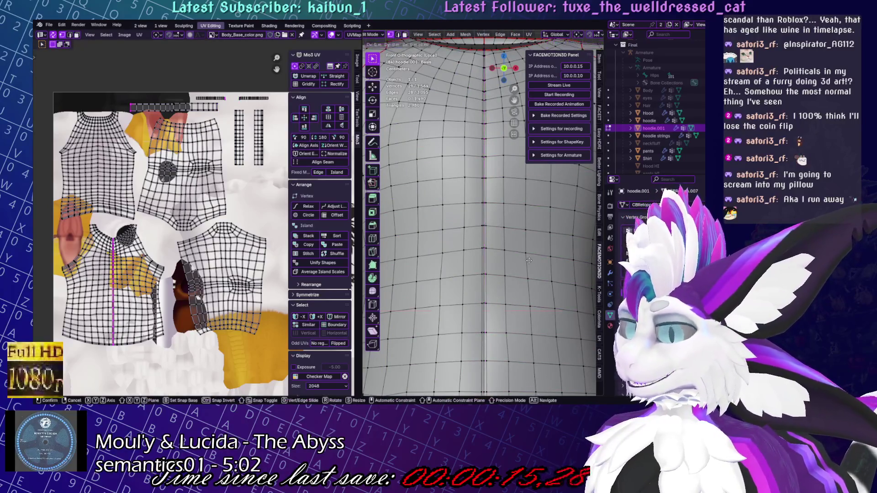
{"action": "left_click", "coordinate": [533, 260]}
{"action": "scroll", "coordinate": [492, 245], "scroll_direction": "up", "scroll_amount": 5}
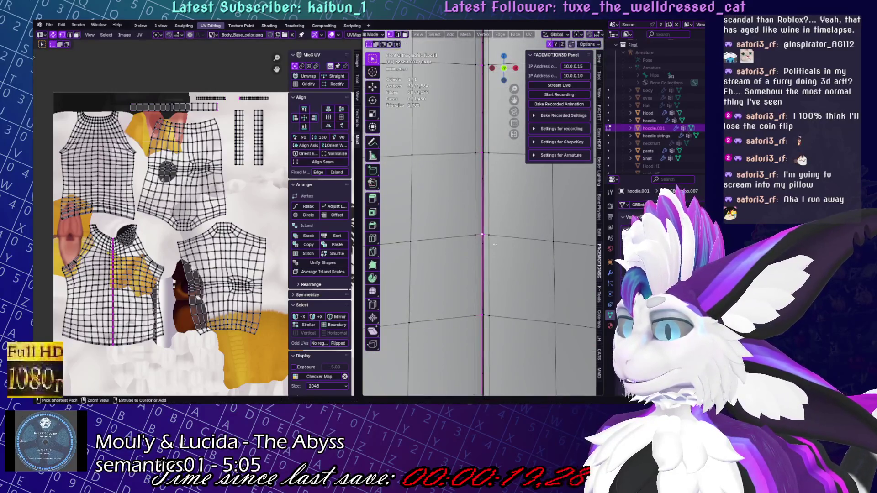
{"action": "scroll", "coordinate": [493, 245], "scroll_direction": "down", "scroll_amount": 6}
{"action": "scroll", "coordinate": [497, 216], "scroll_direction": "up", "scroll_amount": 6}
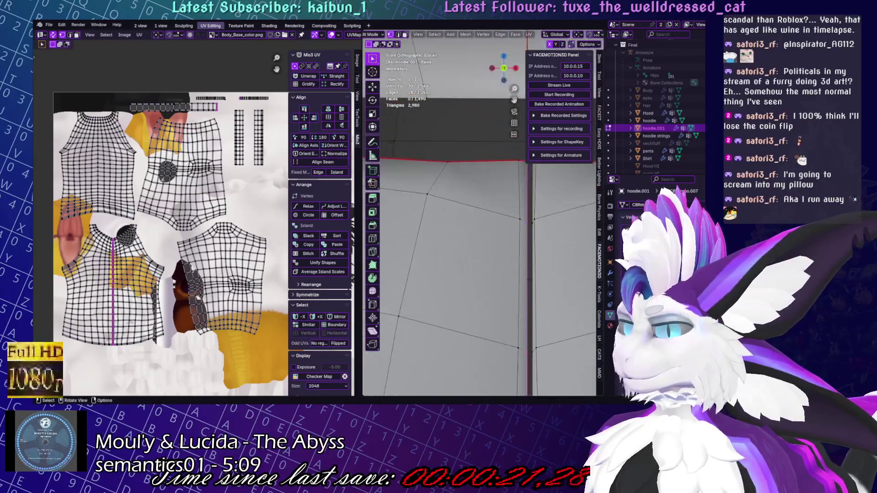
{"action": "scroll", "coordinate": [497, 215], "scroll_direction": "down", "scroll_amount": 5}
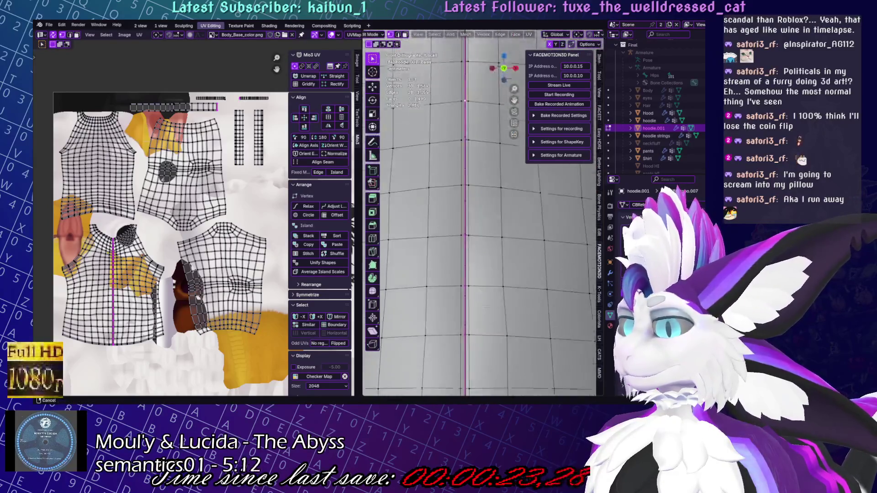
{"action": "scroll", "coordinate": [514, 250], "scroll_direction": "up", "scroll_amount": 5}
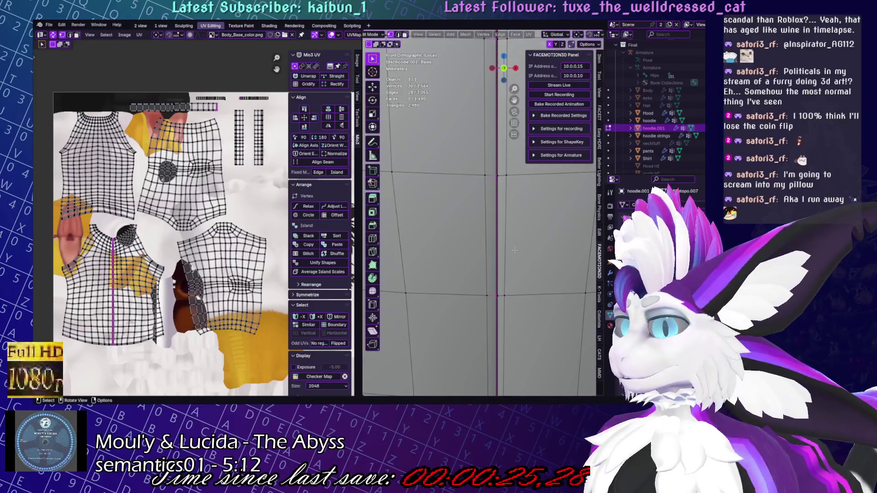
{"action": "key", "text": "g"}
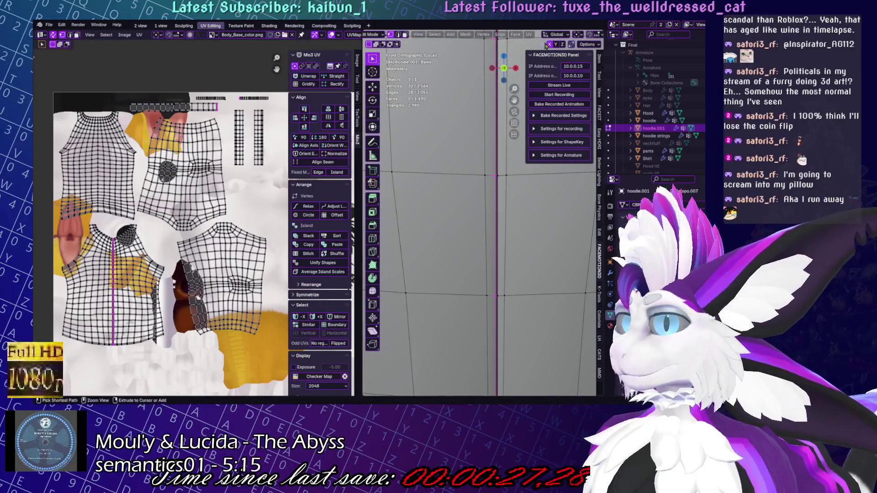
{"action": "left_click", "coordinate": [489, 246]}
{"action": "left_click", "coordinate": [494, 274], "text": "alt+shift"}
Snap the hoodie to symmetry and shift the right seam loop slightly along X
{"action": "key", "text": "q"}
{"action": "left_click", "coordinate": [529, 205]}
{"action": "scroll", "coordinate": [556, 301], "scroll_direction": "down", "scroll_amount": 5}
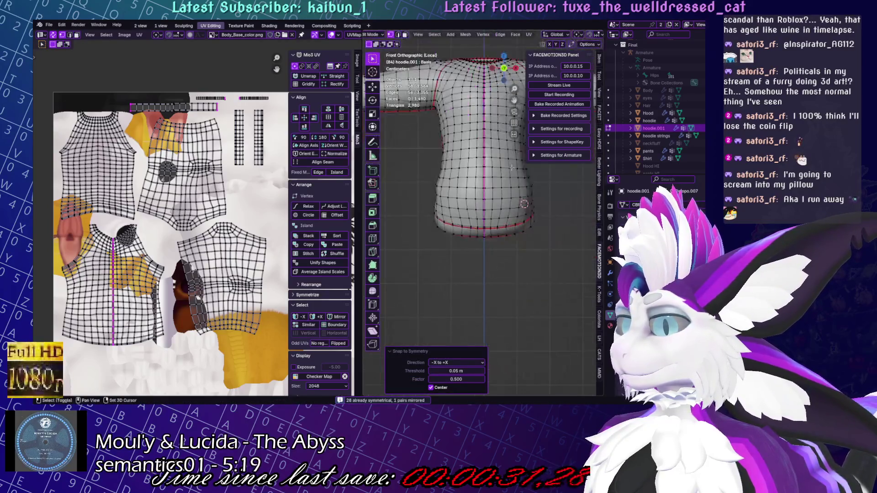
{"action": "scroll", "coordinate": [556, 303], "scroll_direction": "up", "scroll_amount": 10}
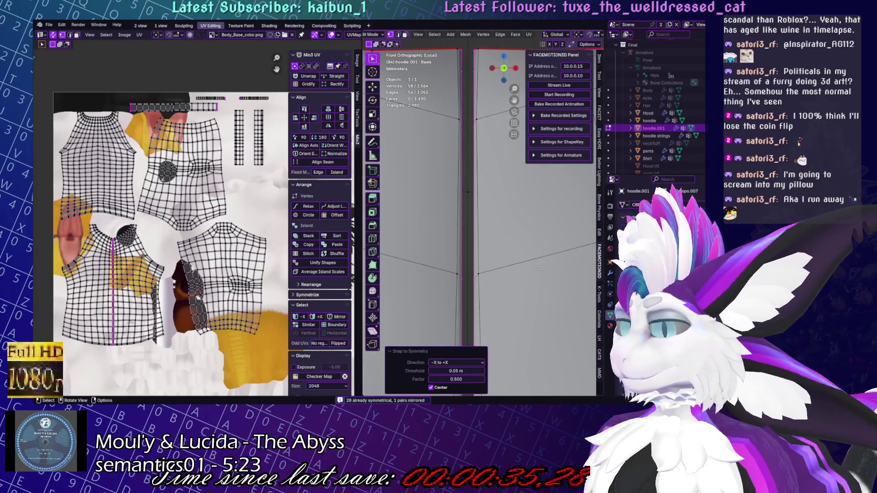
{"action": "left_click", "coordinate": [474, 281], "text": "alt"}
{"action": "key", "text": "s"}
{"action": "key", "text": "Escape"}
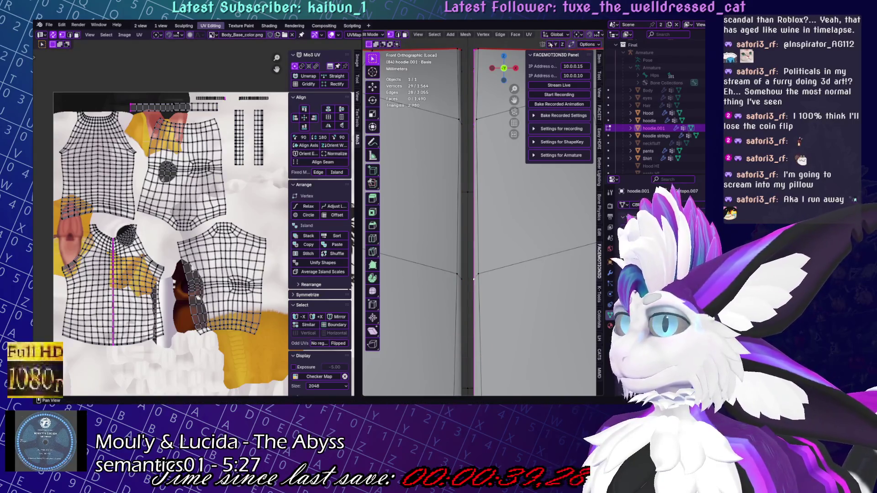
{"action": "key", "text": "g"}
{"action": "key", "text": "x"}
{"action": "left_click", "coordinate": [463, 153]}
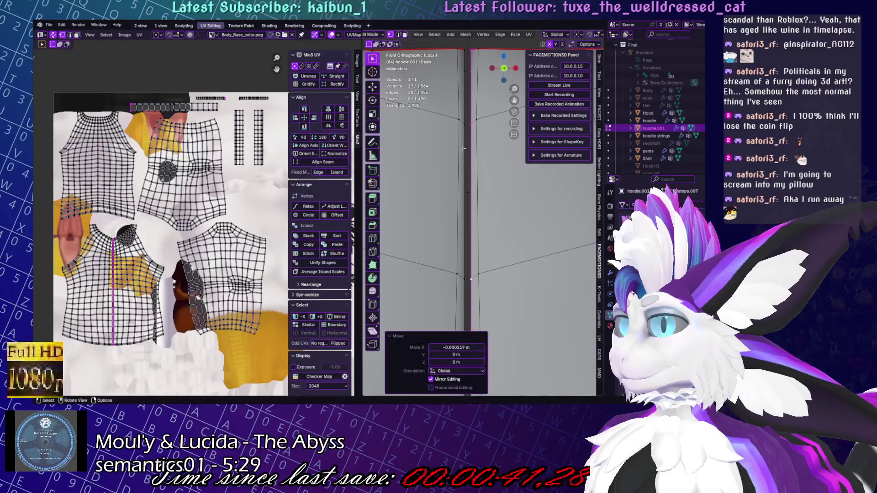
Re-snap the seam loop to symmetry, nudge it along X, and clear the selection
{"action": "right_click", "coordinate": [525, 215]}
{"action": "left_click", "coordinate": [530, 219]}
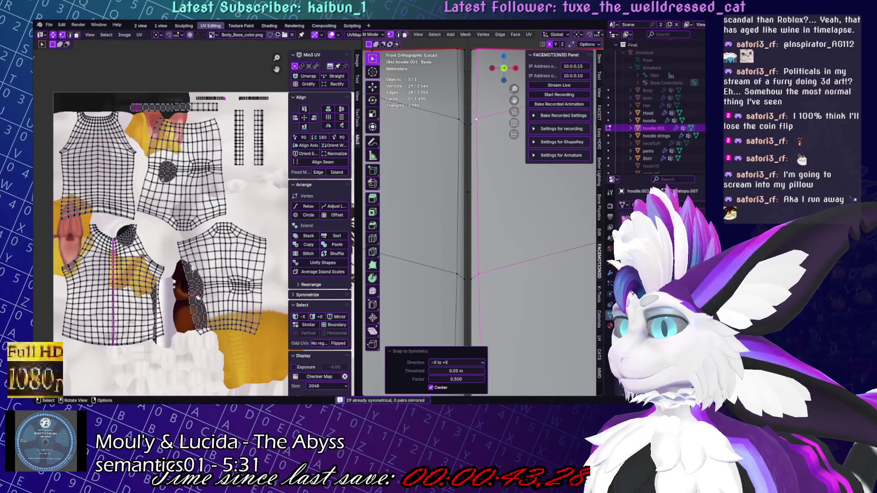
{"action": "key", "text": "g"}
{"action": "key", "text": "x"}
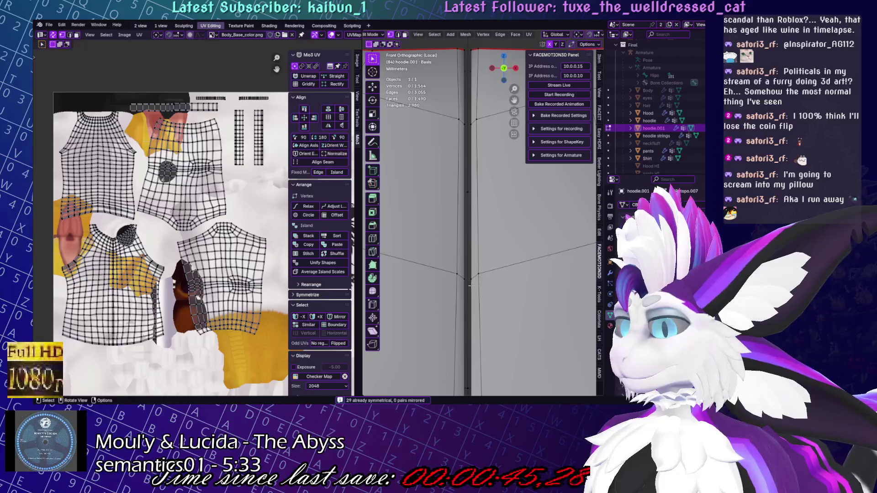
{"action": "left_click", "coordinate": [517, 264]}
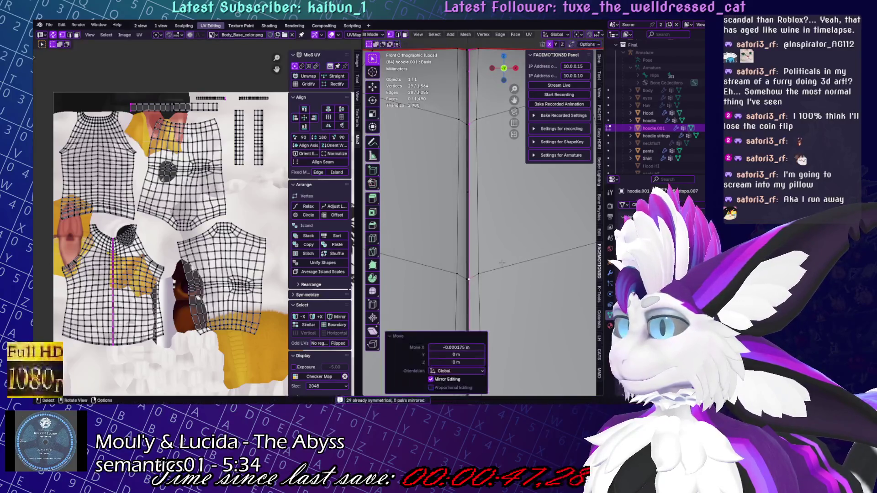
{"action": "scroll", "coordinate": [525, 335], "scroll_direction": "down", "scroll_amount": 5}
{"action": "scroll", "coordinate": [511, 264], "scroll_direction": "up", "scroll_amount": 8}
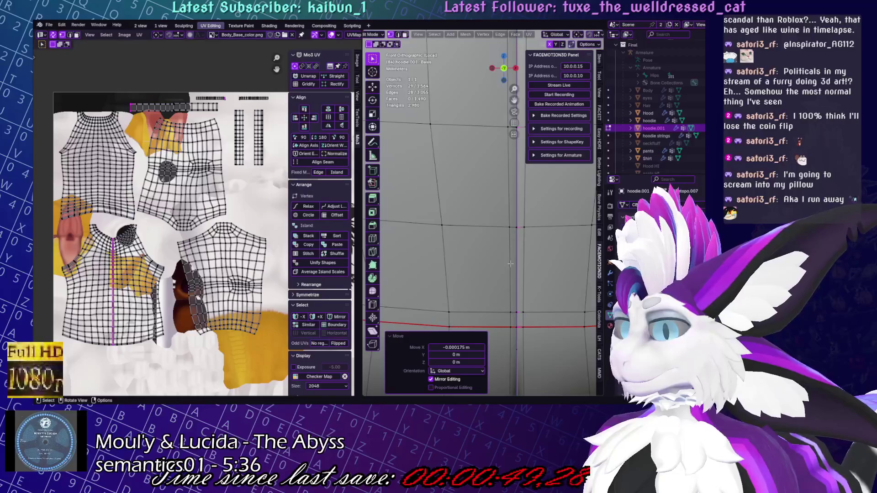
{"action": "left_click", "coordinate": [511, 263]}
Flatten the centre seam edge loop onto the centre line with an X scale of 0
{"action": "left_click", "coordinate": [524, 272], "text": "alt"}
{"action": "middle_click_drag", "start_coordinate": [524, 271], "coordinate": [466, 146], "text": "shift"}
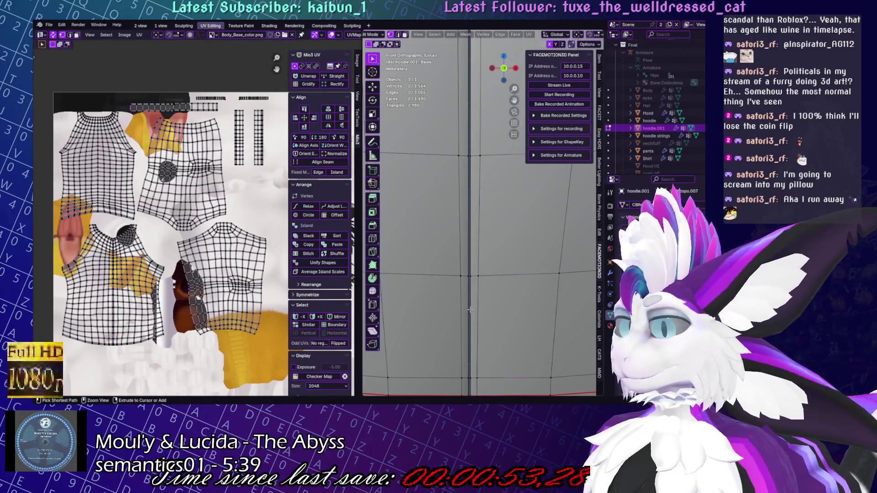
{"action": "key", "text": "s"}
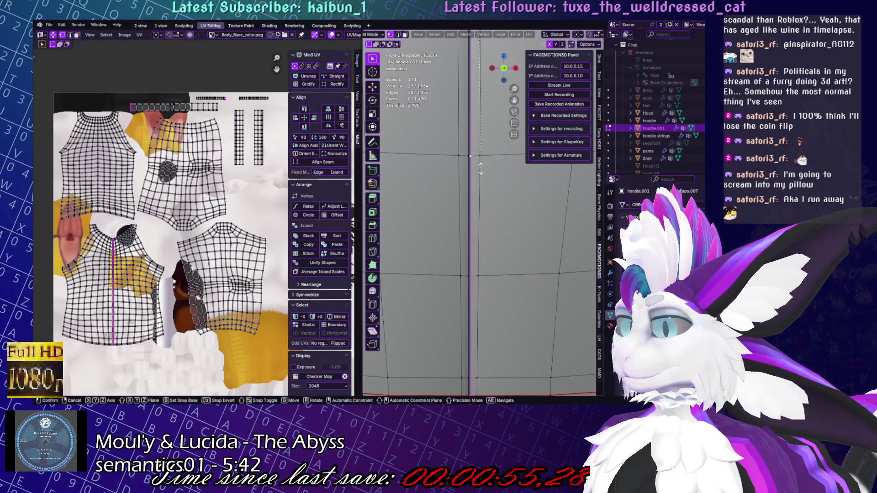
{"action": "key", "text": "x"}
{"action": "key", "text": "0"}
{"action": "key", "text": "Return"}
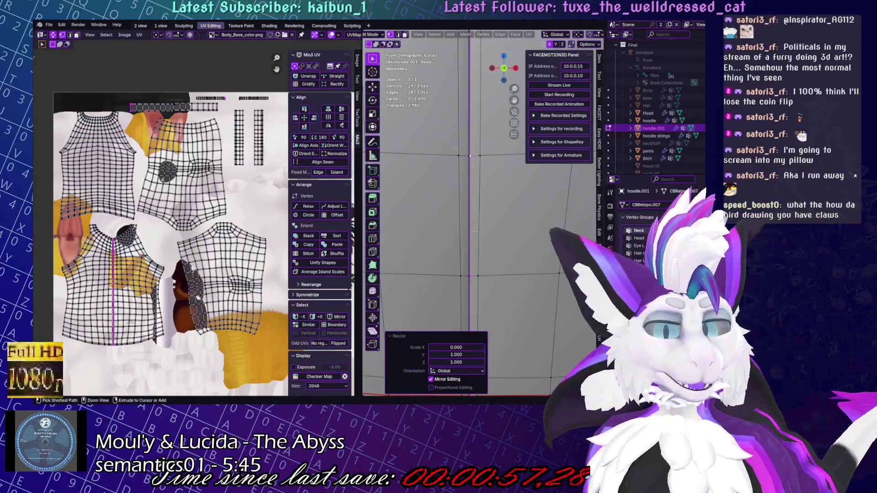
{"action": "key", "text": "g"}
{"action": "key", "text": "x"}
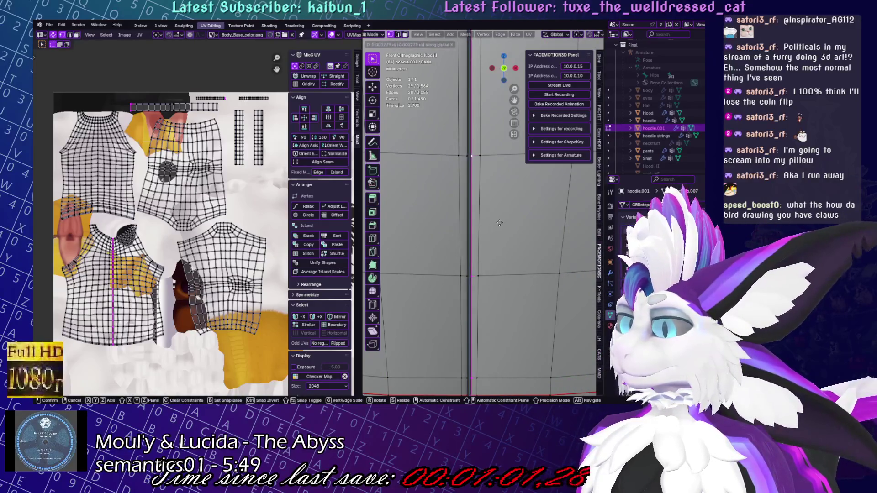
{"action": "key", "text": "Escape"}
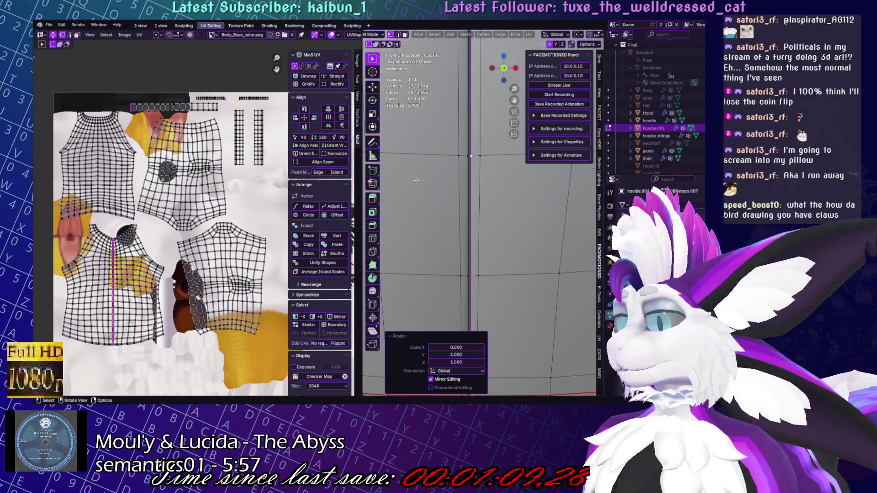
Frame the seam and move the loop along X onto the centre
{"action": "scroll", "coordinate": [414, 180], "scroll_direction": "down", "scroll_amount": 5}
{"action": "scroll", "coordinate": [492, 245], "scroll_direction": "up", "scroll_amount": 6}
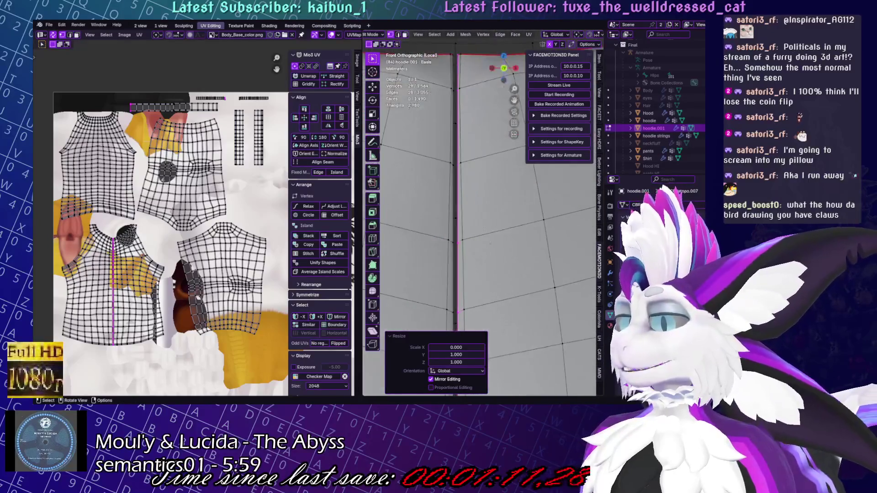
{"action": "key", "text": "KP_Decimal"}
{"action": "key", "text": "g"}
{"action": "key", "text": "x"}
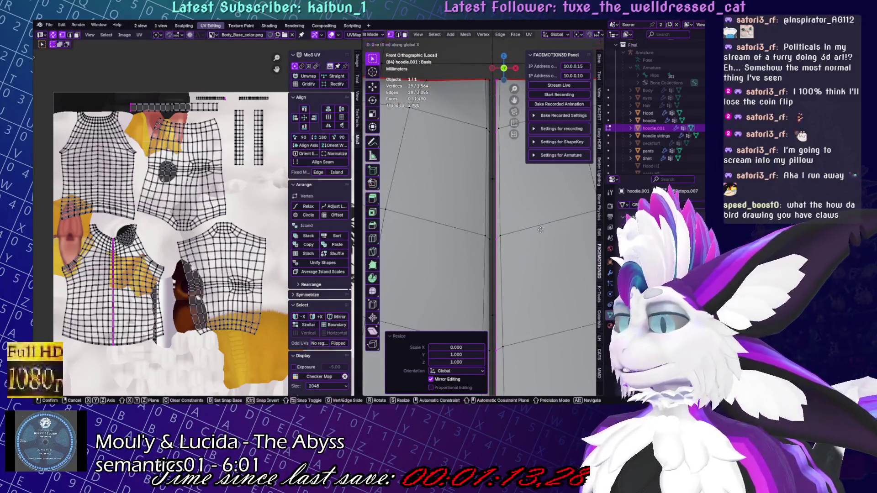
{"action": "left_click", "coordinate": [525, 249]}
Select the two vertices beside the centre seam
{"action": "scroll", "coordinate": [522, 255], "scroll_direction": "down", "scroll_amount": 5}
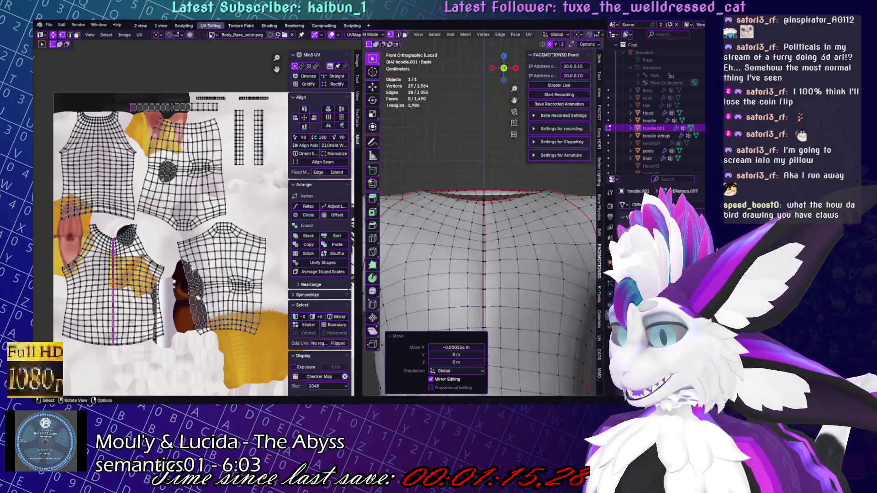
{"action": "scroll", "coordinate": [522, 255], "scroll_direction": "up", "scroll_amount": 10}
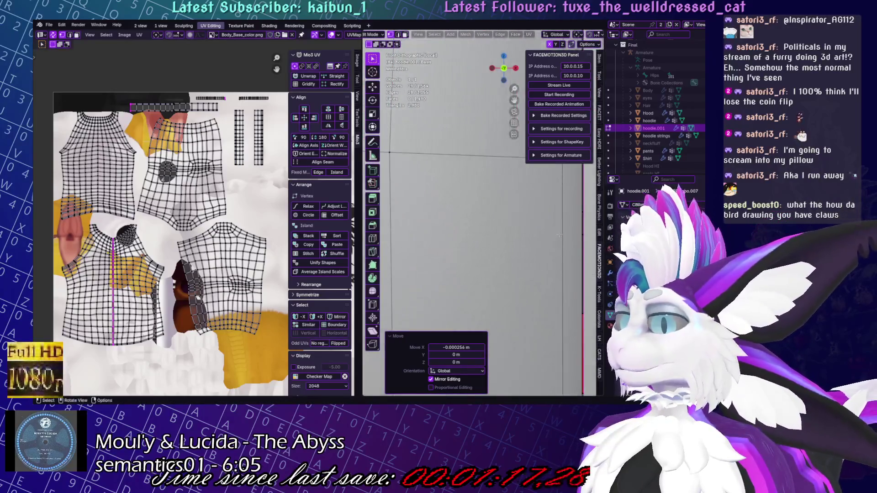
{"action": "scroll", "coordinate": [544, 249], "scroll_direction": "down", "scroll_amount": 8}
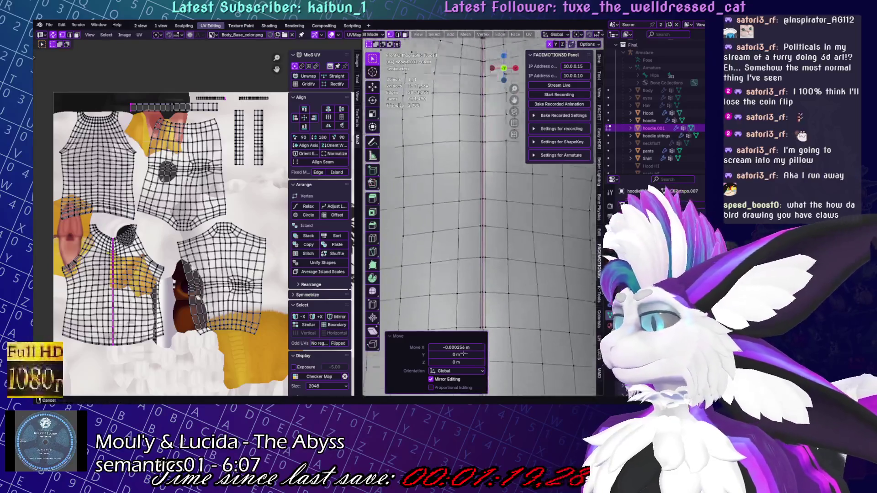
{"action": "scroll", "coordinate": [473, 250], "scroll_direction": "up", "scroll_amount": 8}
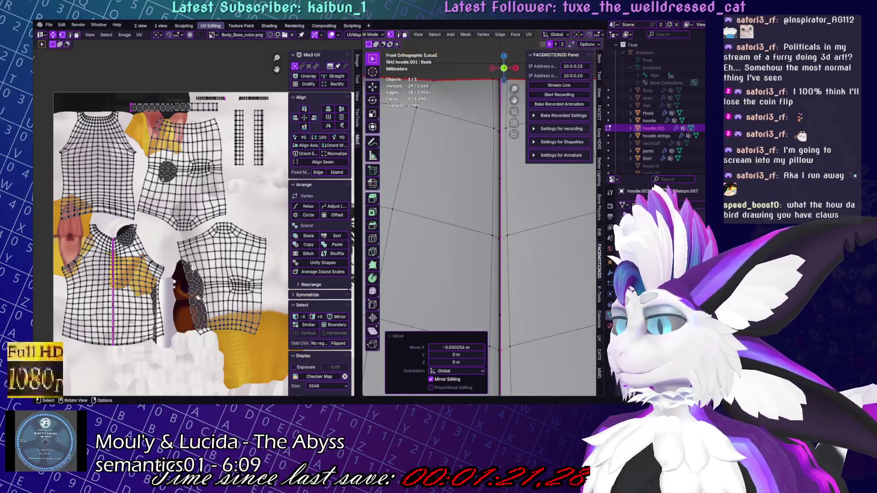
{"action": "left_click", "coordinate": [495, 155]}
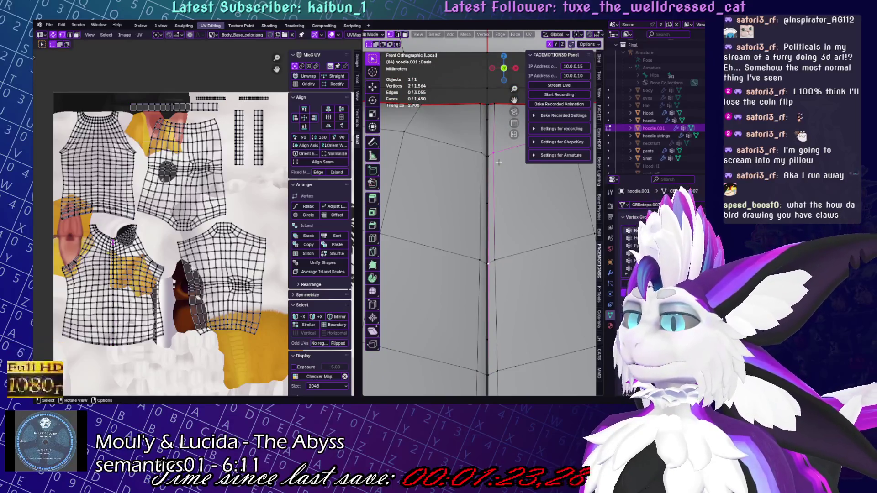
{"action": "left_click", "coordinate": [496, 259], "text": "shift"}
Move the two seam-side vertices 0.000334 m on X and -0.000042 m on Z
{"action": "key", "text": "g"}
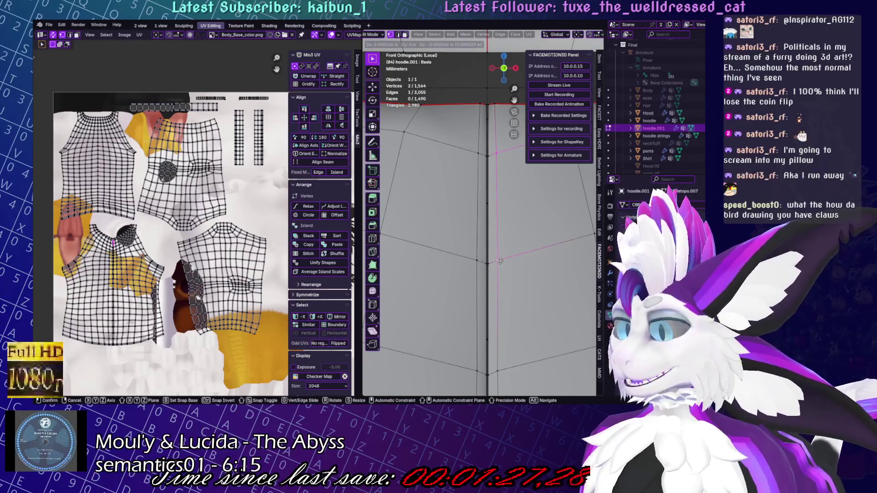
{"action": "left_click", "coordinate": [500, 261]}
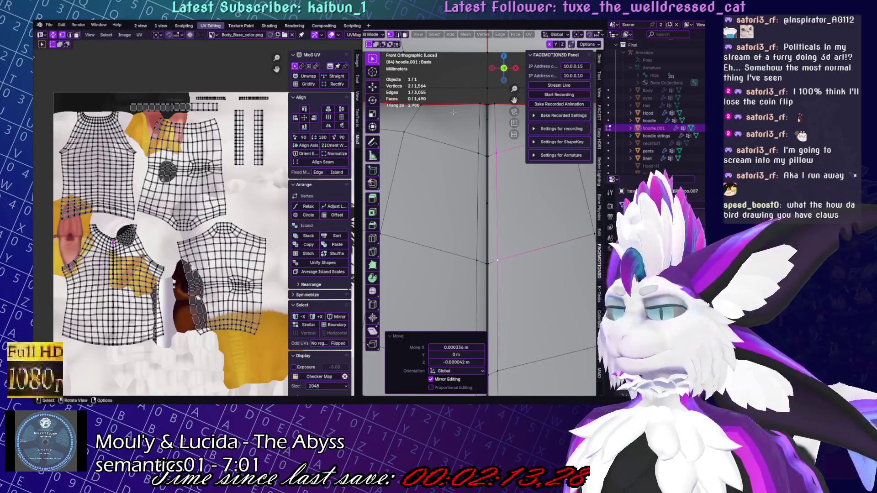
{"action": "scroll", "coordinate": [529, 239], "scroll_direction": "down", "scroll_amount": 5}
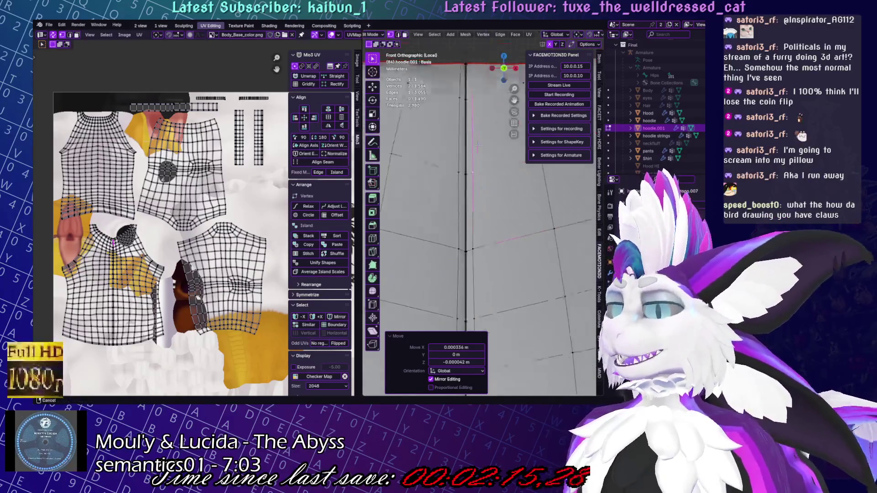
Select the entire hoodie mesh to display all its UV islands
{"action": "scroll", "coordinate": [169, 318], "scroll_direction": "up", "scroll_amount": 1}
{"action": "scroll", "coordinate": [169, 317], "scroll_direction": "up", "scroll_amount": 6}
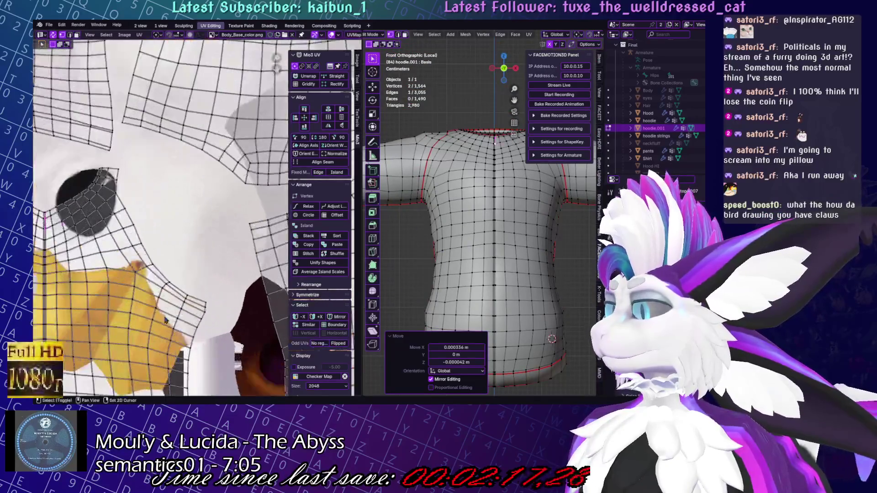
{"action": "scroll", "coordinate": [531, 249], "scroll_direction": "down", "scroll_amount": 4}
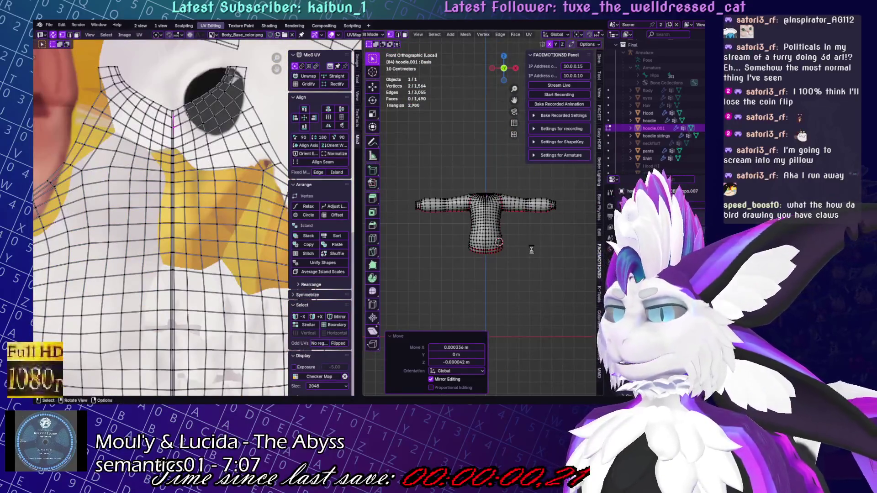
{"action": "key", "text": "a"}
{"action": "scroll", "coordinate": [508, 234], "scroll_direction": "up", "scroll_amount": 4}
{"action": "scroll", "coordinate": [210, 274], "scroll_direction": "down", "scroll_amount": 6}
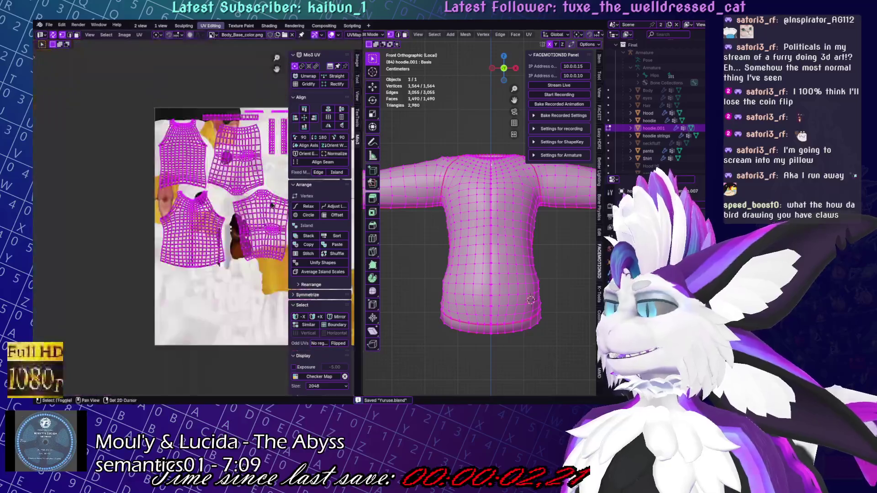
Frame a vertex on the hoodie's bottom hem and switch to the '1 view' workspace
{"action": "middle_click_drag", "start_coordinate": [555, 235], "coordinate": [576, 246]}
{"action": "scroll", "coordinate": [576, 246], "scroll_direction": "up", "scroll_amount": 6}
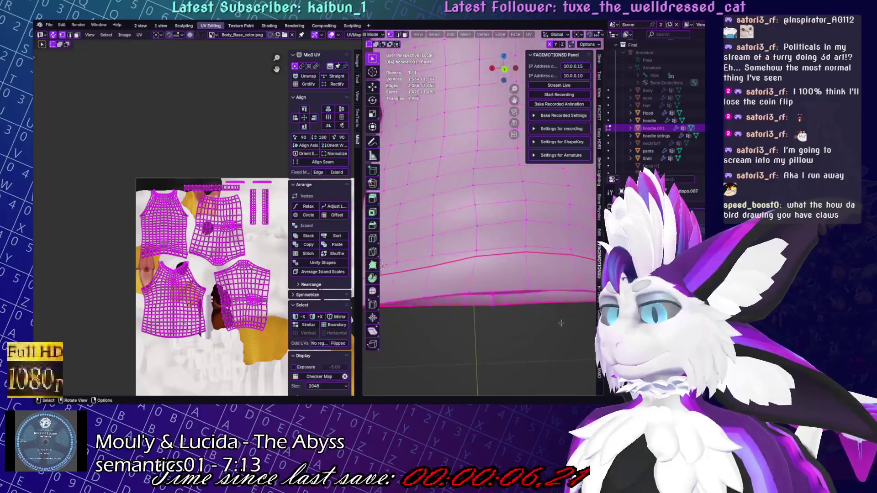
{"action": "left_click", "coordinate": [432, 256]}
{"action": "key", "text": "KP_Decimal"}
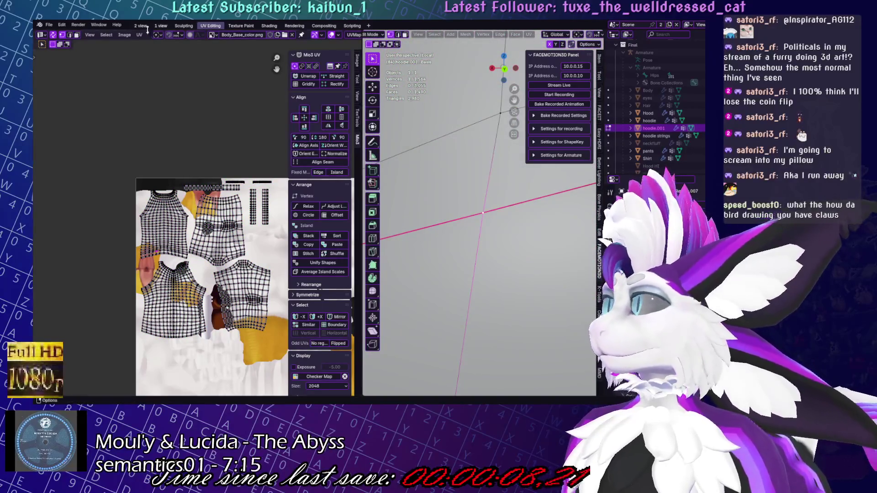
{"action": "left_click", "coordinate": [162, 26]}
{"action": "middle_click_drag", "start_coordinate": [404, 276], "coordinate": [391, 259], "text": "shift"}
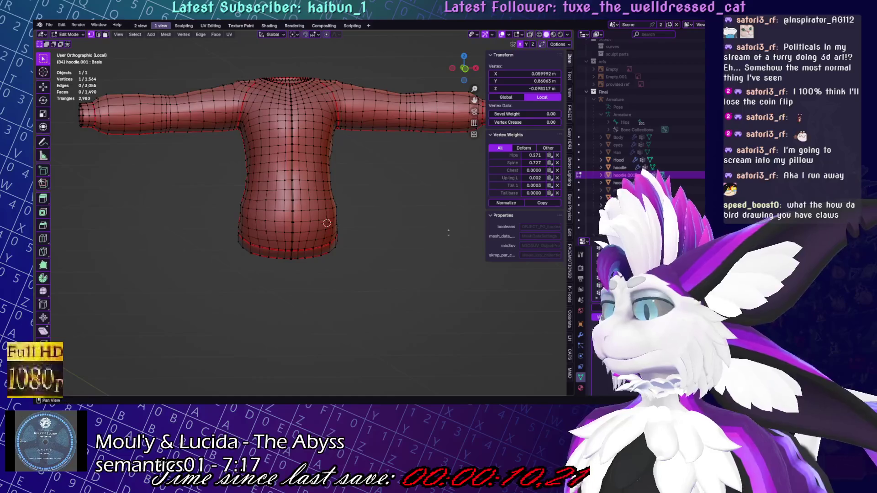
Lower a hem vertex and slide a hem edge to even out the rim
{"action": "middle_click_drag", "start_coordinate": [472, 235], "coordinate": [411, 238]}
{"action": "key", "text": "KP_Decimal"}
{"action": "key", "text": "g"}
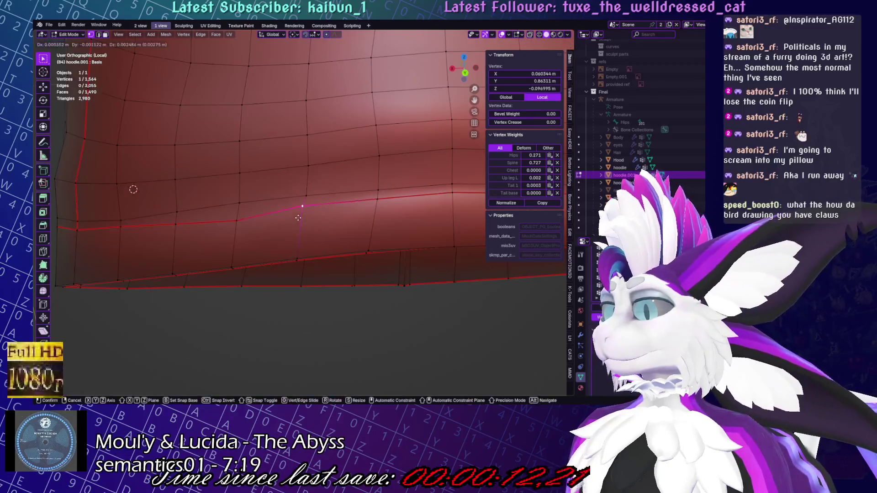
{"action": "left_click", "coordinate": [287, 219]}
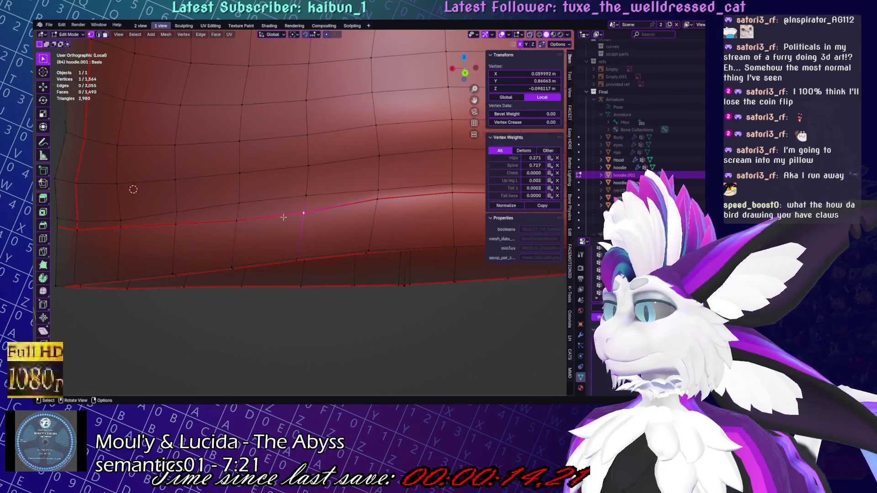
{"action": "key", "text": "2"}
{"action": "left_click", "coordinate": [284, 217]}
{"action": "key", "text": "g"}
{"action": "key", "text": "g"}
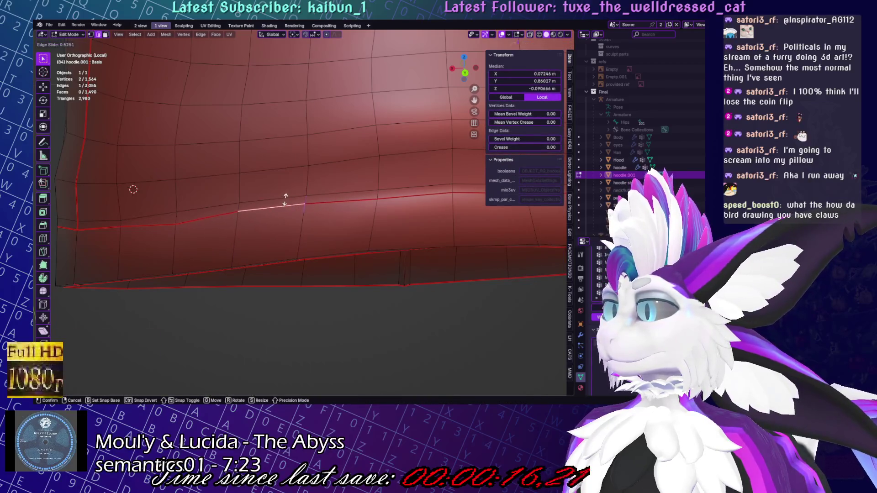
{"action": "left_click", "coordinate": [285, 200]}
{"action": "key", "text": "1"}
Slide individual hem vertices, including the corner vertex, along their edges
{"action": "left_click", "coordinate": [176, 218]}
{"action": "key", "text": "g"}
{"action": "key", "text": "g"}
{"action": "left_click", "coordinate": [113, 230]}
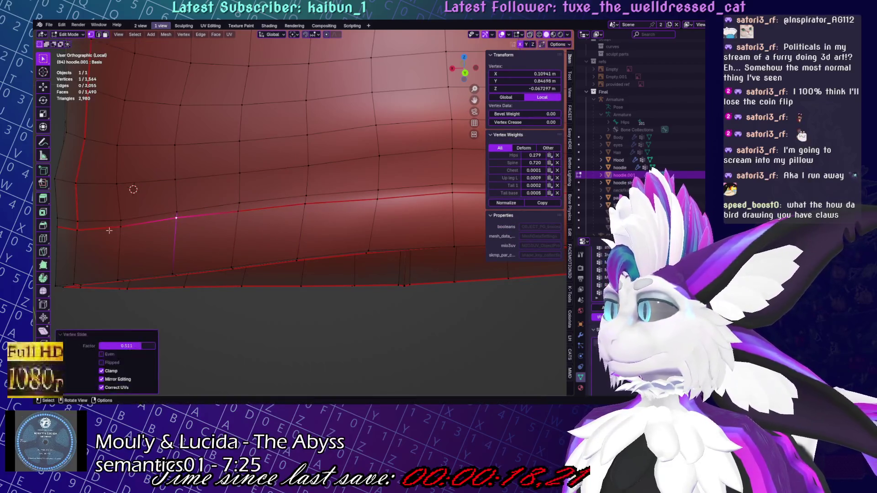
{"action": "left_click", "coordinate": [76, 229]}
{"action": "key", "text": "g"}
{"action": "key", "text": "g"}
{"action": "left_click", "coordinate": [75, 230]}
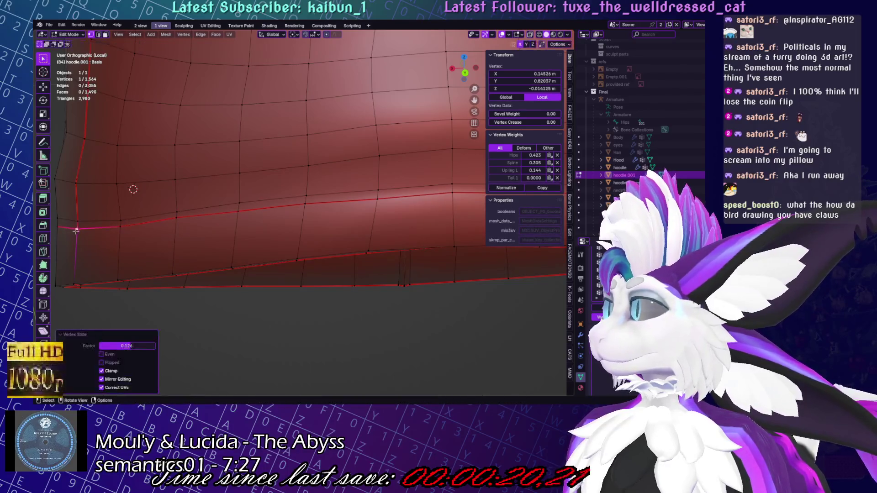
{"action": "left_click", "coordinate": [123, 230]}
{"action": "left_click", "coordinate": [352, 243]}
Slide one hem vertex and rotate a pair of hem vertices to straighten that edge
{"action": "middle_click_drag", "start_coordinate": [353, 242], "coordinate": [254, 250]}
{"action": "left_click", "coordinate": [247, 243], "text": "shift"}
{"action": "key", "text": "g"}
{"action": "key", "text": "g"}
{"action": "left_click", "coordinate": [254, 250]}
{"action": "key", "text": "r"}
{"action": "left_click", "coordinate": [306, 211]}
Nudge two vertices on the hoodie's bottom rim into place and save the file
{"action": "scroll", "coordinate": [320, 247], "scroll_direction": "down", "scroll_amount": 5}
{"action": "middle_click_drag", "start_coordinate": [320, 247], "coordinate": [417, 250]}
{"action": "scroll", "coordinate": [417, 250], "scroll_direction": "up", "scroll_amount": 5}
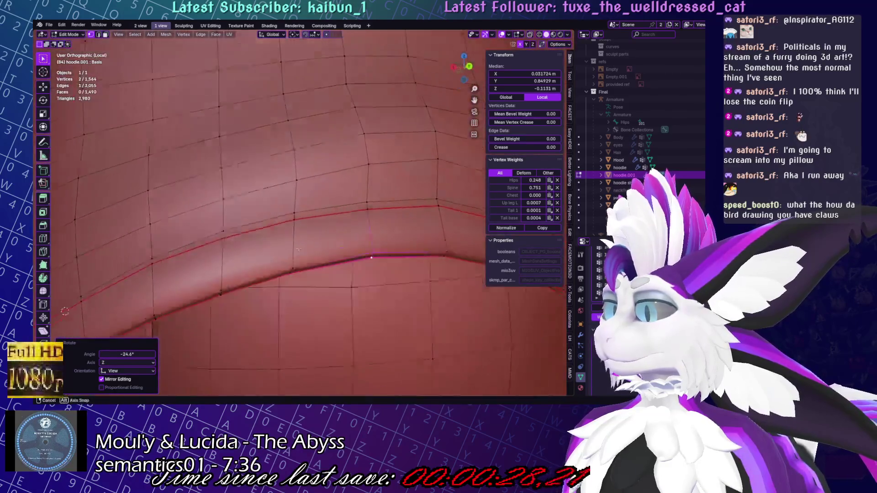
{"action": "left_click", "coordinate": [286, 235]}
{"action": "left_click_drag", "start_coordinate": [287, 236], "coordinate": [286, 235]}
{"action": "left_click_drag", "start_coordinate": [213, 259], "coordinate": [216, 257]}
{"action": "mouse_move", "coordinate": [216, 256]}
{"action": "middle_mouse_down"}
{"action": "mouse_move", "coordinate": [228, 208]}
{"action": "mouse_move", "coordinate": [258, 200]}
{"action": "middle_mouse_up"}
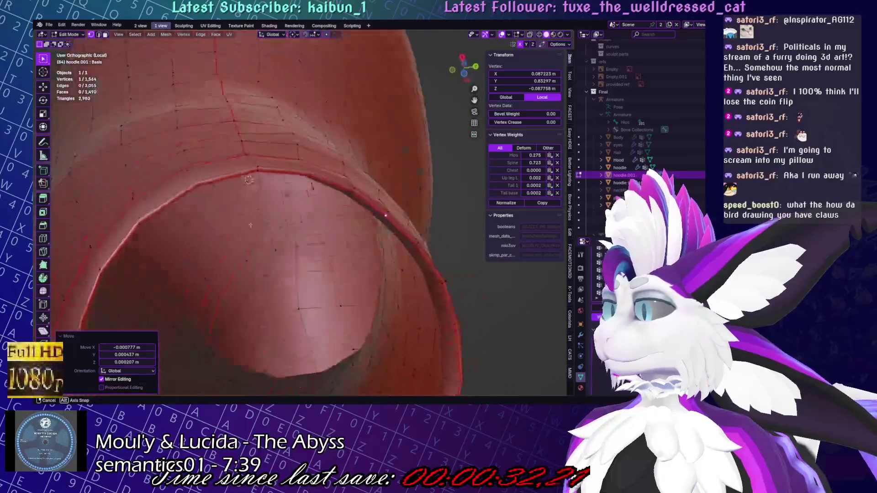
{"action": "scroll", "coordinate": [288, 191], "scroll_direction": "up", "scroll_amount": 3}
{"action": "key", "text": "ctrl+s"}
Select three vertices around the lower rim and save again
{"action": "scroll", "coordinate": [316, 135], "scroll_direction": "down", "scroll_amount": 5}
{"action": "mouse_move", "coordinate": [320, 137]}
{"action": "middle_mouse_down"}
{"action": "mouse_move", "coordinate": [438, 191]}
{"action": "mouse_move", "coordinate": [398, 279]}
{"action": "middle_mouse_up"}
{"action": "scroll", "coordinate": [416, 228], "scroll_direction": "up", "scroll_amount": 3}
{"action": "left_click", "coordinate": [193, 197]}
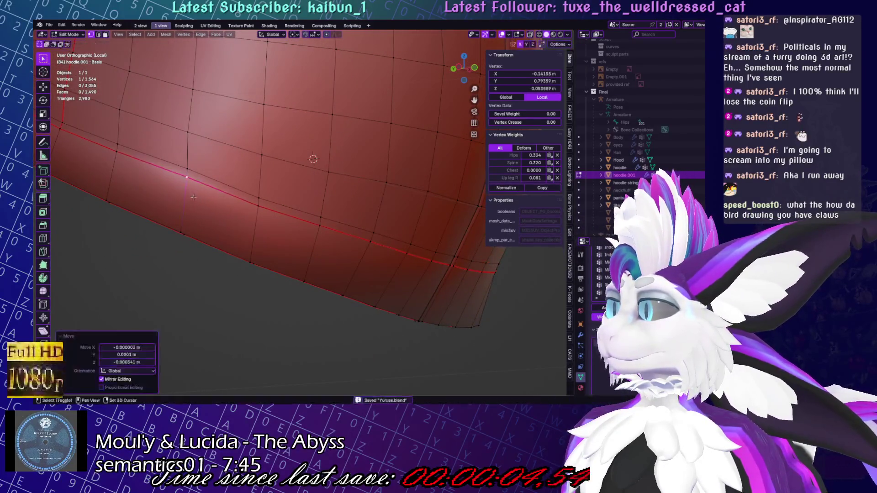
{"action": "left_click", "coordinate": [187, 164], "text": "shift"}
{"action": "scroll", "coordinate": [251, 192], "scroll_direction": "down", "scroll_amount": 5}
{"action": "middle_click_drag", "start_coordinate": [251, 192], "coordinate": [379, 227]}
{"action": "scroll", "coordinate": [380, 226], "scroll_direction": "up", "scroll_amount": 5}
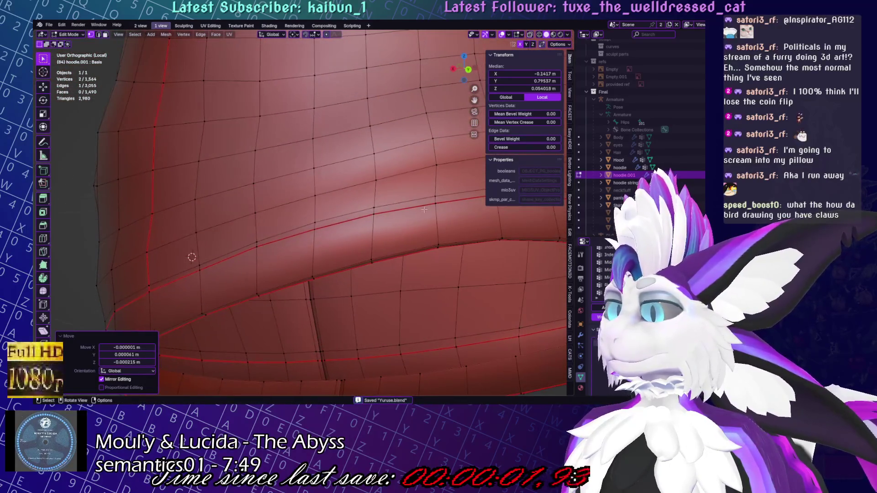
{"action": "left_click", "coordinate": [375, 216], "text": "shift"}
{"action": "scroll", "coordinate": [442, 208], "scroll_direction": "down", "scroll_amount": 5}
{"action": "key", "text": "ctrl+s"}
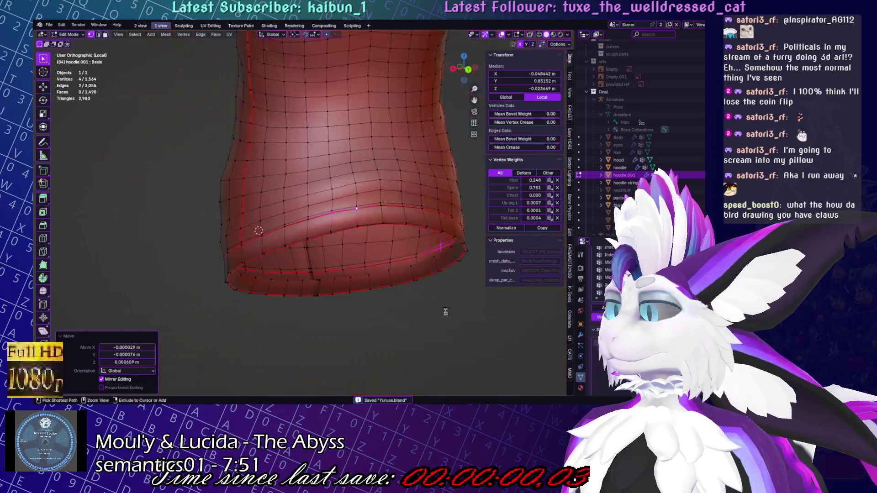
Deselect everything, return to Object Mode and save the file
{"action": "key", "text": "alt+a"}
{"action": "scroll", "coordinate": [420, 198], "scroll_direction": "up", "scroll_amount": 6}
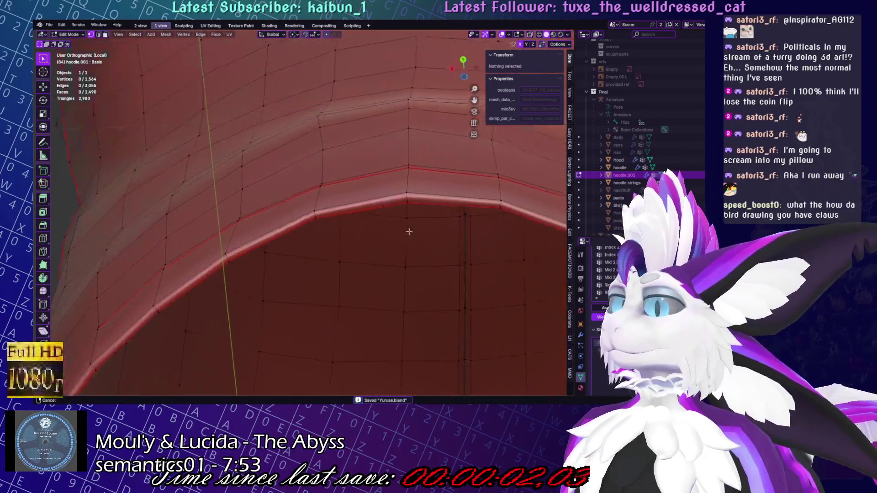
{"action": "scroll", "coordinate": [356, 223], "scroll_direction": "down", "scroll_amount": 5}
{"action": "mouse_move", "coordinate": [345, 236]}
{"action": "middle_mouse_down"}
{"action": "mouse_move", "coordinate": [370, 274]}
{"action": "mouse_move", "coordinate": [353, 264]}
{"action": "middle_mouse_up"}
{"action": "scroll", "coordinate": [361, 237], "scroll_direction": "down", "scroll_amount": 5}
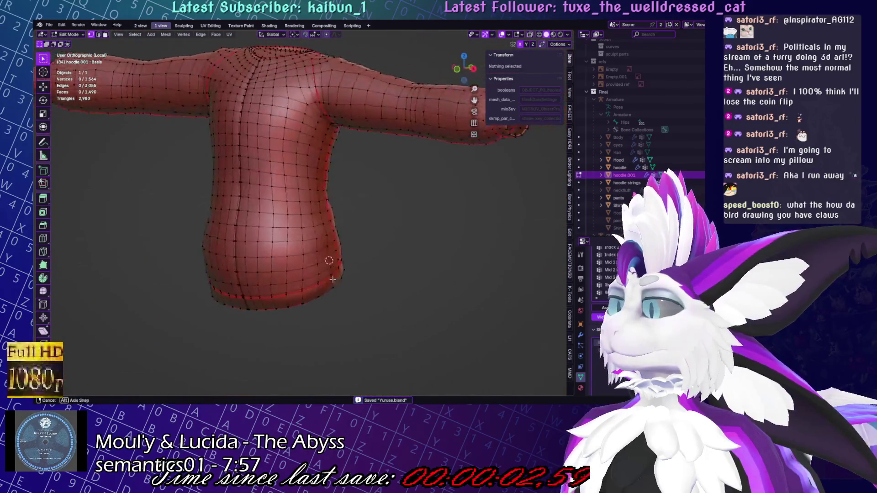
{"action": "key", "text": "Tab"}
{"action": "key", "text": "ctrl+s"}
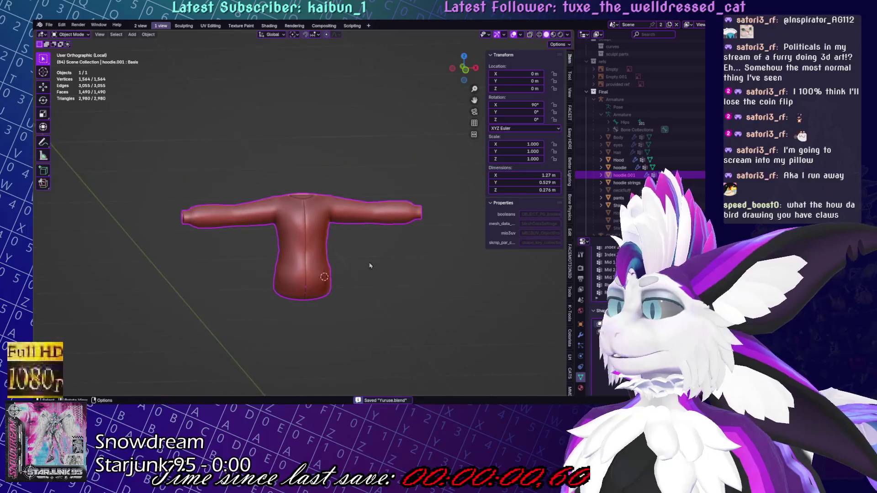
Leave local view so all scene objects show, in a straight front view
{"action": "scroll", "coordinate": [356, 251], "scroll_direction": "up", "scroll_amount": 3}
{"action": "key", "text": "KP_Divide"}
{"action": "key", "text": "KP_1"}
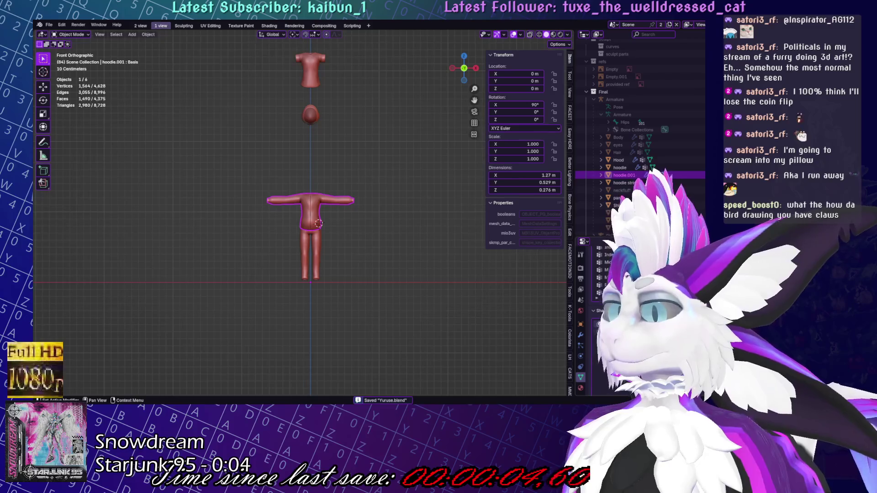
{"action": "scroll", "coordinate": [315, 228], "scroll_direction": "up", "scroll_amount": 5}
{"action": "mouse_move", "coordinate": [316, 228]}
{"action": "middle_mouse_down"}
{"action": "mouse_move", "coordinate": [328, 156]}
{"action": "mouse_move", "coordinate": [316, 329]}
{"action": "mouse_move", "coordinate": [420, 309]}
{"action": "mouse_move", "coordinate": [411, 299]}
{"action": "middle_mouse_up"}
{"action": "scroll", "coordinate": [411, 300], "scroll_direction": "down", "scroll_amount": 4}
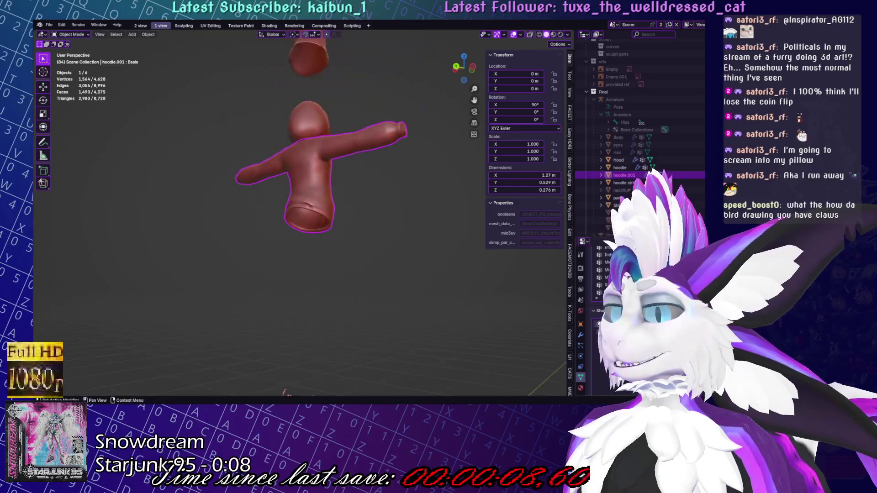
{"action": "key", "text": "g"}
{"action": "key", "text": "KP_1"}
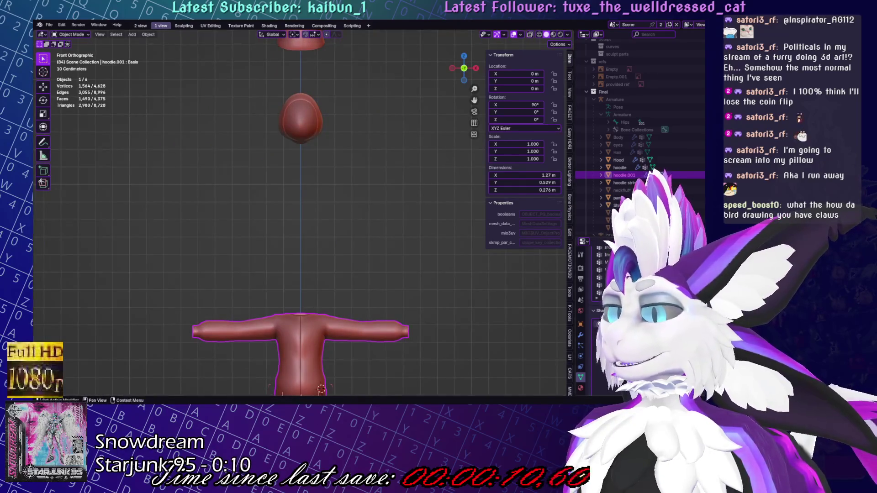
Make the substance shape key active, then switch back to the Basis key
{"action": "left_click", "coordinate": [630, 340]}
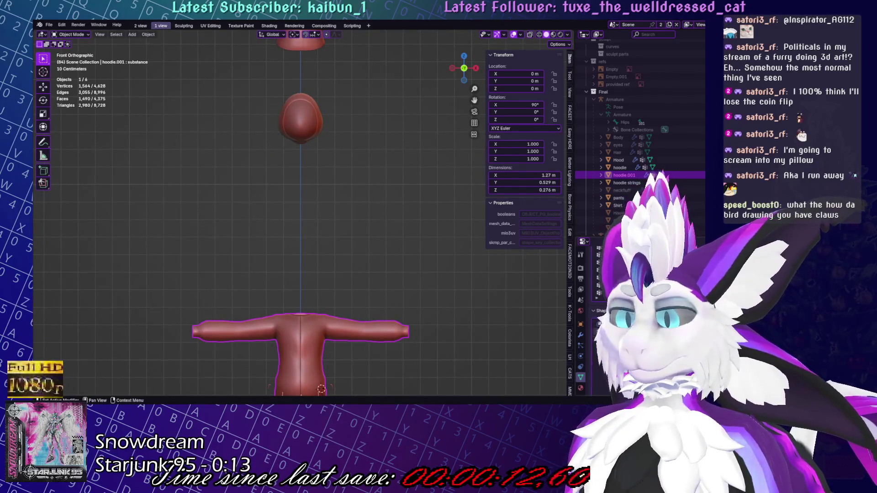
{"action": "left_click", "coordinate": [630, 331]}
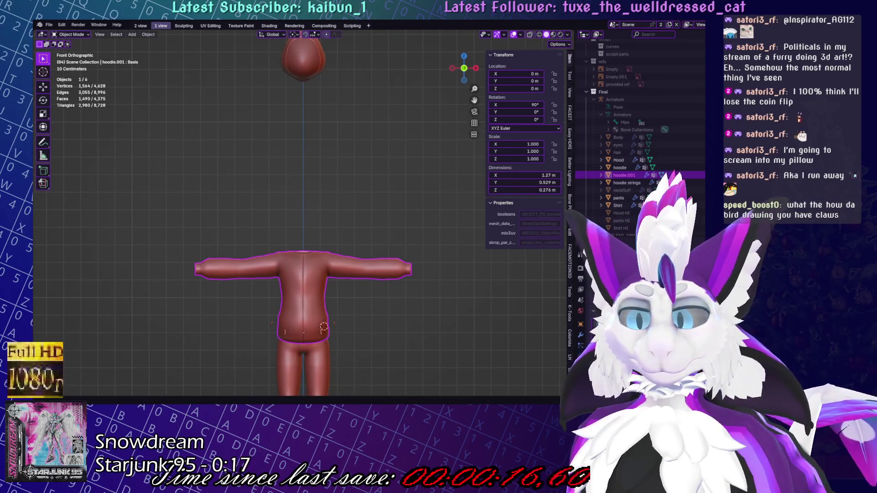
{"action": "middle_click_drag", "start_coordinate": [320, 274], "coordinate": [304, 223], "text": "shift"}
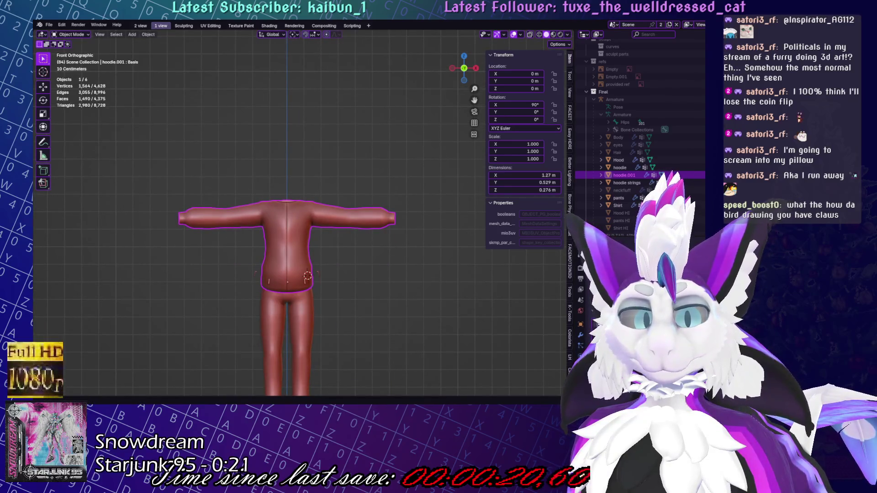
{"action": "scroll", "coordinate": [350, 246], "scroll_direction": "up", "scroll_amount": 3}
{"action": "scroll", "coordinate": [365, 252], "scroll_direction": "down", "scroll_amount": 4}
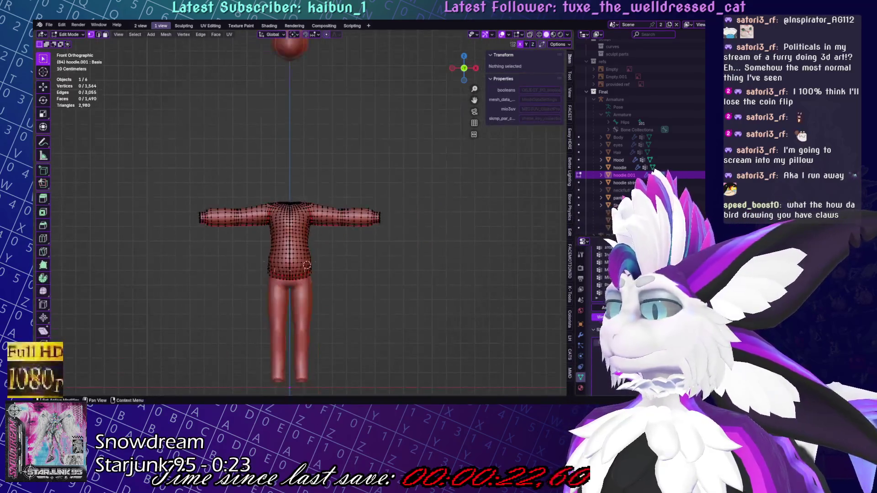
{"action": "middle_click_drag", "start_coordinate": [500, 282], "coordinate": [532, 336], "text": "shift"}
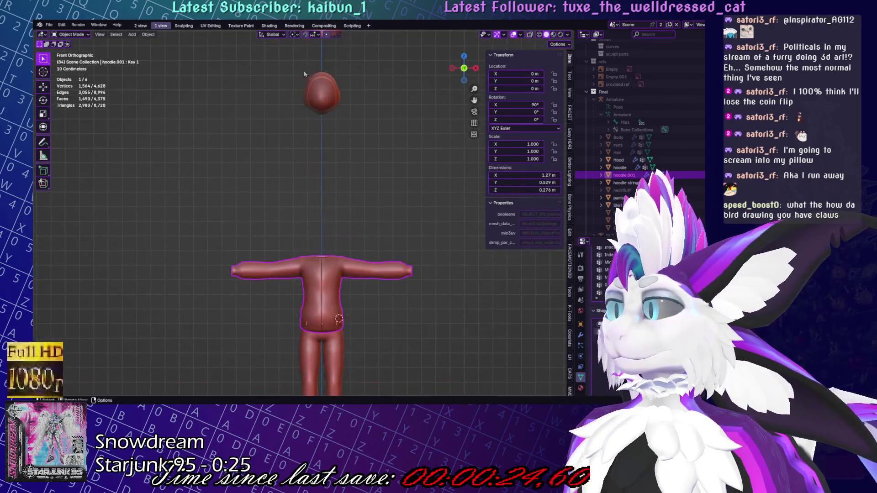
Select the Hood object, then the hoodie.001 object
{"action": "left_click", "coordinate": [333, 117]}
{"action": "left_click", "coordinate": [307, 295]}
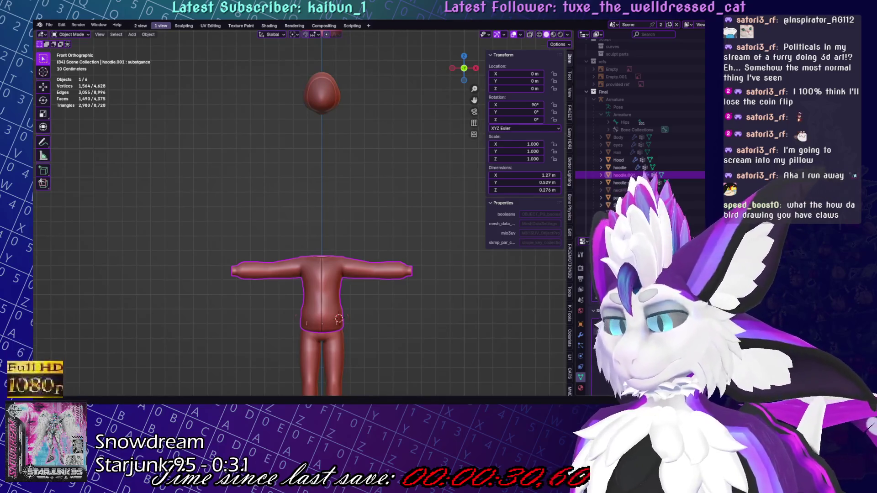
{"action": "middle_click_drag", "start_coordinate": [447, 278], "coordinate": [447, 274]}
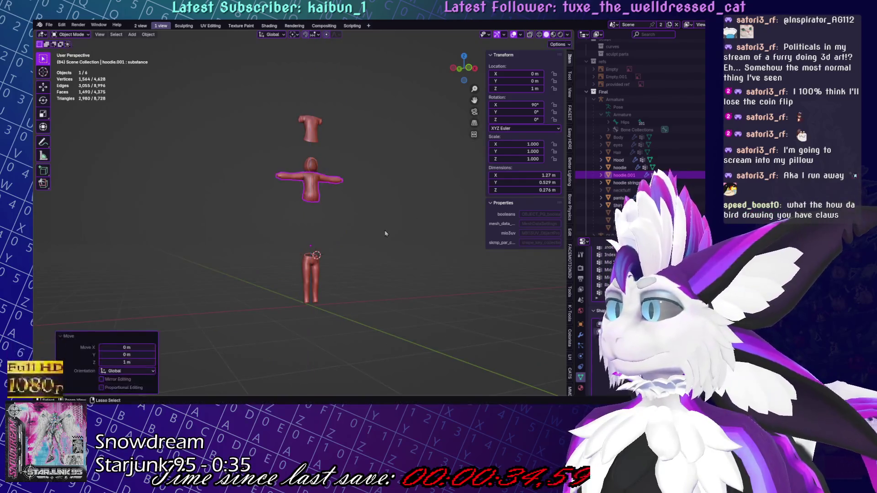
Try moving the whole hoodie mesh in Edit Mode, then cancel the move
{"action": "key", "text": "Tab"}
{"action": "key", "text": "a"}
{"action": "key", "text": "g"}
{"action": "key", "text": "Escape"}
{"action": "key", "text": "Tab"}
Box-select the shirt, hoodie and pants together in the viewport
{"action": "mouse_move", "coordinate": [392, 231]}
{"action": "middle_mouse_down"}
{"action": "mouse_move", "coordinate": [381, 262]}
{"action": "mouse_move", "coordinate": [400, 256]}
{"action": "middle_mouse_up"}
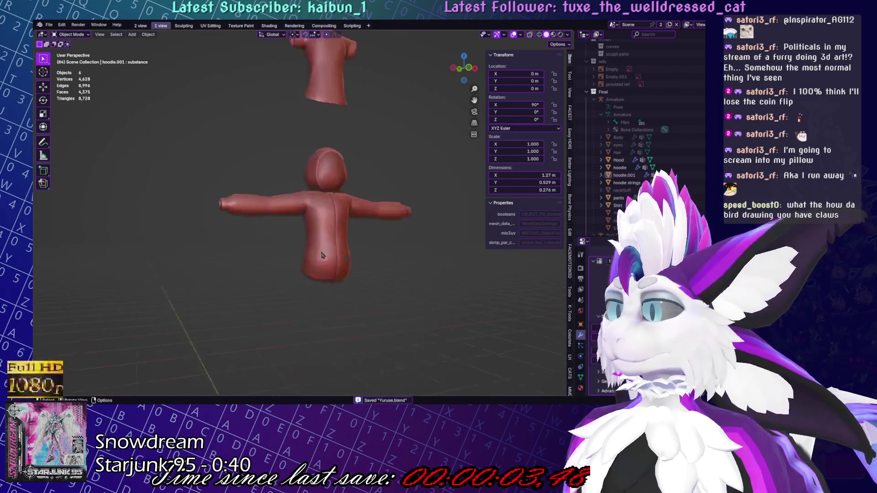
{"action": "left_click_drag", "start_coordinate": [246, 84], "coordinate": [411, 388]}
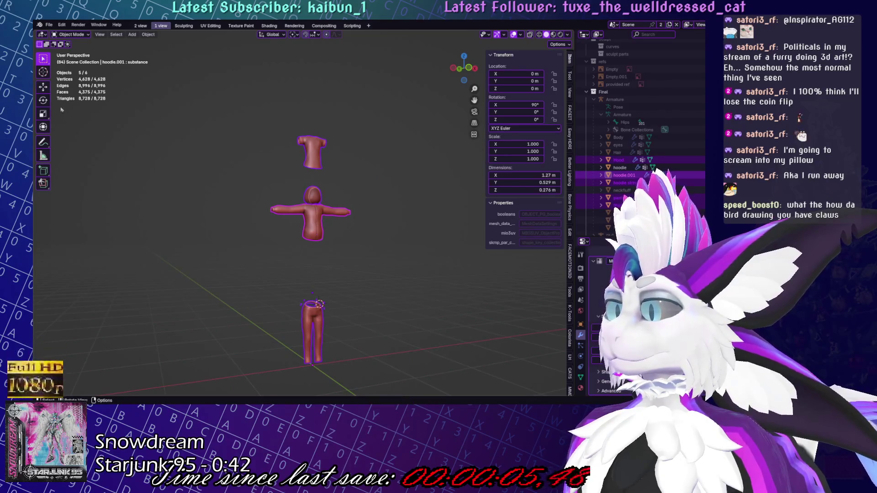
{"action": "left_click", "coordinate": [49, 25]}
Choose the export format for the selected clothing and switch to Substance 3D Painter
{"action": "mouse_move", "coordinate": [68, 141]}
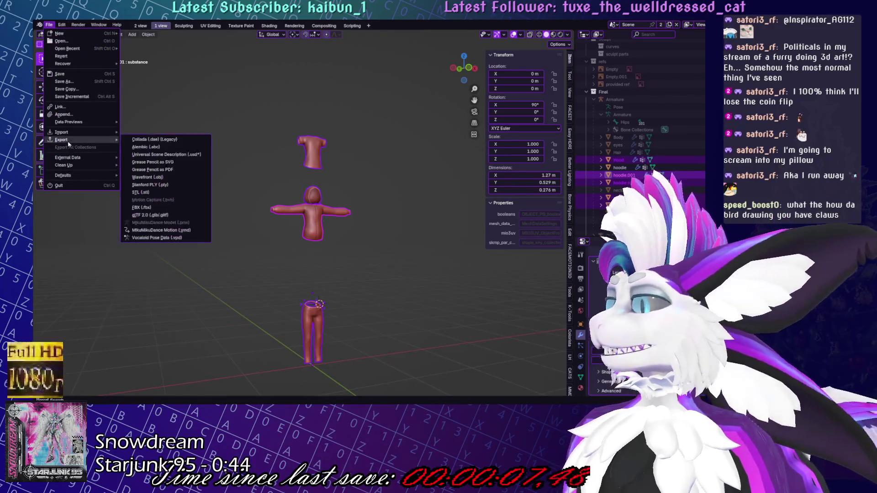
{"action": "left_click", "coordinate": [142, 208]}
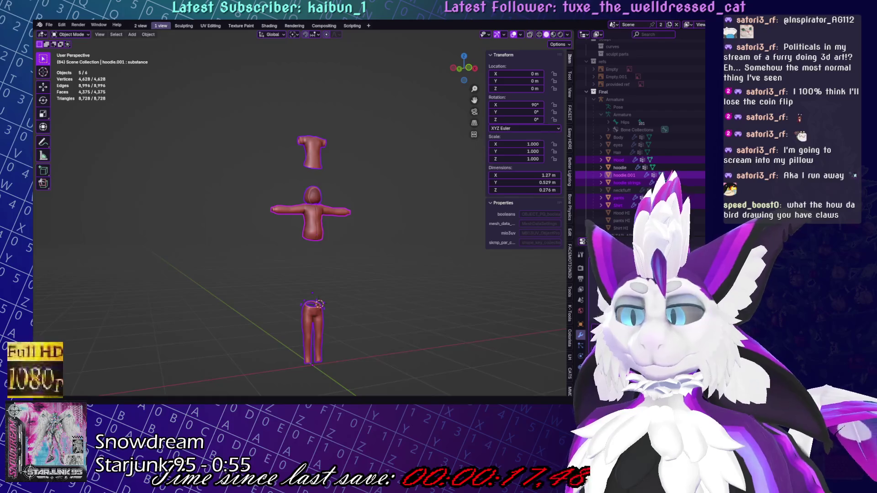
{"action": "key", "text": "alt+Tab"}
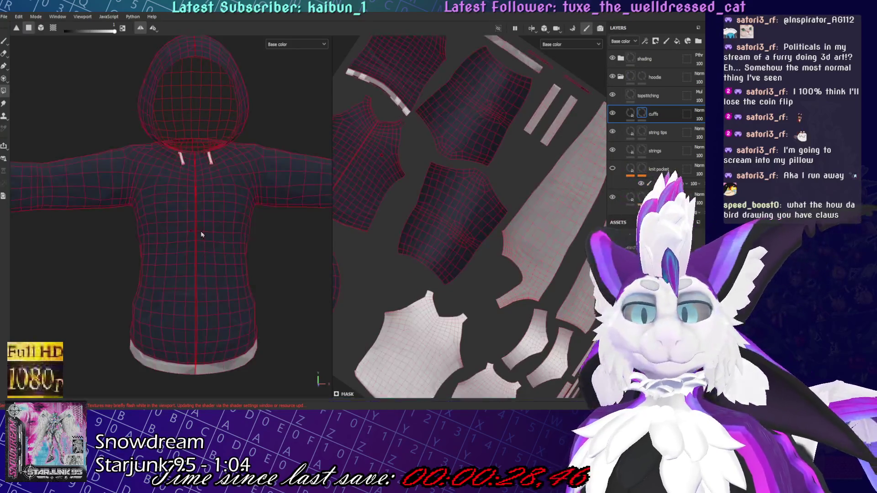
Inspect the textured hoodie side and cuff ring in Substance Painter, then return to Blender
{"action": "scroll", "coordinate": [201, 236], "scroll_direction": "down", "scroll_amount": 3}
{"action": "middle_click_drag", "start_coordinate": [201, 236], "coordinate": [212, 111]}
{"action": "scroll", "coordinate": [211, 111], "scroll_direction": "up", "scroll_amount": 3}
{"action": "scroll", "coordinate": [463, 255], "scroll_direction": "up", "scroll_amount": 3}
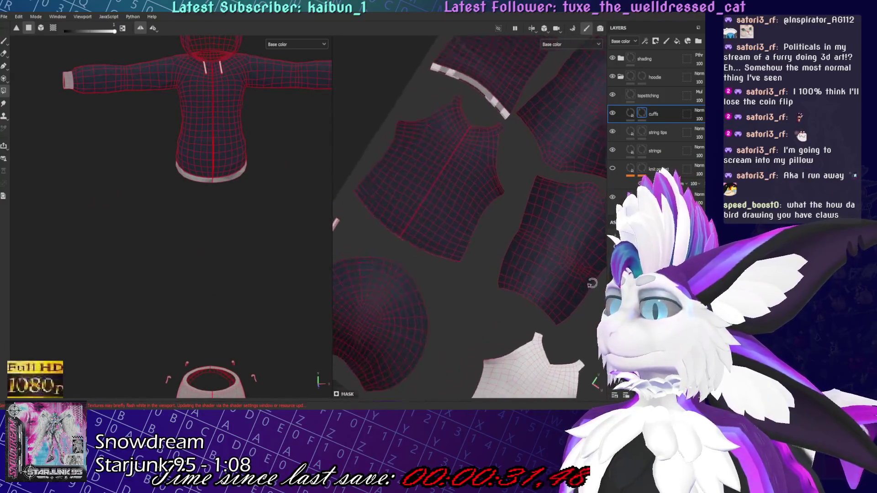
{"action": "scroll", "coordinate": [411, 220], "scroll_direction": "up", "scroll_amount": 5}
{"action": "mouse_move", "coordinate": [210, 212]}
{"action": "left_mouse_down", "text": "alt"}
{"action": "mouse_move", "coordinate": [321, 209]}
{"action": "mouse_move", "coordinate": [221, 156]}
{"action": "left_mouse_up", "text": "alt"}
{"action": "scroll", "coordinate": [221, 157], "scroll_direction": "up", "scroll_amount": 6}
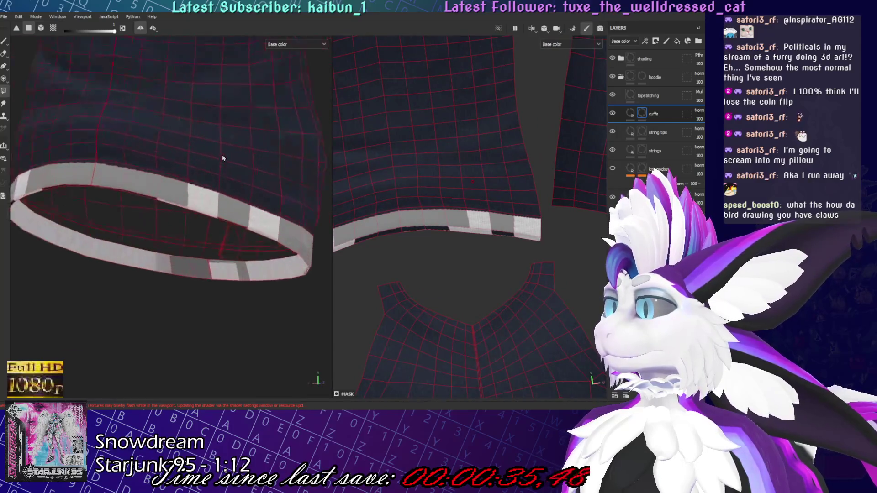
{"action": "left_click_drag", "start_coordinate": [256, 192], "coordinate": [339, 306], "text": "alt"}
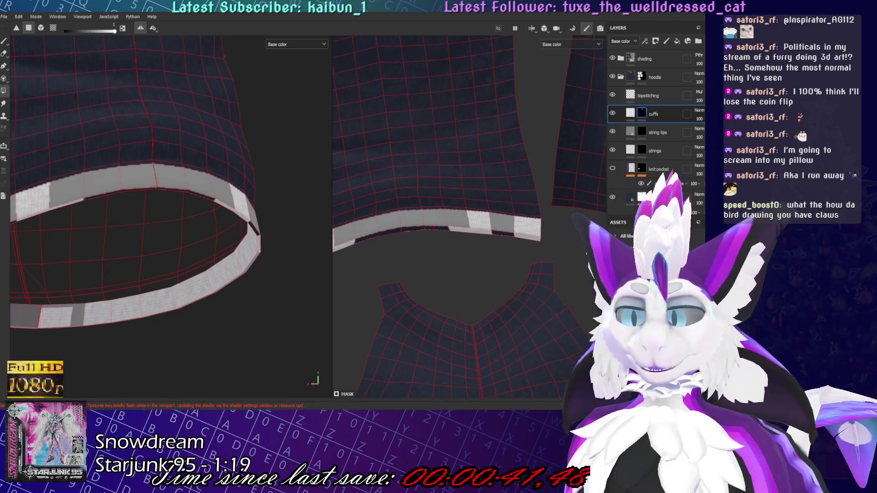
{"action": "key", "text": "alt+Tab"}
{"action": "mouse_move", "coordinate": [320, 255]}
{"action": "middle_mouse_down"}
{"action": "mouse_move", "coordinate": [365, 270]}
{"action": "mouse_move", "coordinate": [336, 273]}
{"action": "mouse_move", "coordinate": [306, 185]}
{"action": "middle_mouse_up"}
Enter Edit Mode on the hoodie and switch to the UV Editing workspace
{"action": "key", "text": "Tab"}
{"action": "scroll", "coordinate": [305, 185], "scroll_direction": "down", "scroll_amount": 5}
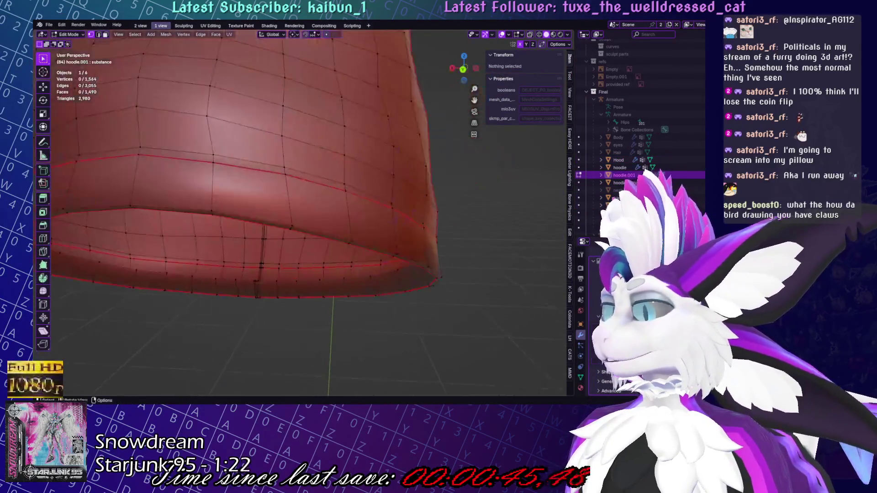
{"action": "left_click", "coordinate": [204, 26]}
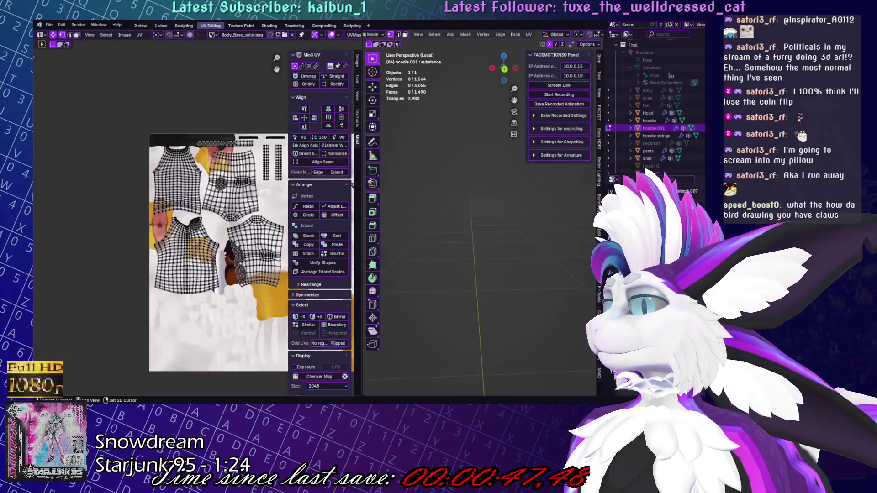
{"action": "scroll", "coordinate": [195, 276], "scroll_direction": "up", "scroll_amount": 5}
Select the entire hoodie mesh and frame it from the side view
{"action": "key", "text": "KP_3"}
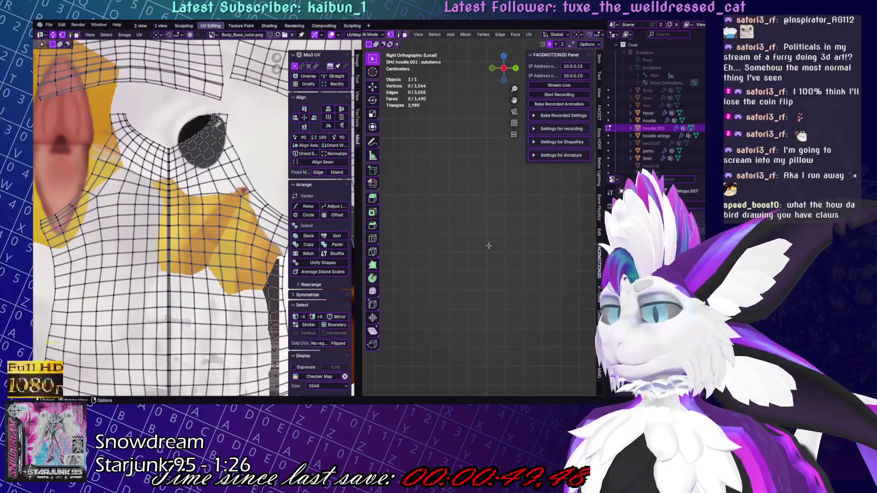
{"action": "key", "text": "a"}
{"action": "key", "text": "KP_Decimal"}
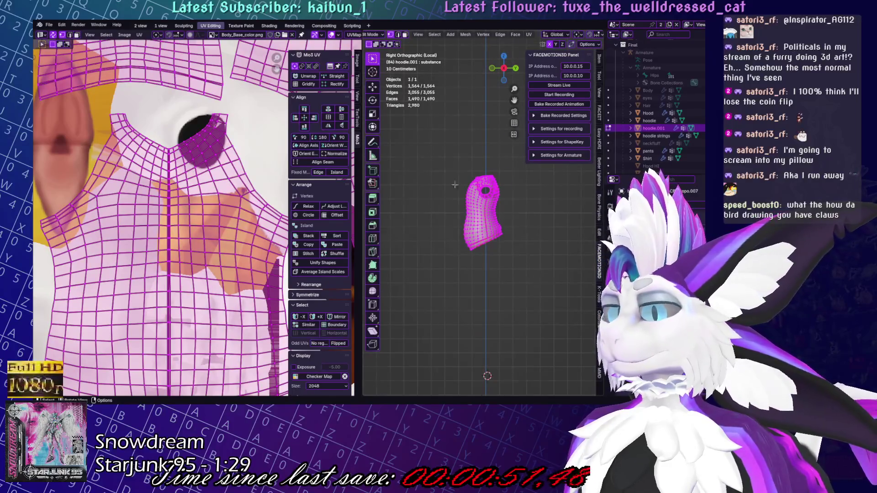
{"action": "scroll", "coordinate": [449, 182], "scroll_direction": "up", "scroll_amount": 5}
{"action": "left_click", "coordinate": [452, 192]}
{"action": "middle_click_drag", "start_coordinate": [452, 191], "coordinate": [532, 316]}
{"action": "scroll", "coordinate": [531, 316], "scroll_direction": "down", "scroll_amount": 5}
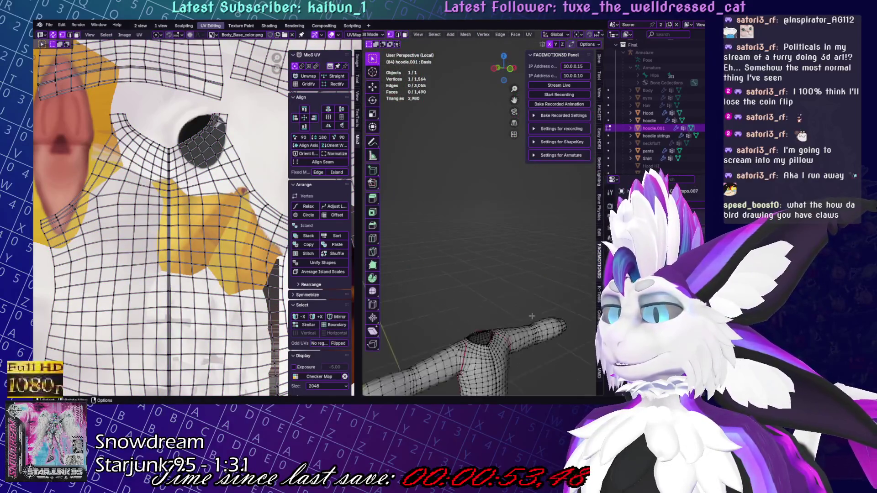
{"action": "key", "text": "a"}
{"action": "key", "text": "KP_Decimal"}
{"action": "scroll", "coordinate": [514, 297], "scroll_direction": "up", "scroll_amount": 5}
{"action": "scroll", "coordinate": [504, 291], "scroll_direction": "down", "scroll_amount": 5}
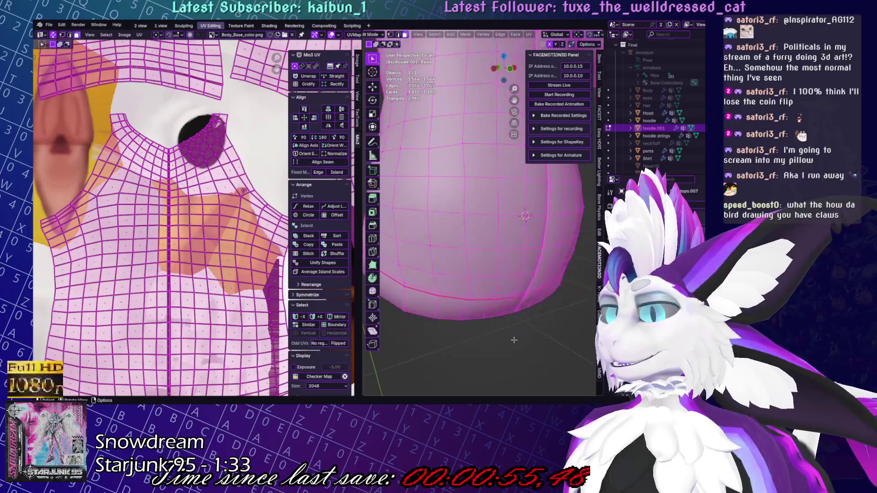
In face select mode, select the face loop around the hoodie hem
{"action": "key", "text": "3"}
{"action": "left_click", "coordinate": [469, 313]}
{"action": "left_click", "coordinate": [467, 311], "text": "alt"}
{"action": "mouse_move", "coordinate": [467, 311]}
{"action": "middle_mouse_down"}
{"action": "mouse_move", "coordinate": [457, 255]}
{"action": "mouse_move", "coordinate": [438, 228]}
{"action": "mouse_move", "coordinate": [533, 199]}
{"action": "mouse_move", "coordinate": [389, 55]}
{"action": "middle_mouse_up"}
{"action": "scroll", "coordinate": [234, 244], "scroll_direction": "down", "scroll_amount": 3}
{"action": "scroll", "coordinate": [233, 244], "scroll_direction": "down", "scroll_amount": 2}
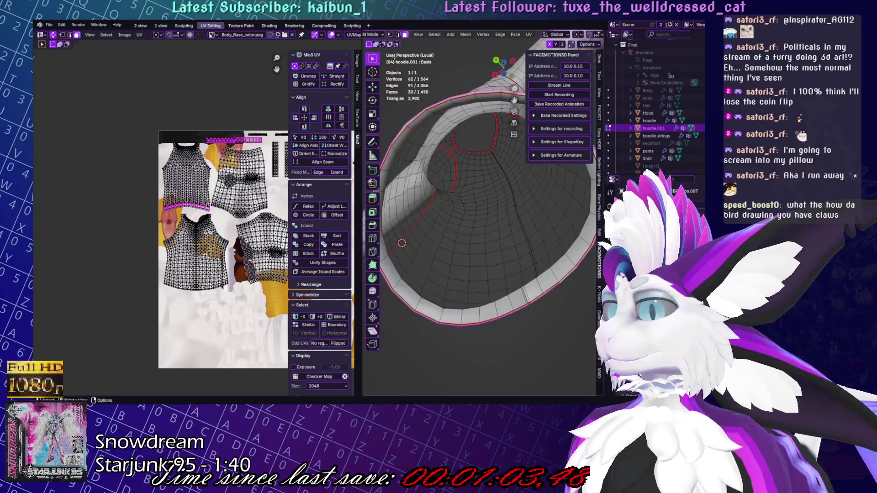
Clear the selection and select just the hem face loop
{"action": "middle_click_drag", "start_coordinate": [419, 87], "coordinate": [457, 193]}
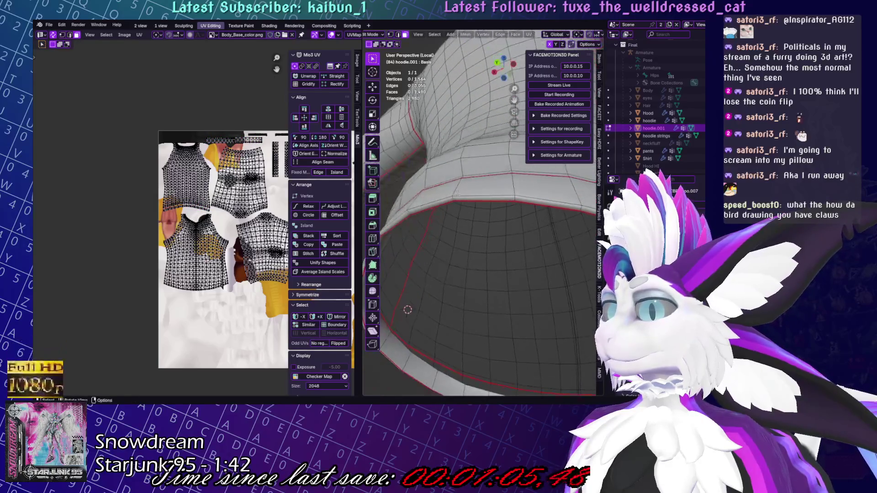
{"action": "key", "text": "l"}
{"action": "key", "text": "shift+l"}
{"action": "key", "text": "l"}
{"action": "mouse_move", "coordinate": [480, 192]}
{"action": "middle_mouse_down"}
{"action": "mouse_move", "coordinate": [489, 238]}
{"action": "mouse_move", "coordinate": [526, 226]}
{"action": "mouse_move", "coordinate": [427, 265]}
{"action": "mouse_move", "coordinate": [436, 291]}
{"action": "mouse_move", "coordinate": [444, 277]}
{"action": "middle_mouse_up"}
{"action": "left_click", "coordinate": [489, 237]}
{"action": "key", "text": "alt+a"}
{"action": "scroll", "coordinate": [537, 224], "scroll_direction": "up", "scroll_amount": 5}
{"action": "left_click", "coordinate": [537, 223], "text": "alt"}
Unwrap the hem loop with UV > Unwrap and drag its strip to the layout's left edge
{"action": "left_click", "coordinate": [530, 36]}
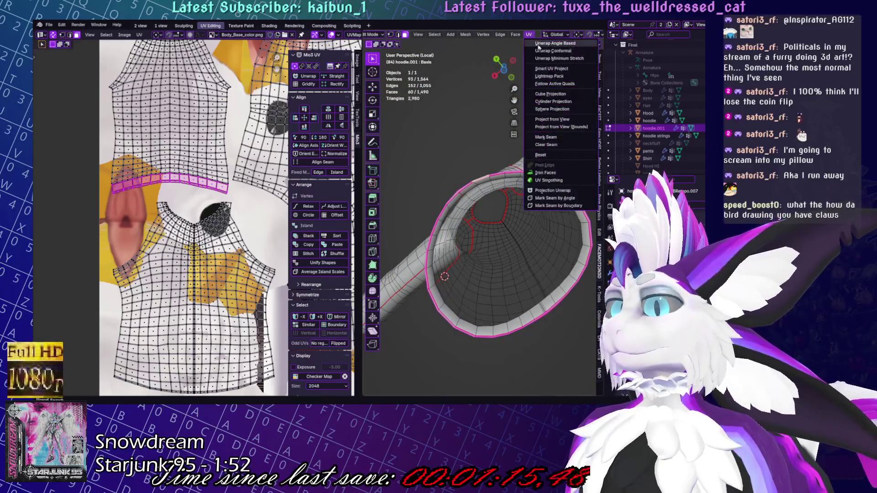
{"action": "left_click", "coordinate": [539, 47]}
{"action": "key", "text": "g"}
{"action": "left_click", "coordinate": [215, 242]}
{"action": "scroll", "coordinate": [214, 241], "scroll_direction": "up", "scroll_amount": 5}
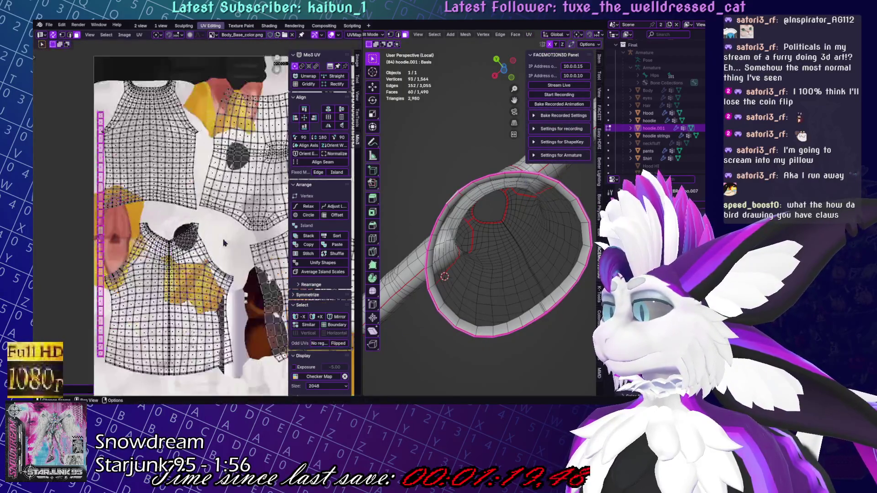
{"action": "scroll", "coordinate": [214, 240], "scroll_direction": "down", "scroll_amount": 5}
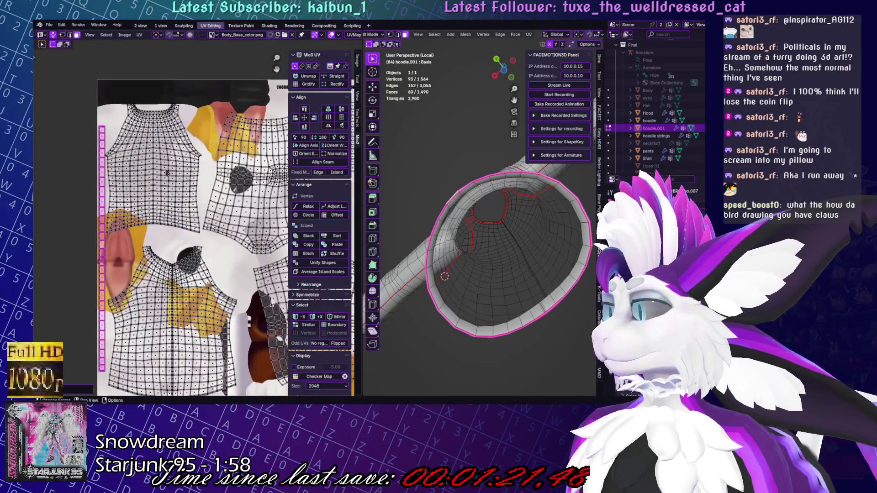
{"action": "scroll", "coordinate": [570, 225], "scroll_direction": "down", "scroll_amount": 1}
{"action": "scroll", "coordinate": [571, 228], "scroll_direction": "down", "scroll_amount": 5}
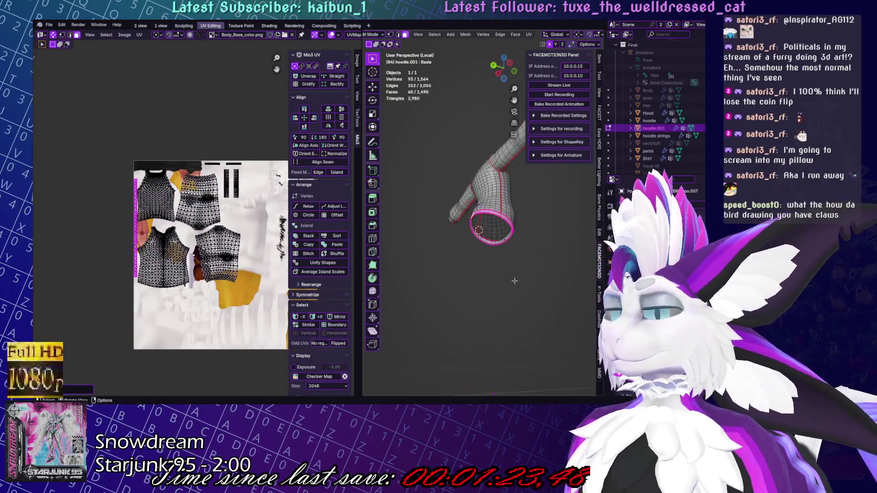
Select the five clothing and body objects and edit their meshes together in Edit Mode
{"action": "key", "text": "Tab"}
{"action": "left_click_drag", "start_coordinate": [575, 294], "coordinate": [365, 137]}
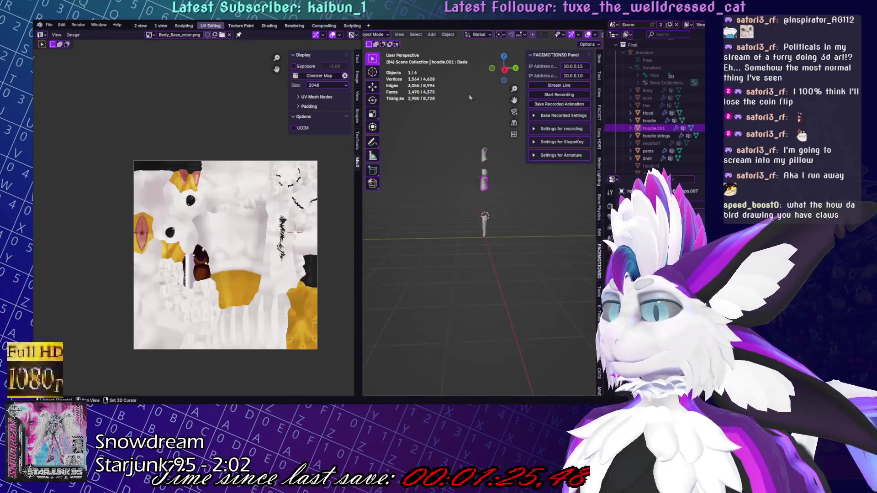
{"action": "key", "text": "Tab"}
{"action": "scroll", "coordinate": [516, 219], "scroll_direction": "up", "scroll_amount": 3}
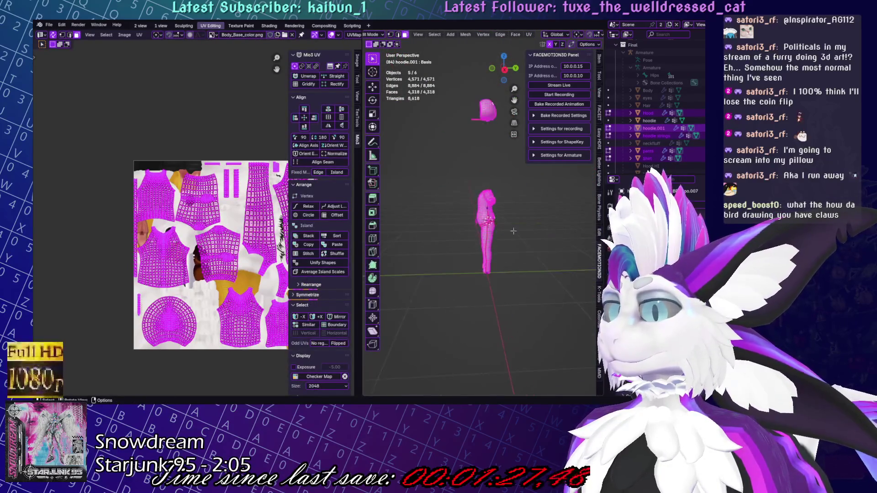
{"action": "scroll", "coordinate": [169, 243], "scroll_direction": "up", "scroll_amount": 5}
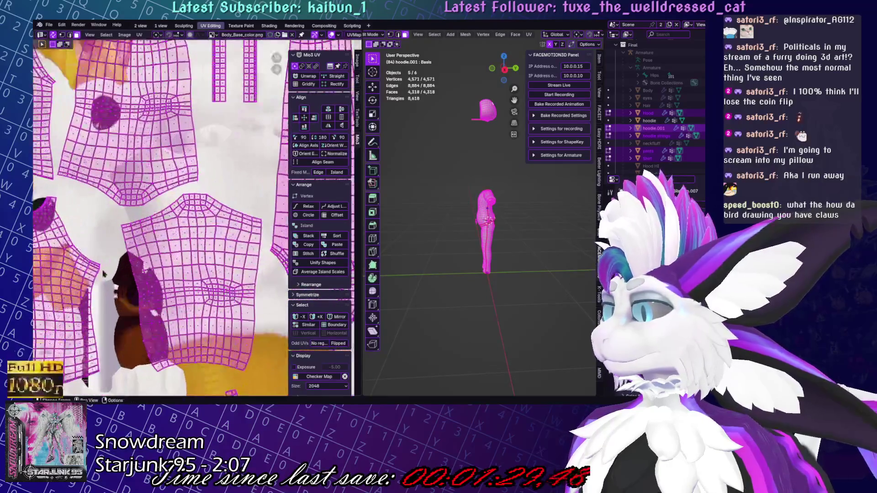
Turn off UV sync selection and move the shirt UV island to a new position
{"action": "key", "text": "alt+a"}
{"action": "left_click", "coordinate": [181, 261]}
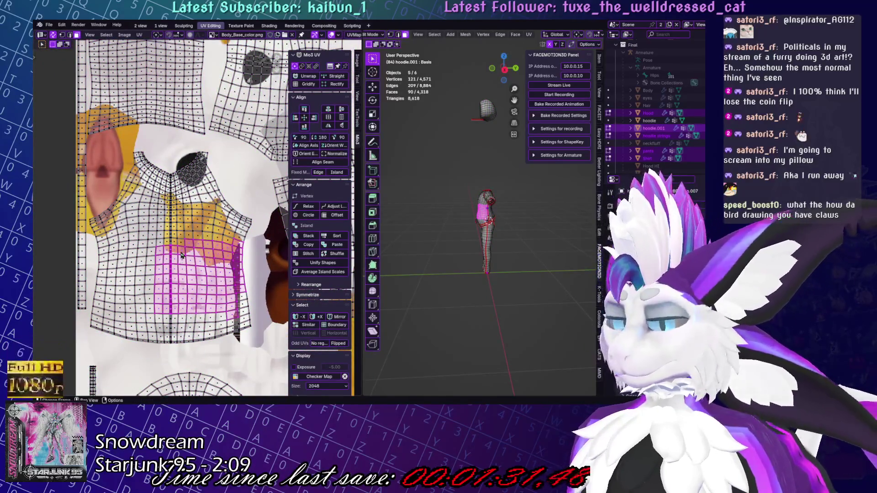
{"action": "key", "text": "l"}
{"action": "left_click", "coordinate": [53, 35]}
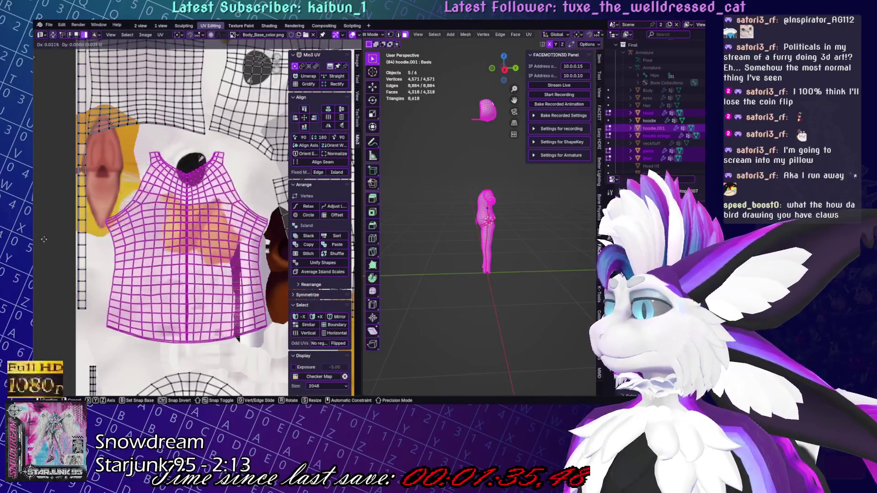
{"action": "middle_click_drag", "start_coordinate": [148, 174], "coordinate": [114, 325]}
{"action": "scroll", "coordinate": [114, 325], "scroll_direction": "down", "scroll_amount": 3}
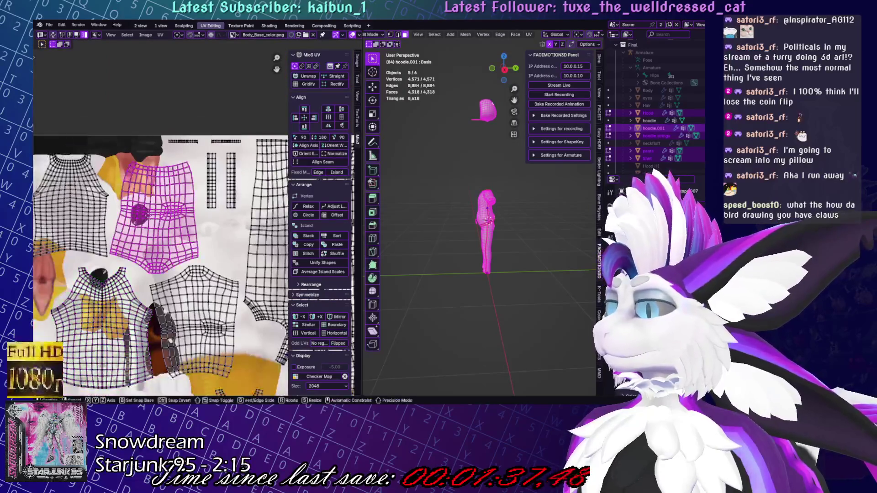
{"action": "key", "text": "g"}
{"action": "left_click", "coordinate": [214, 170]}
Widen the thin hem UV strip to 1.3365 along X and reposition it
{"action": "left_click", "coordinate": [86, 200]}
{"action": "left_click", "coordinate": [75, 204]}
{"action": "key", "text": "g"}
{"action": "key", "text": "s"}
{"action": "key", "text": "x"}
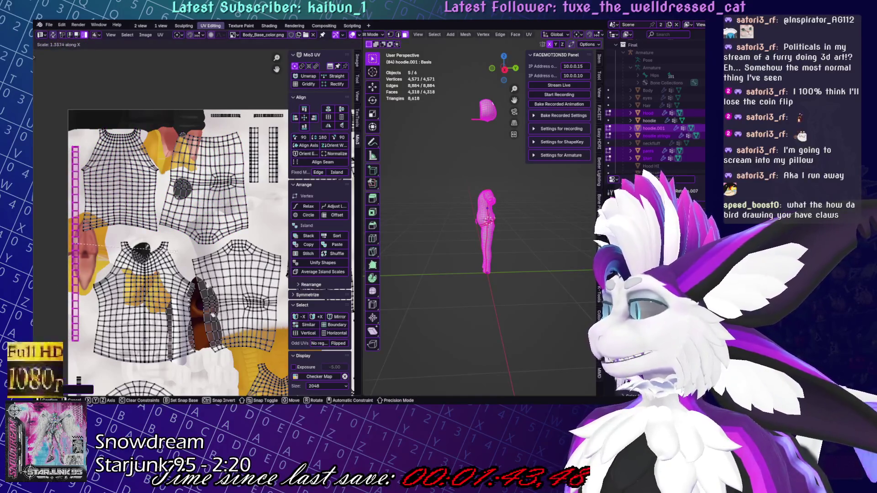
{"action": "left_click", "coordinate": [199, 252]}
{"action": "scroll", "coordinate": [178, 255], "scroll_direction": "up", "scroll_amount": 4}
{"action": "key", "text": "g"}
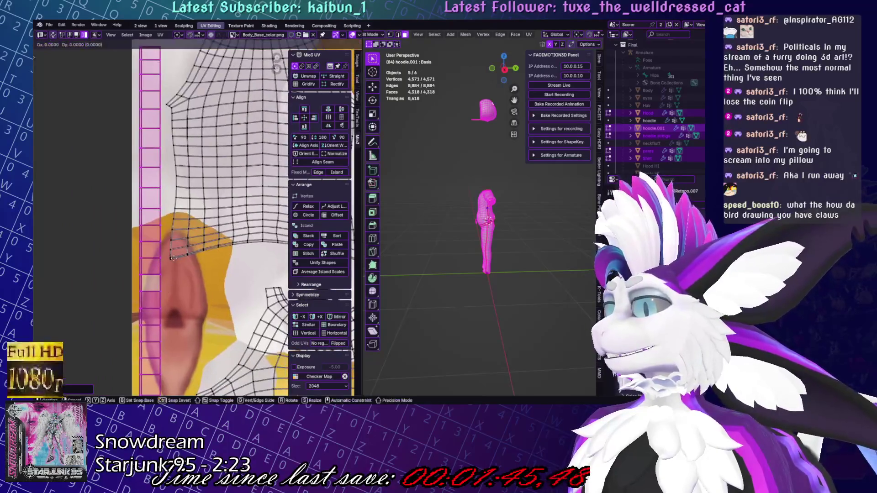
{"action": "left_click", "coordinate": [176, 256]}
Reposition the hoodie front UV island over the body texture
{"action": "scroll", "coordinate": [515, 223], "scroll_direction": "up", "scroll_amount": 10}
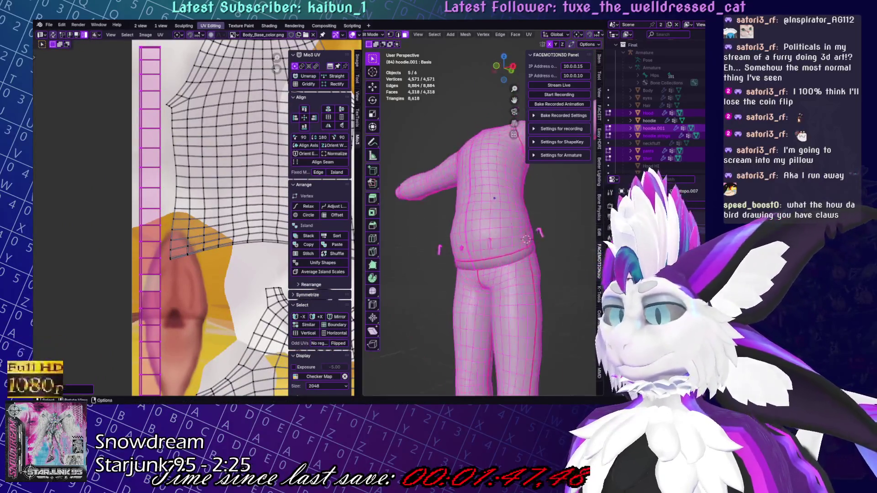
{"action": "scroll", "coordinate": [514, 222], "scroll_direction": "down", "scroll_amount": 2}
{"action": "scroll", "coordinate": [161, 308], "scroll_direction": "down", "scroll_amount": 6}
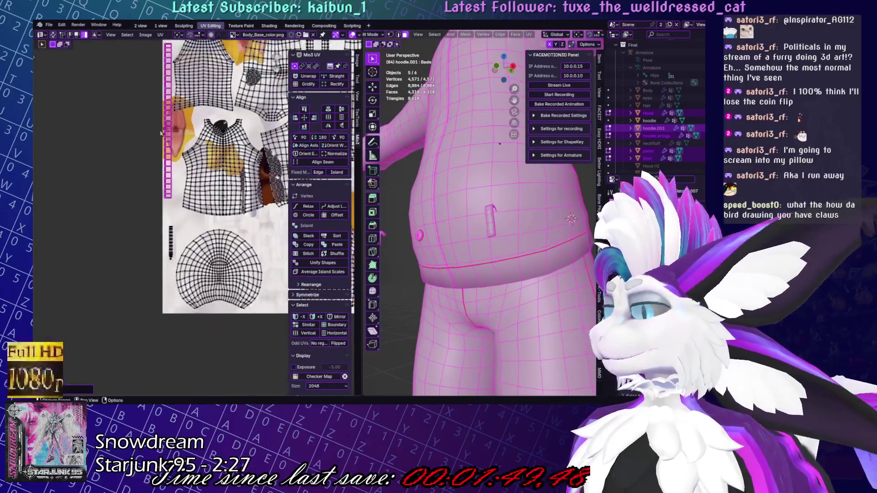
{"action": "scroll", "coordinate": [201, 246], "scroll_direction": "up", "scroll_amount": 6}
{"action": "left_click", "coordinate": [211, 234]}
{"action": "key", "text": "g"}
{"action": "left_click", "coordinate": [211, 235]}
{"action": "scroll", "coordinate": [248, 264], "scroll_direction": "down", "scroll_amount": 6}
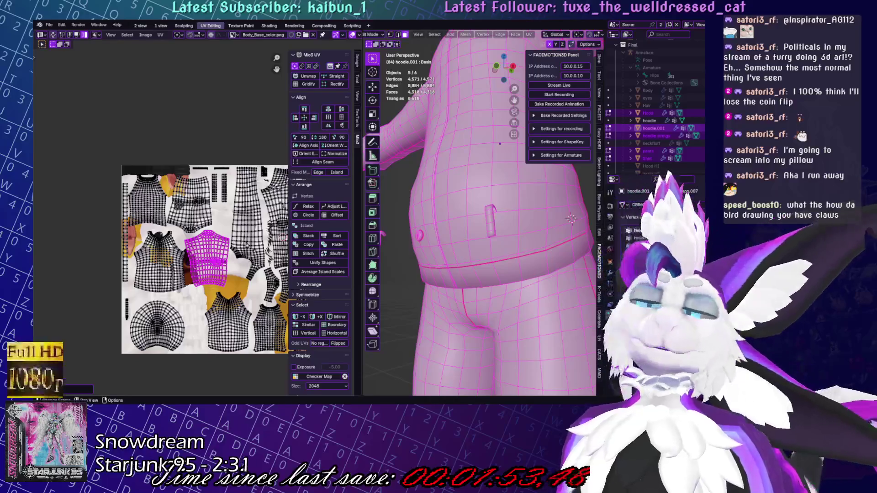
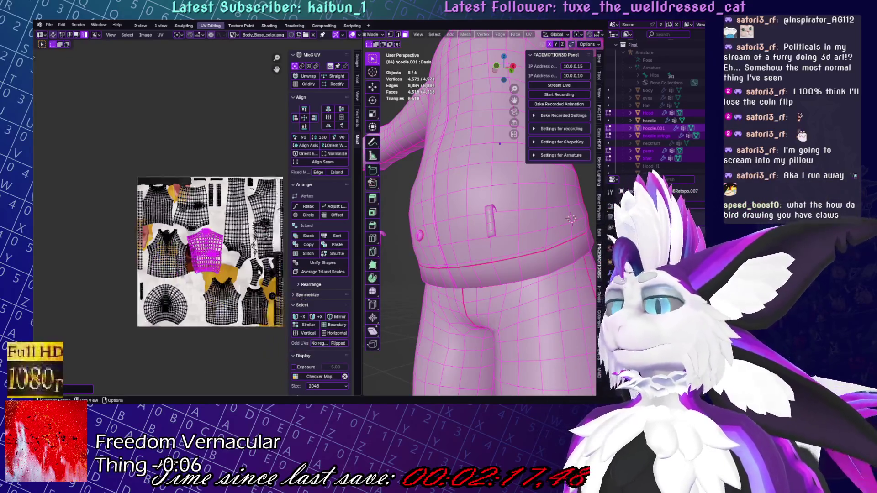
Select the whole hoodie's UV islands with a linked selection by normal
{"action": "scroll", "coordinate": [571, 218], "scroll_direction": "down", "scroll_amount": 3}
{"action": "mouse_move", "coordinate": [570, 219]}
{"action": "middle_mouse_down"}
{"action": "mouse_move", "coordinate": [548, 237]}
{"action": "mouse_move", "coordinate": [564, 267]}
{"action": "middle_mouse_up"}
{"action": "scroll", "coordinate": [564, 267], "scroll_direction": "up", "scroll_amount": 2}
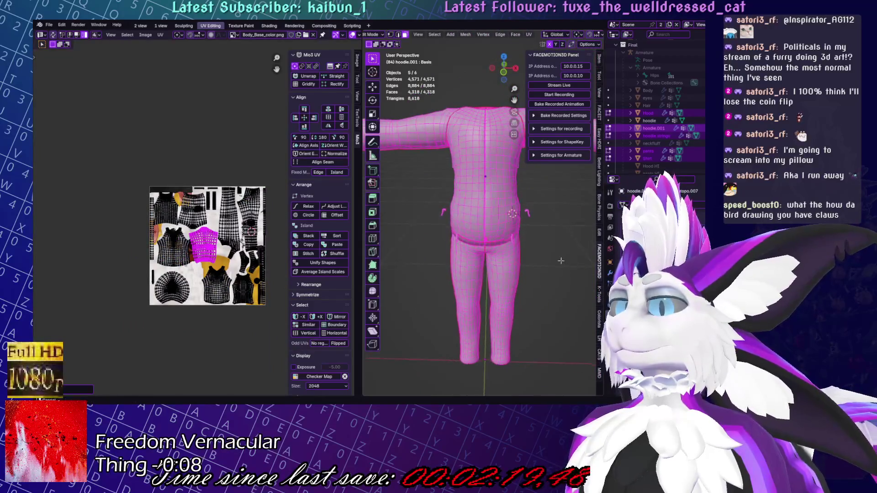
{"action": "scroll", "coordinate": [251, 252], "scroll_direction": "up", "scroll_amount": 6}
{"action": "middle_click_drag", "start_coordinate": [250, 252], "coordinate": [201, 225]}
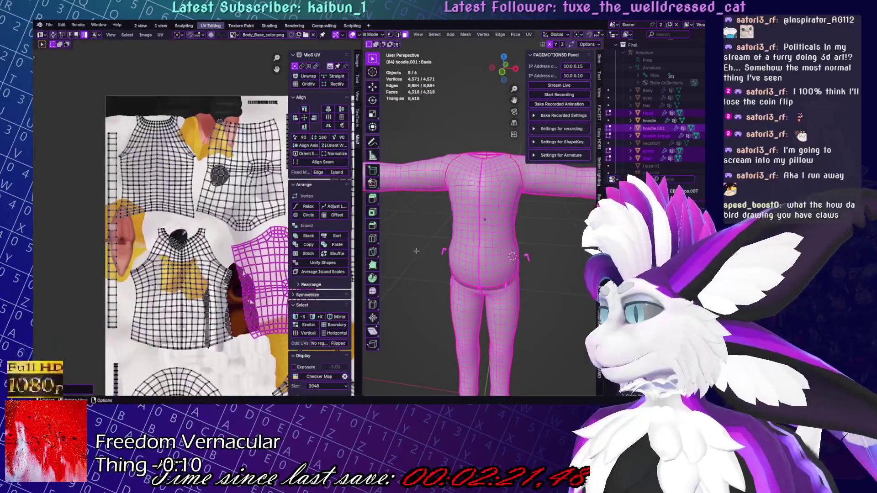
{"action": "key", "text": "a"}
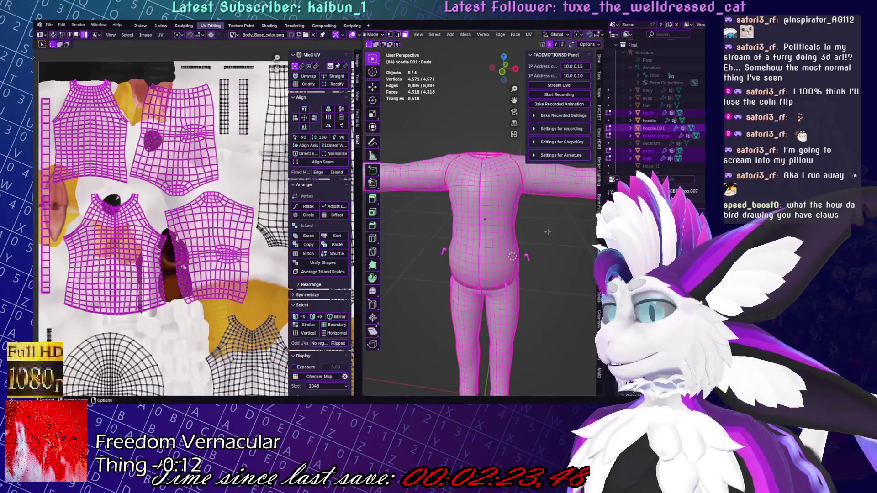
{"action": "key", "text": "alt+a"}
{"action": "key", "text": "l"}
{"action": "key", "text": "q"}
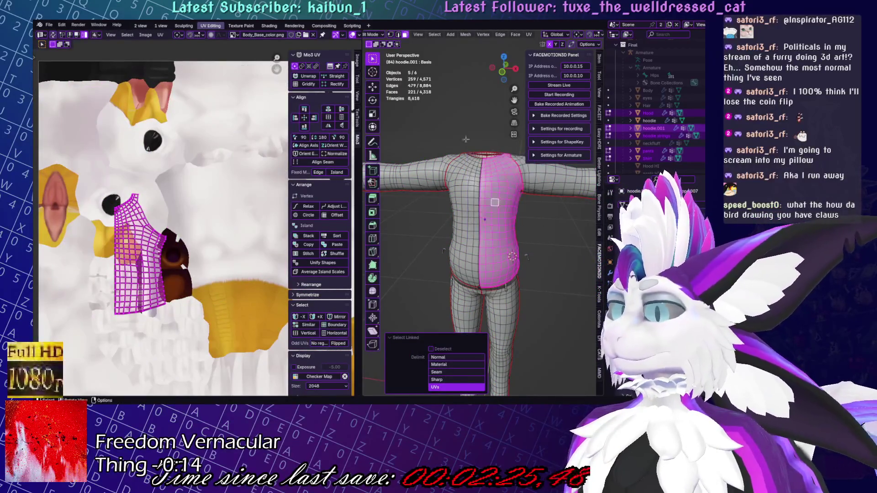
{"action": "left_click", "coordinate": [438, 357]}
Average the scale of the selected hoodie UV islands and save Yuruse.blend
{"action": "middle_click_drag", "start_coordinate": [495, 207], "coordinate": [188, 157]}
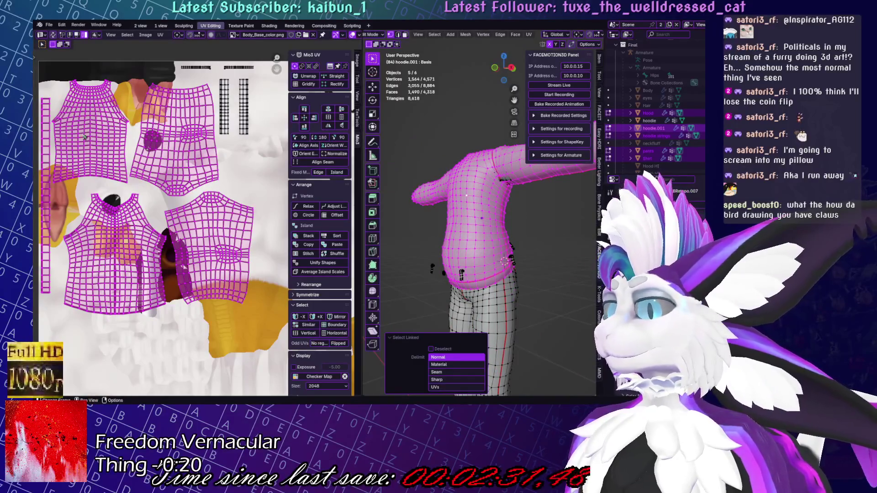
{"action": "key", "text": "a"}
{"action": "left_click", "coordinate": [164, 37]}
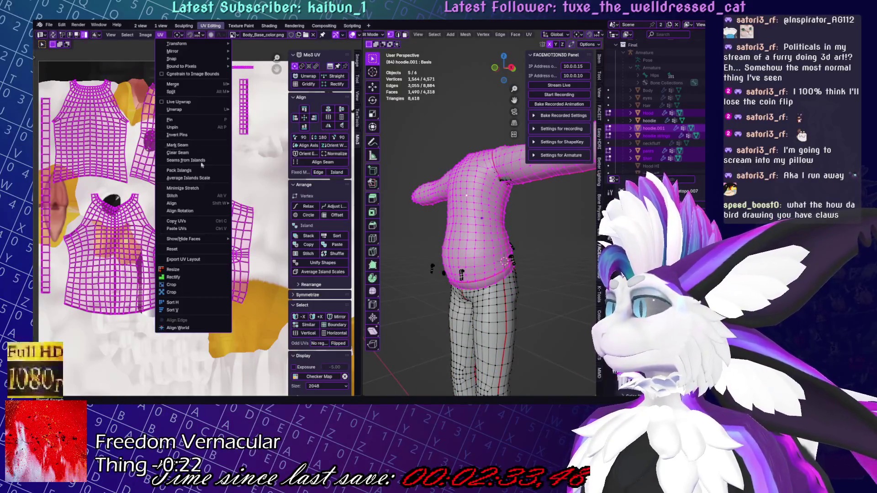
{"action": "left_click", "coordinate": [187, 176]}
{"action": "key", "text": "ctrl+s"}
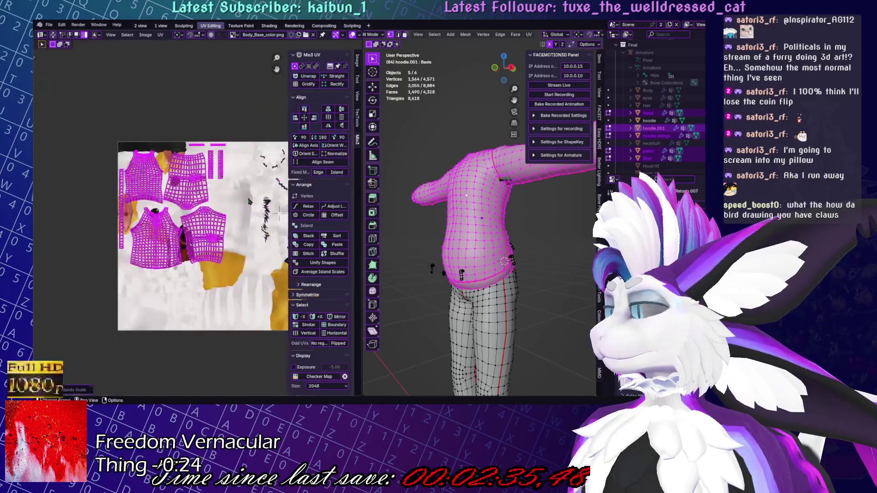
Isolate the pants, leave edit mode, and show the whole scene again
{"action": "middle_click_drag", "start_coordinate": [457, 228], "coordinate": [552, 278]}
{"action": "key", "text": "slash"}
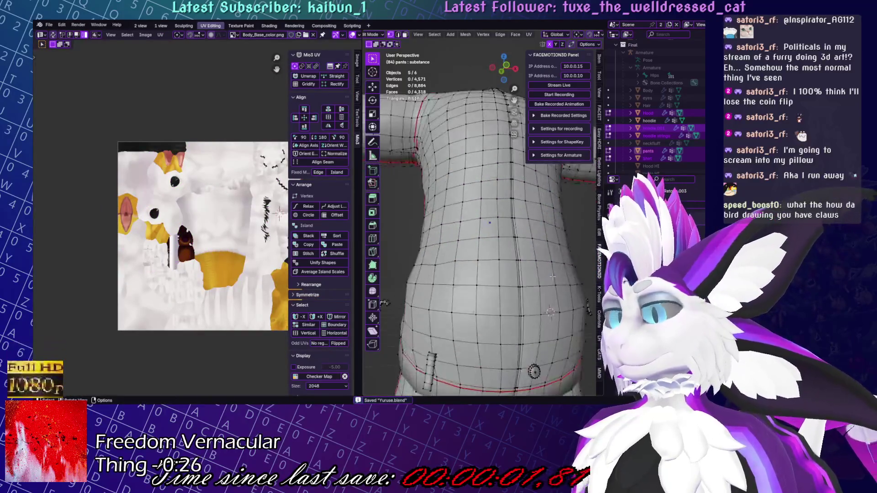
{"action": "key", "text": "Tab"}
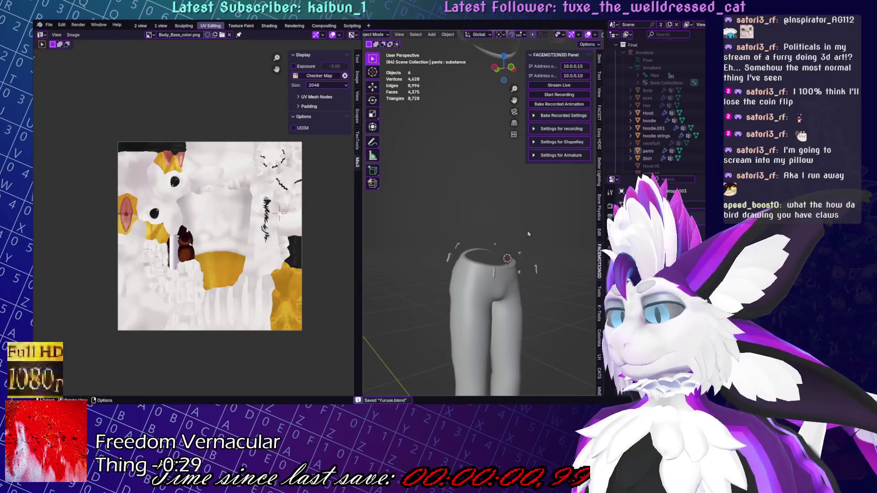
{"action": "key", "text": "slash"}
Select all of hoodie.001 in edit mode, inspect the pants, and return to object mode
{"action": "left_click", "coordinate": [654, 128]}
{"action": "key", "text": "Tab"}
{"action": "key", "text": "a"}
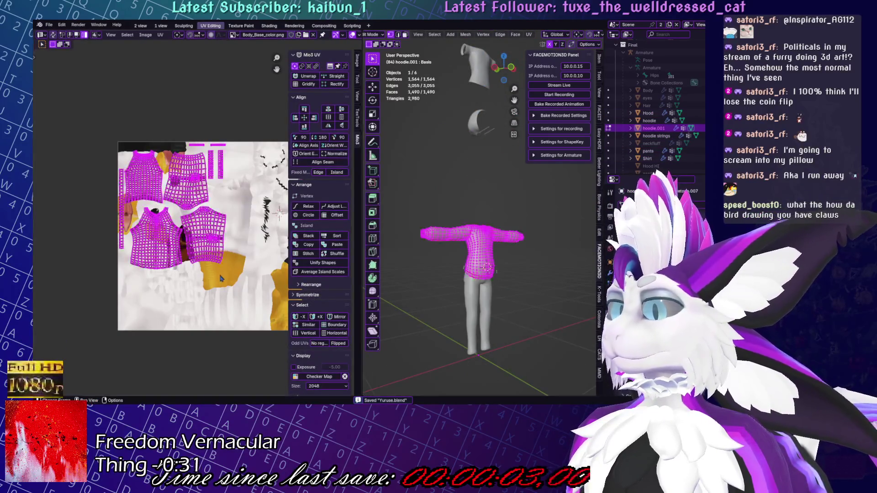
{"action": "scroll", "coordinate": [238, 210], "scroll_direction": "up", "scroll_amount": 5}
{"action": "scroll", "coordinate": [509, 279], "scroll_direction": "down", "scroll_amount": 4}
{"action": "scroll", "coordinate": [509, 279], "scroll_direction": "up", "scroll_amount": 6}
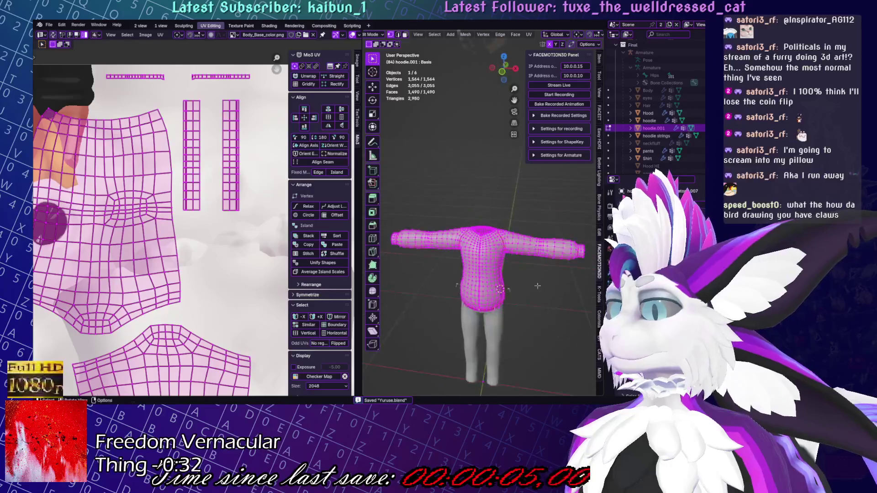
{"action": "mouse_move", "coordinate": [509, 279]}
{"action": "middle_mouse_down"}
{"action": "mouse_move", "coordinate": [423, 216]}
{"action": "mouse_move", "coordinate": [550, 293]}
{"action": "middle_mouse_up"}
{"action": "key", "text": "Tab"}
{"action": "scroll", "coordinate": [550, 293], "scroll_direction": "down", "scroll_amount": 4}
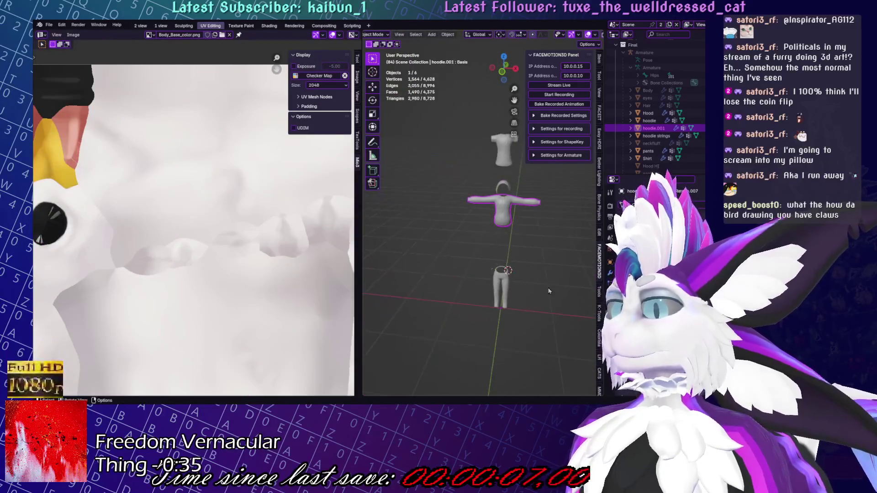
{"action": "middle_click_drag", "start_coordinate": [526, 326], "coordinate": [484, 319]}
{"action": "left_click", "coordinate": [141, 26]}
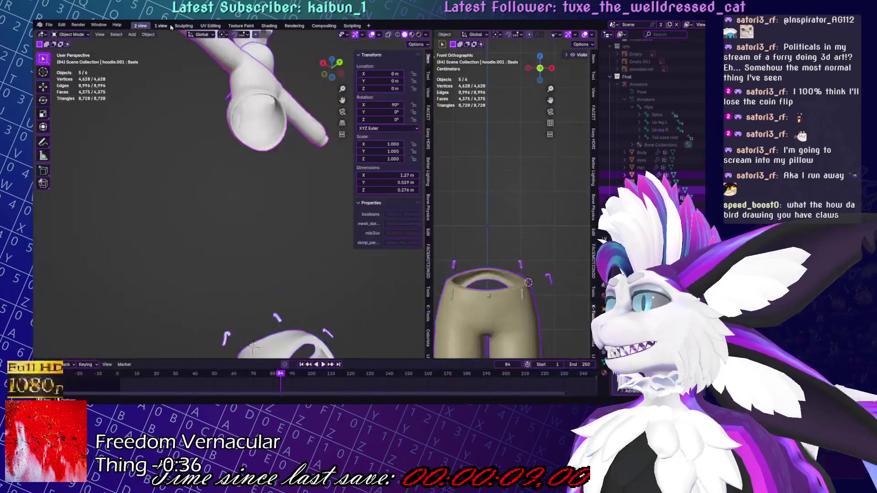
Set the left viewport to a front view, then orbit it into perspective
{"action": "key", "text": "KP_1"}
{"action": "scroll", "coordinate": [290, 192], "scroll_direction": "down", "scroll_amount": 2}
{"action": "mouse_move", "coordinate": [290, 191]}
{"action": "middle_mouse_down"}
{"action": "mouse_move", "coordinate": [261, 216]}
{"action": "mouse_move", "coordinate": [269, 222]}
{"action": "middle_mouse_up"}
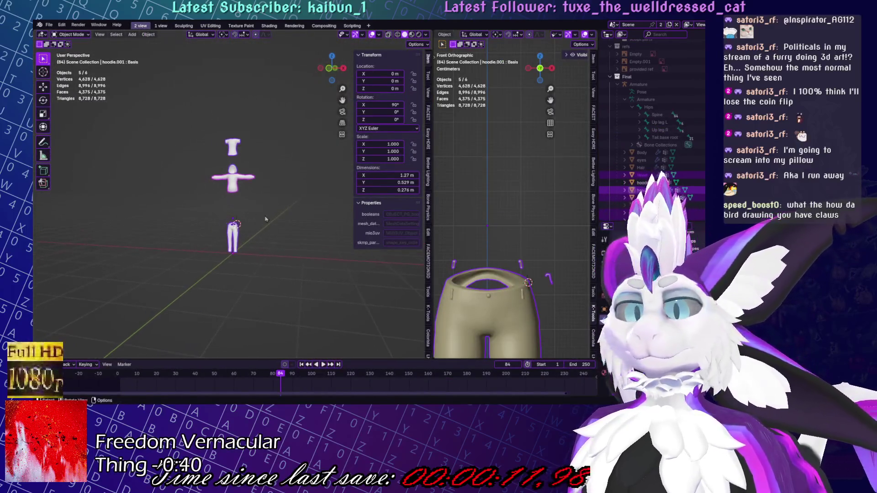
Check the available File > Export formats, then switch over to Substance Painter
{"action": "left_click", "coordinate": [49, 24]}
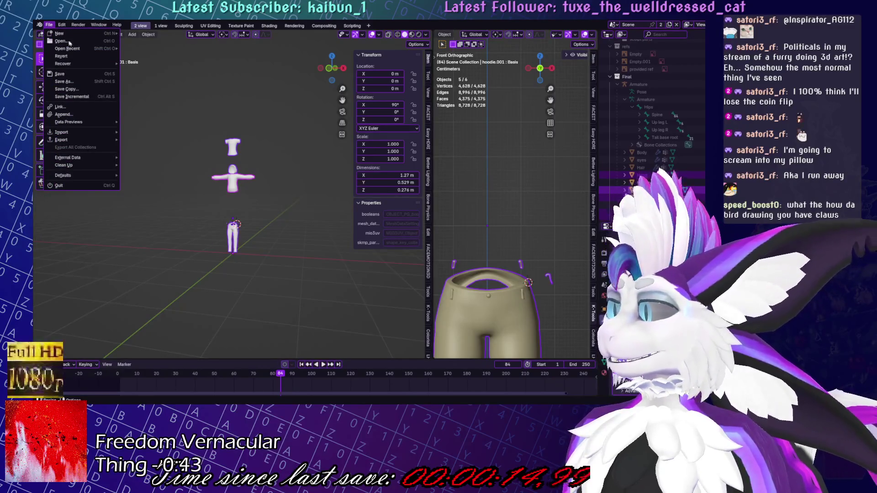
{"action": "mouse_move", "coordinate": [67, 145]}
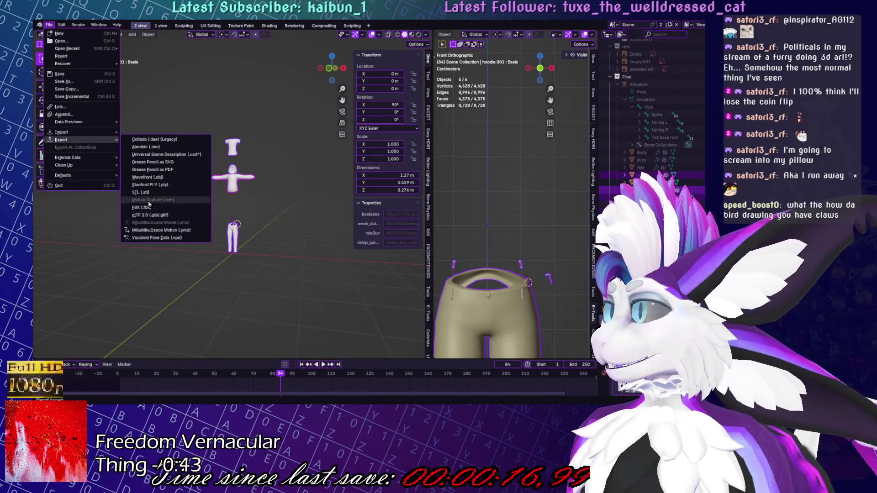
{"action": "left_click", "coordinate": [147, 211]}
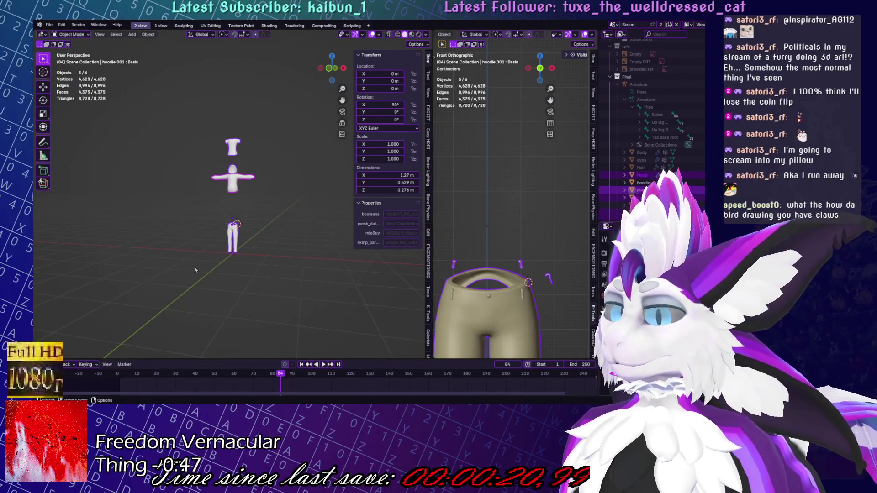
{"action": "scroll", "coordinate": [194, 270], "scroll_direction": "up", "scroll_amount": 3}
{"action": "scroll", "coordinate": [293, 161], "scroll_direction": "up", "scroll_amount": 3}
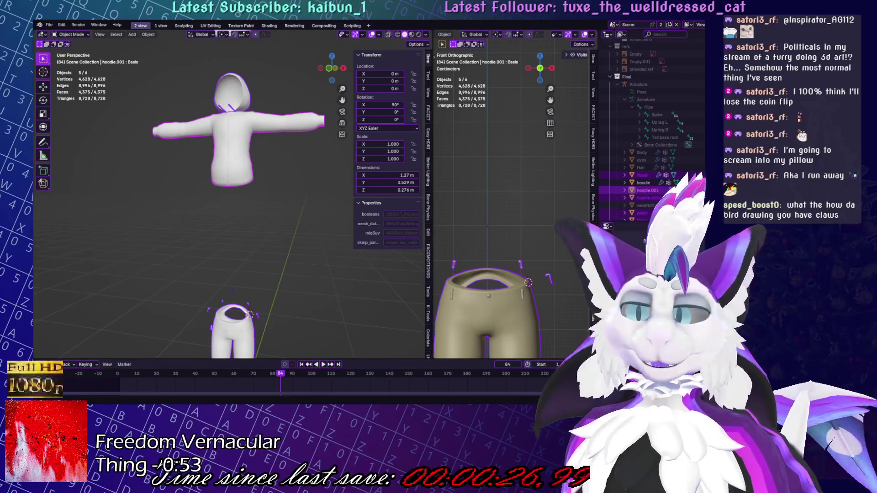
{"action": "key", "text": "alt+Tab"}
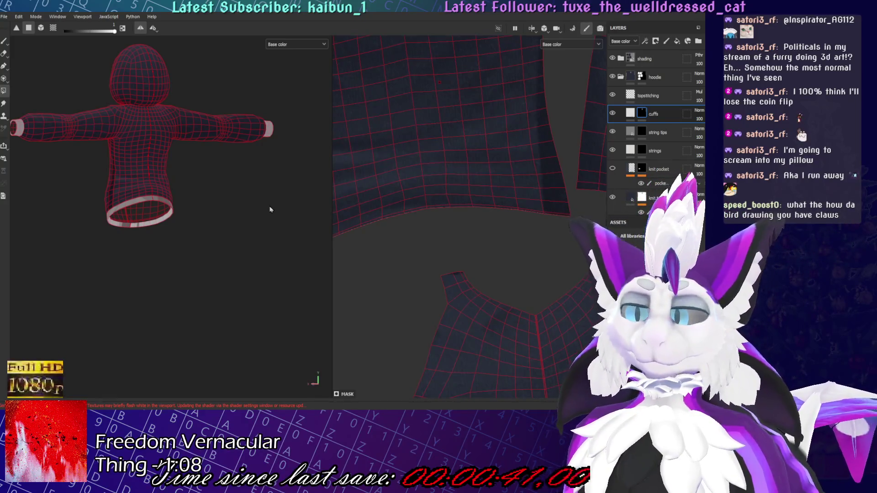
{"action": "mouse_move", "coordinate": [217, 199]}
{"action": "left_mouse_down", "text": "alt"}
{"action": "mouse_move", "coordinate": [260, 245]}
{"action": "mouse_move", "coordinate": [226, 222]}
{"action": "left_mouse_up", "text": "alt"}
{"action": "key", "text": "f"}
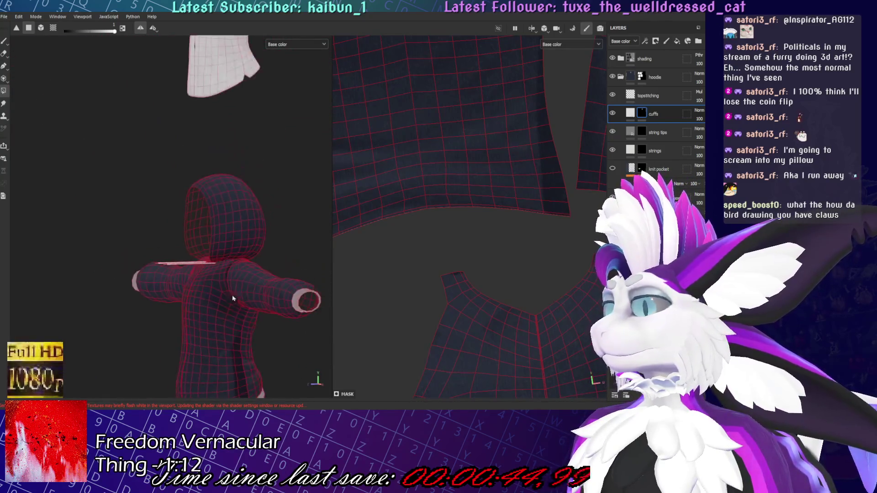
{"action": "mouse_move", "coordinate": [216, 287]}
{"action": "left_mouse_down", "text": "alt"}
{"action": "mouse_move", "coordinate": [266, 178]}
{"action": "mouse_move", "coordinate": [275, 183]}
{"action": "left_mouse_up", "text": "alt"}
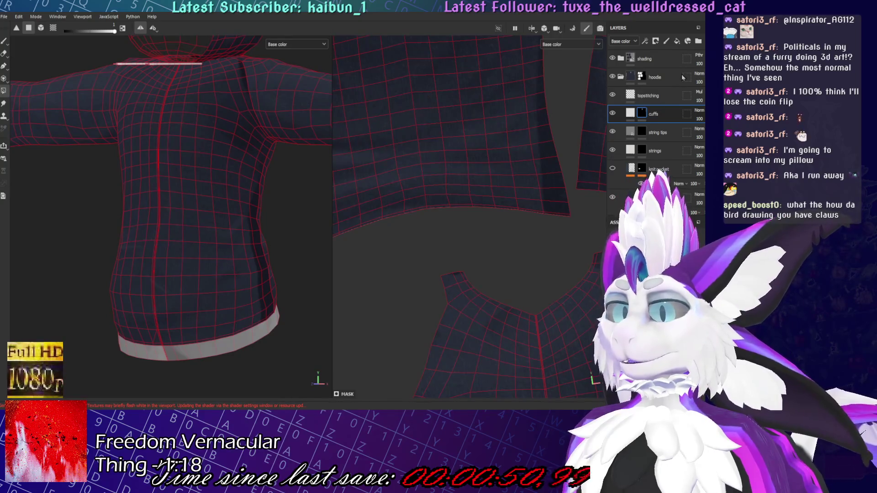
{"action": "key", "text": "ctrl+shift+b"}
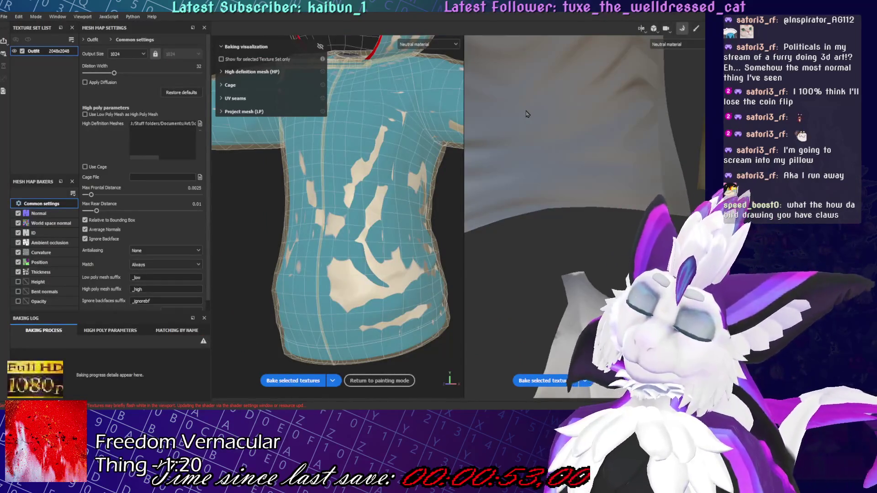
Bake the Outfit mesh maps and orbit around the baked hoodie to the sleeve cuff
{"action": "key", "text": "f"}
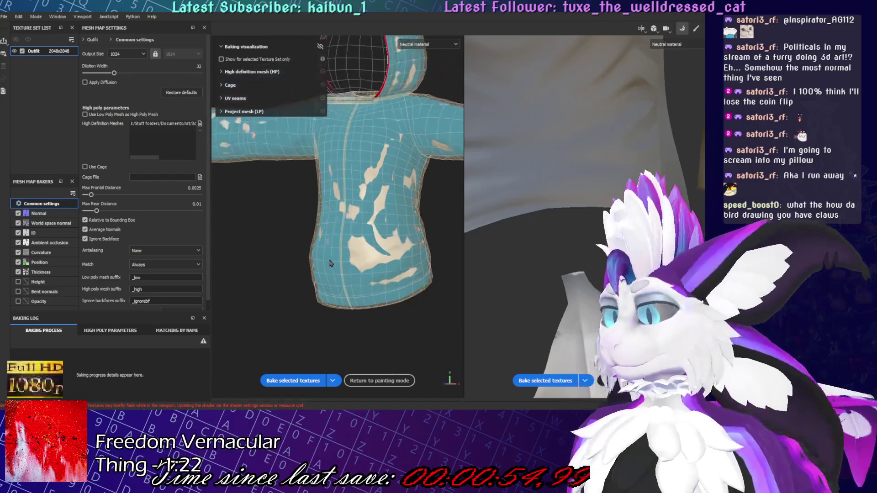
{"action": "left_click", "coordinate": [300, 384]}
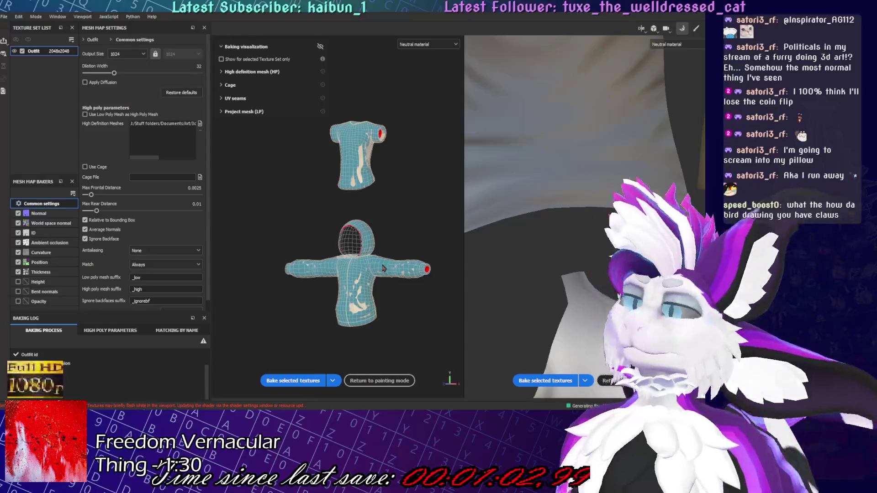
{"action": "scroll", "coordinate": [365, 293], "scroll_direction": "up", "scroll_amount": 5}
{"action": "mouse_move", "coordinate": [366, 292]}
{"action": "left_mouse_down", "text": "alt"}
{"action": "mouse_move", "coordinate": [345, 299]}
{"action": "mouse_move", "coordinate": [353, 274]}
{"action": "mouse_move", "coordinate": [393, 260]}
{"action": "left_mouse_up", "text": "alt"}
{"action": "scroll", "coordinate": [346, 292], "scroll_direction": "up", "scroll_amount": 10}
{"action": "middle_click_drag", "start_coordinate": [393, 261], "coordinate": [389, 187], "text": "alt"}
{"action": "scroll", "coordinate": [335, 261], "scroll_direction": "down", "scroll_amount": 10}
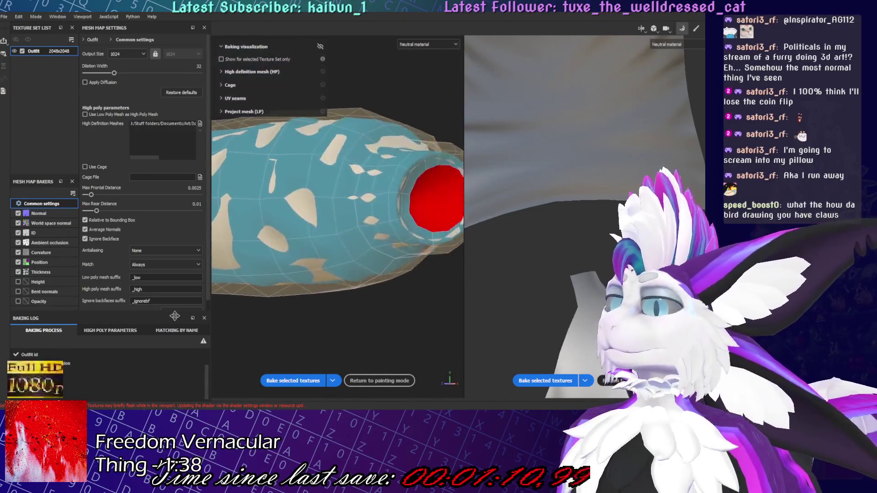
{"action": "middle_click_drag", "start_coordinate": [335, 261], "coordinate": [386, 265]}
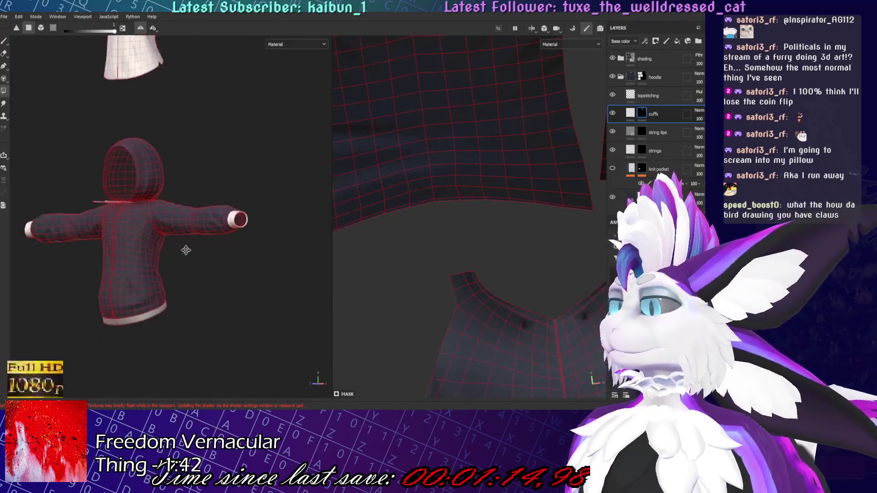
{"action": "scroll", "coordinate": [186, 249], "scroll_direction": "up", "scroll_amount": 4}
{"action": "mouse_move", "coordinate": [190, 220]}
{"action": "left_mouse_down", "text": "alt"}
{"action": "mouse_move", "coordinate": [140, 224]}
{"action": "mouse_move", "coordinate": [256, 262]}
{"action": "mouse_move", "coordinate": [312, 230]}
{"action": "left_mouse_up", "text": "alt"}
Zoom onto the ribbed hem and delete the hems effect from the knit texture base
{"action": "scroll", "coordinate": [313, 230], "scroll_direction": "up", "scroll_amount": 3}
{"action": "scroll", "coordinate": [420, 200], "scroll_direction": "up", "scroll_amount": 1}
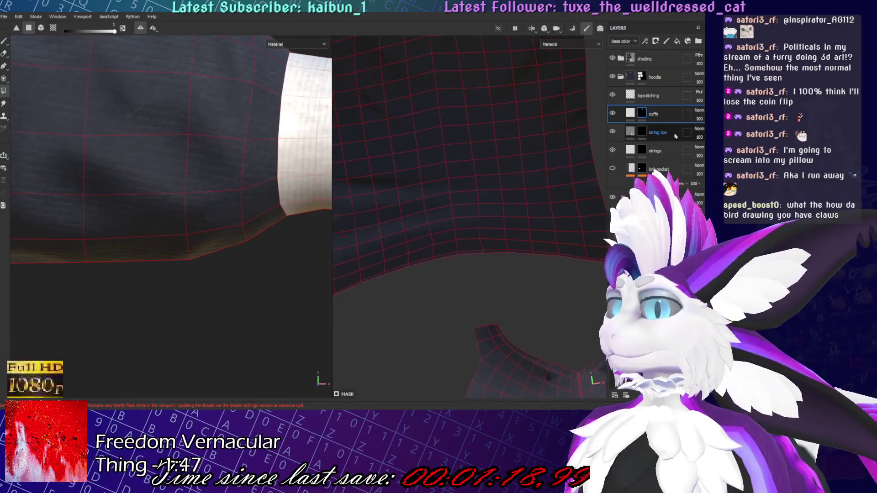
{"action": "key", "text": "f"}
{"action": "key", "text": "f"}
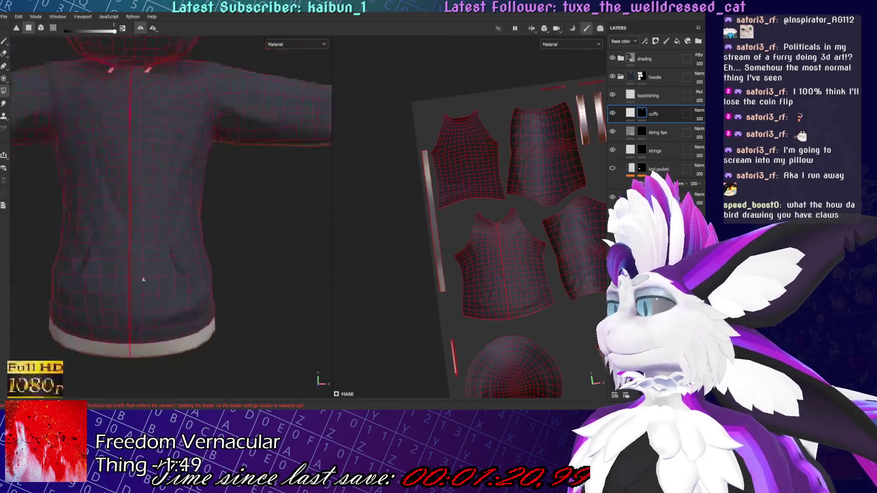
{"action": "right_click_drag", "start_coordinate": [208, 242], "coordinate": [248, 276], "text": "alt"}
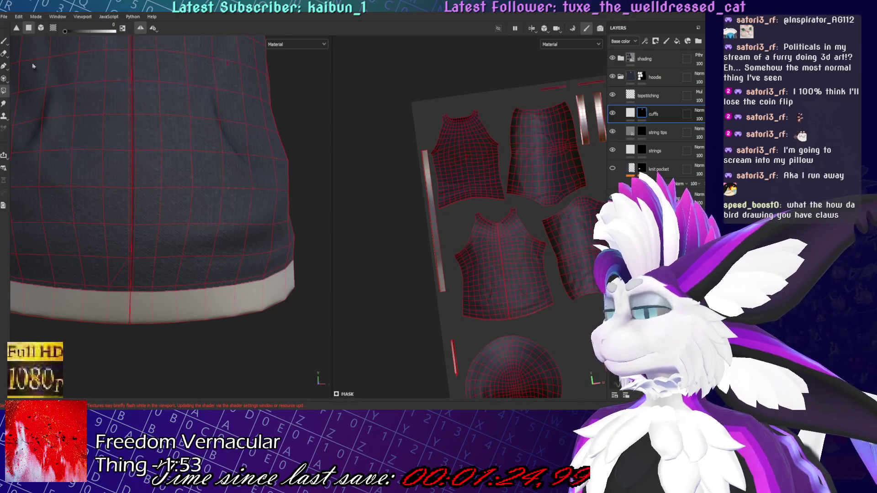
{"action": "right_click_drag", "start_coordinate": [235, 311], "coordinate": [244, 262], "text": "alt"}
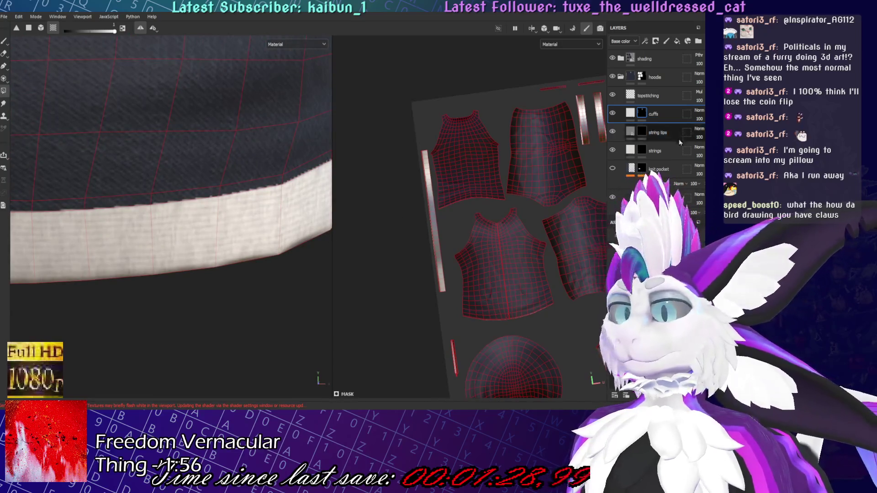
{"action": "scroll", "coordinate": [680, 139], "scroll_direction": "down", "scroll_amount": 2}
{"action": "left_click", "coordinate": [668, 166]}
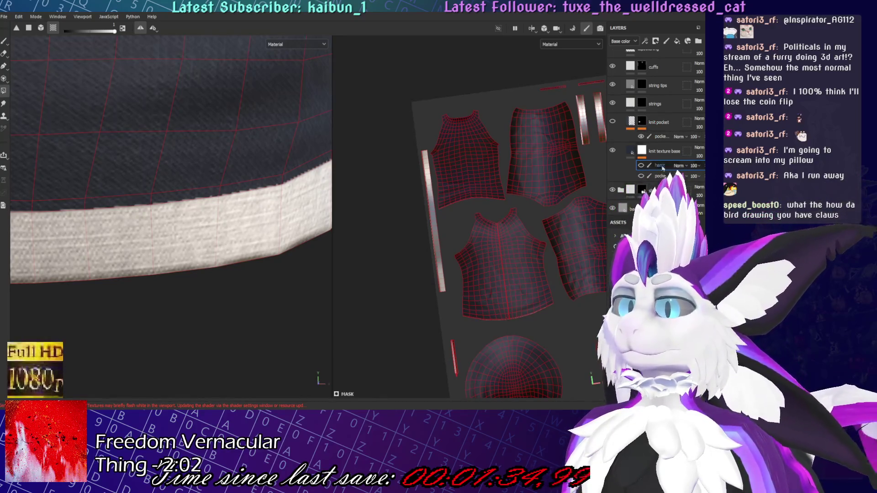
{"action": "left_click", "coordinate": [640, 167]}
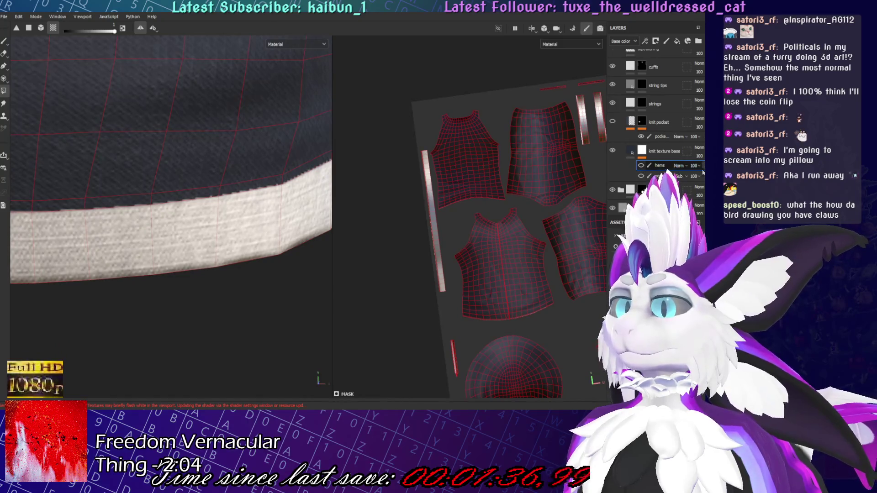
{"action": "key", "text": "Delete"}
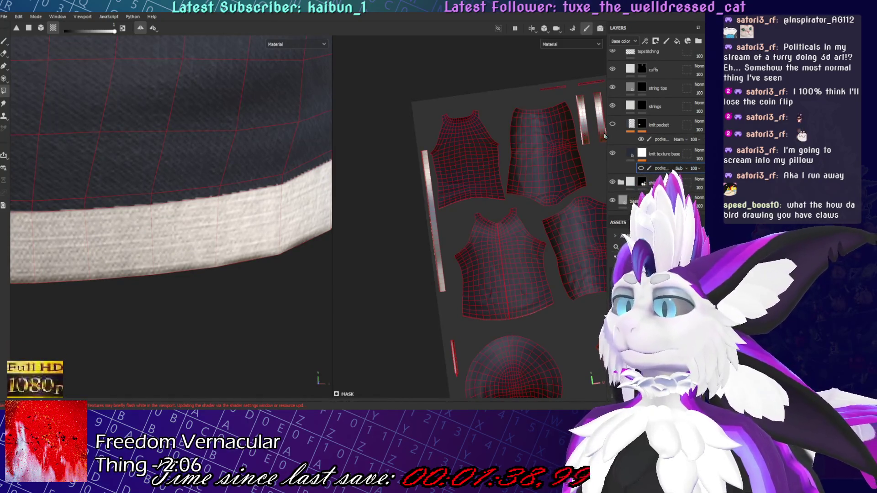
Compare the hem with the cuffs layer toggled, trying and undoing a shirt-colour mask fill
{"action": "left_click", "coordinate": [613, 68]}
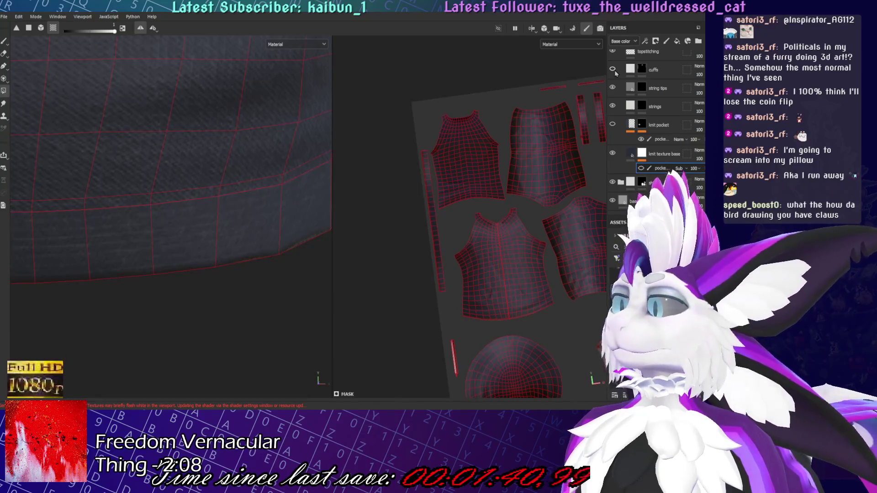
{"action": "left_click", "coordinate": [613, 68]}
{"action": "scroll", "coordinate": [227, 291], "scroll_direction": "down", "scroll_amount": 5}
{"action": "scroll", "coordinate": [227, 291], "scroll_direction": "up", "scroll_amount": 5}
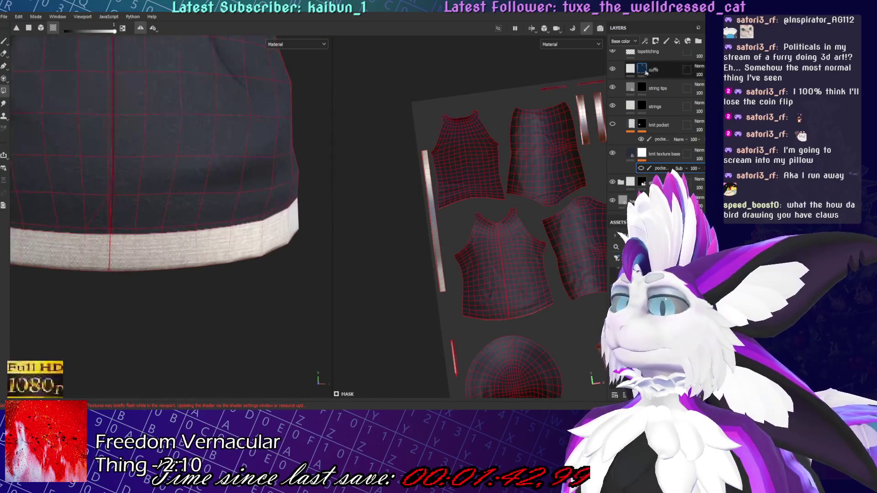
{"action": "left_click", "coordinate": [642, 68]}
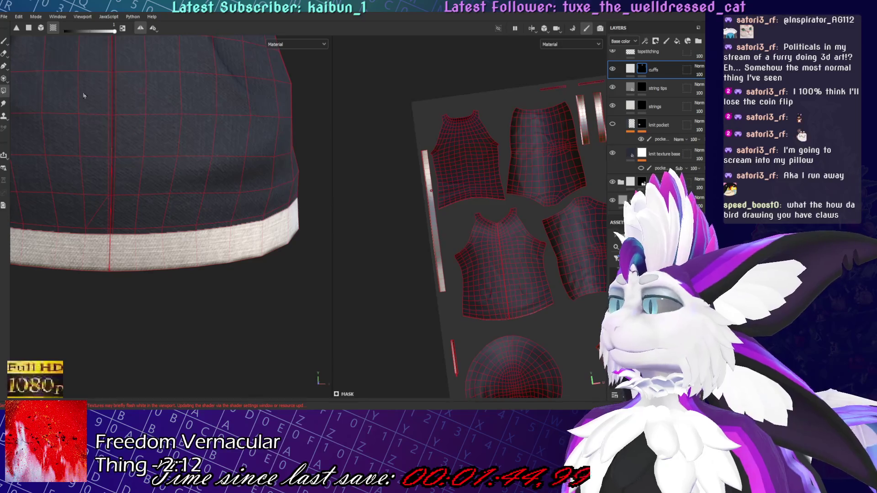
{"action": "left_click", "coordinate": [132, 231]}
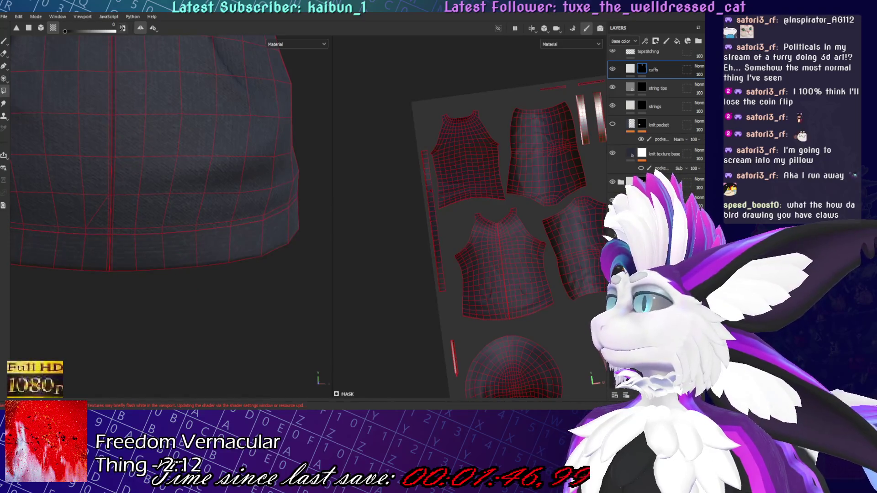
{"action": "key", "text": "ctrl+z"}
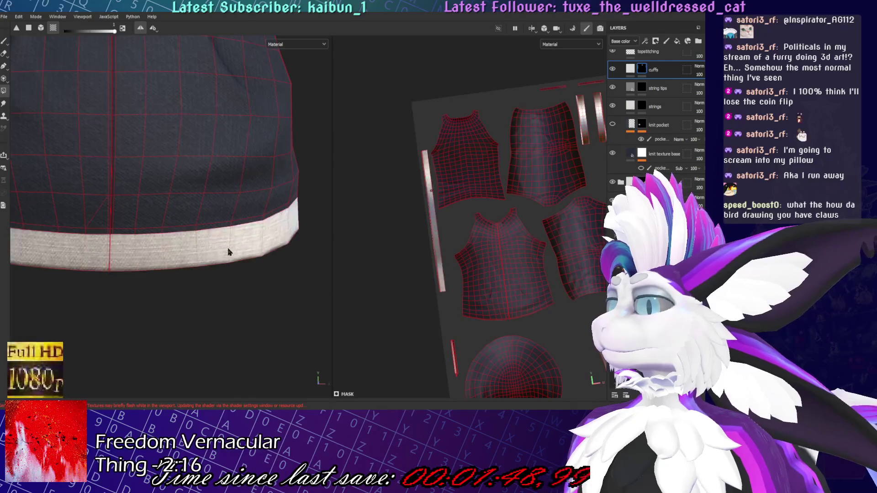
{"action": "scroll", "coordinate": [189, 224], "scroll_direction": "up", "scroll_amount": 2}
{"action": "left_click", "coordinate": [4, 41]}
{"action": "scroll", "coordinate": [137, 183], "scroll_direction": "down", "scroll_amount": 5}
{"action": "mouse_move", "coordinate": [137, 183]}
{"action": "left_mouse_down", "text": "alt"}
{"action": "mouse_move", "coordinate": [242, 259]}
{"action": "mouse_move", "coordinate": [139, 292]}
{"action": "mouse_move", "coordinate": [235, 304]}
{"action": "mouse_move", "coordinate": [157, 221]}
{"action": "mouse_move", "coordinate": [147, 242]}
{"action": "mouse_move", "coordinate": [160, 323]}
{"action": "mouse_move", "coordinate": [177, 209]}
{"action": "mouse_move", "coordinate": [349, 315]}
{"action": "mouse_move", "coordinate": [378, 345]}
{"action": "left_mouse_up", "text": "alt"}
{"action": "scroll", "coordinate": [157, 221], "scroll_direction": "up", "scroll_amount": 3}
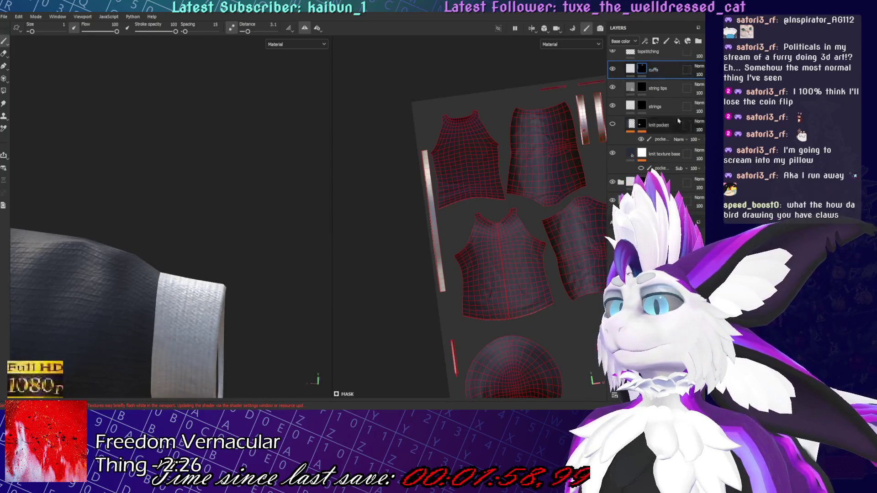
{"action": "scroll", "coordinate": [652, 170], "scroll_direction": "up", "scroll_amount": 2}
Add a new folder above the cuffs layer and name it 'cuffs'
{"action": "left_click", "coordinate": [698, 41]}
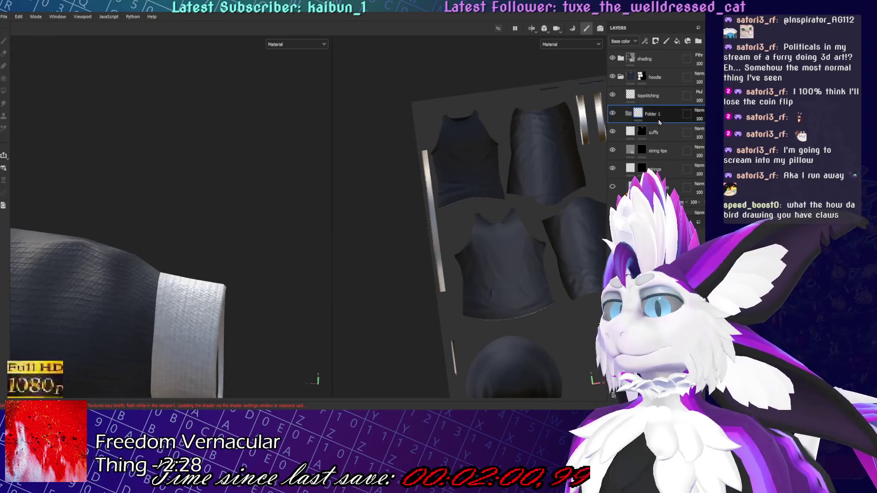
{"action": "key", "text": "c"}
{"action": "key", "text": "f"}
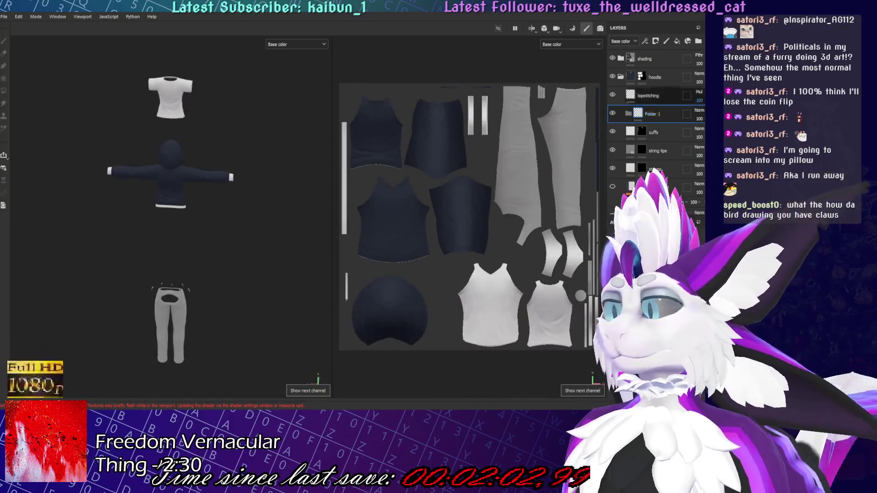
{"action": "scroll", "coordinate": [201, 249], "scroll_direction": "up", "scroll_amount": 5}
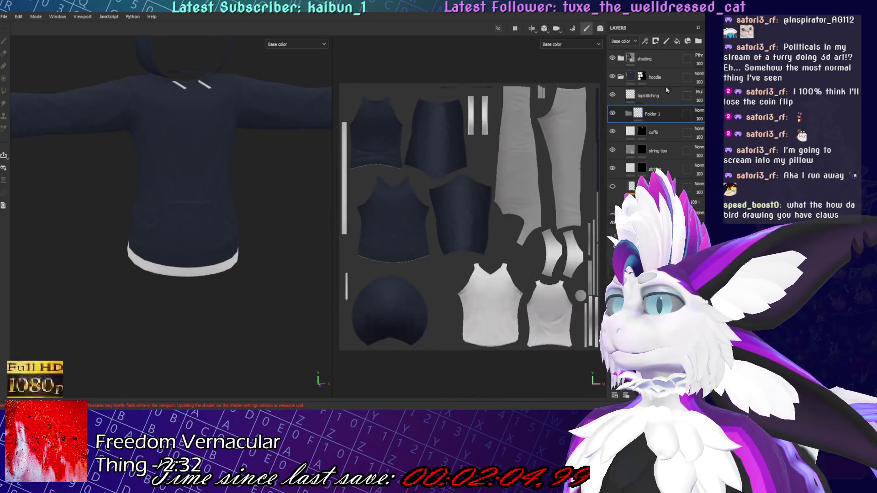
{"action": "double_click", "coordinate": [656, 114]}
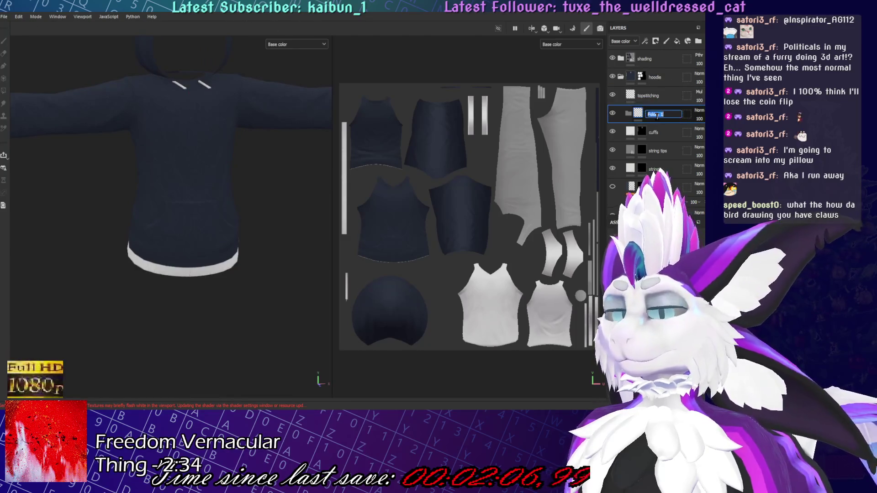
{"action": "type", "text": "cuffs"}
Rename the cuffs paint layer to 'texture overlay' and add a fill layer 'base' beneath it
{"action": "left_click", "coordinate": [666, 128]}
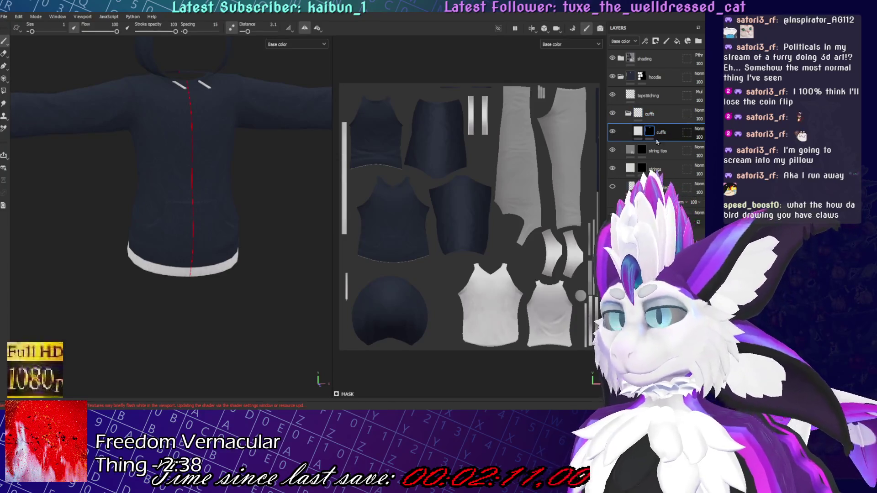
{"action": "double_click", "coordinate": [661, 132]}
{"action": "type", "text": "texture"}
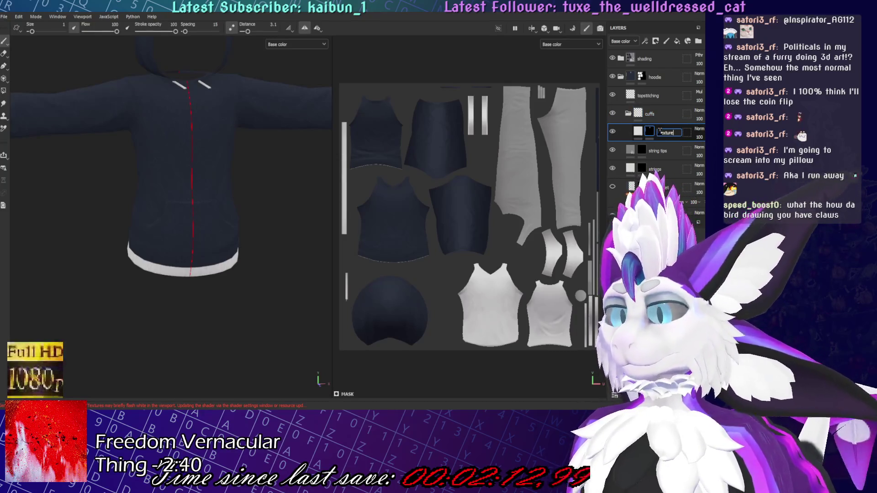
{"action": "type", "text": " overlay"}
{"action": "key", "text": "Return"}
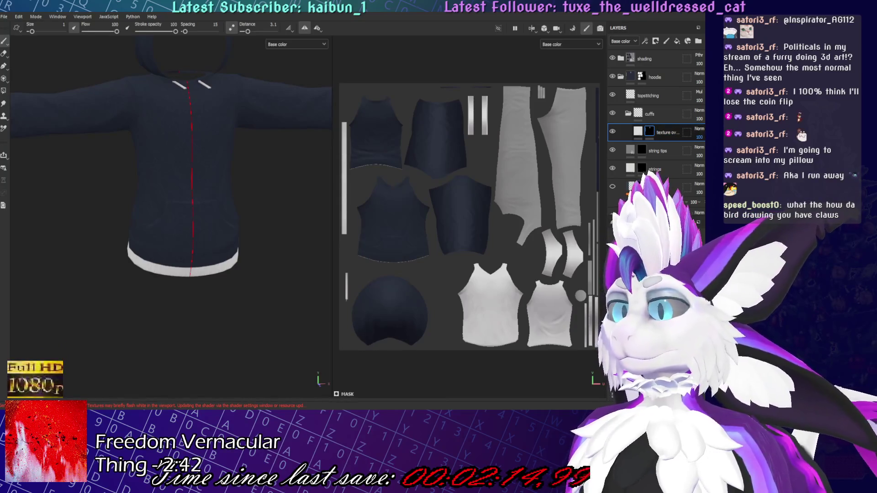
{"action": "left_click", "coordinate": [676, 41]}
{"action": "mouse_move", "coordinate": [654, 132]}
{"action": "left_mouse_down"}
{"action": "mouse_move", "coordinate": [661, 147]}
{"action": "mouse_move", "coordinate": [657, 127]}
{"action": "left_mouse_up"}
{"action": "double_click", "coordinate": [651, 132]}
{"action": "type", "text": "base"}
{"action": "key", "text": "Return"}
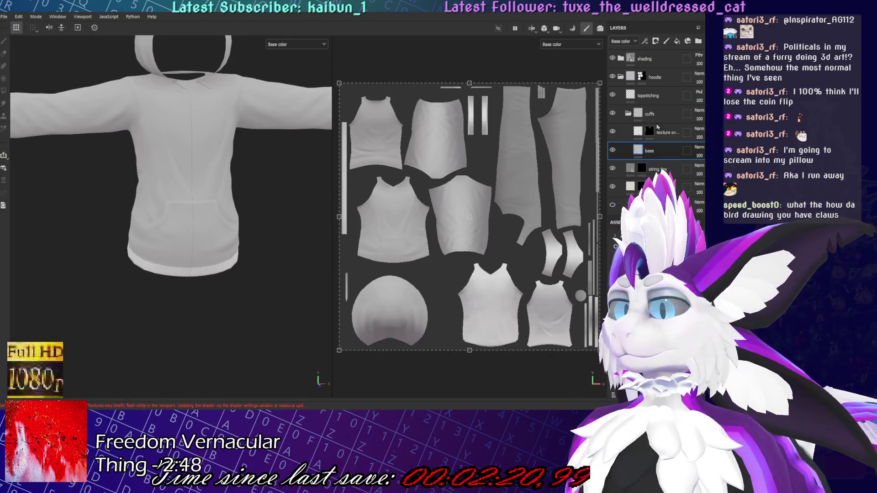
Limit the cuffs folder to the cuff areas and remove the mask from texture overlay
{"action": "left_click", "coordinate": [649, 132]}
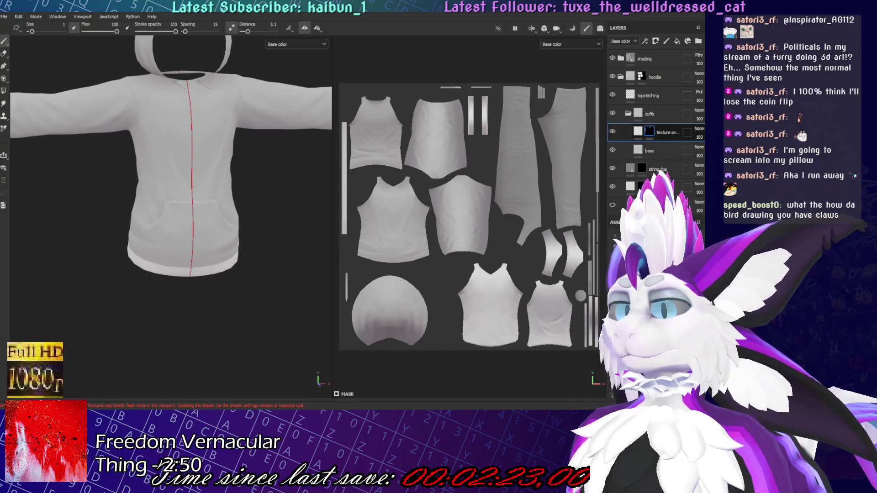
{"action": "left_click", "coordinate": [661, 114]}
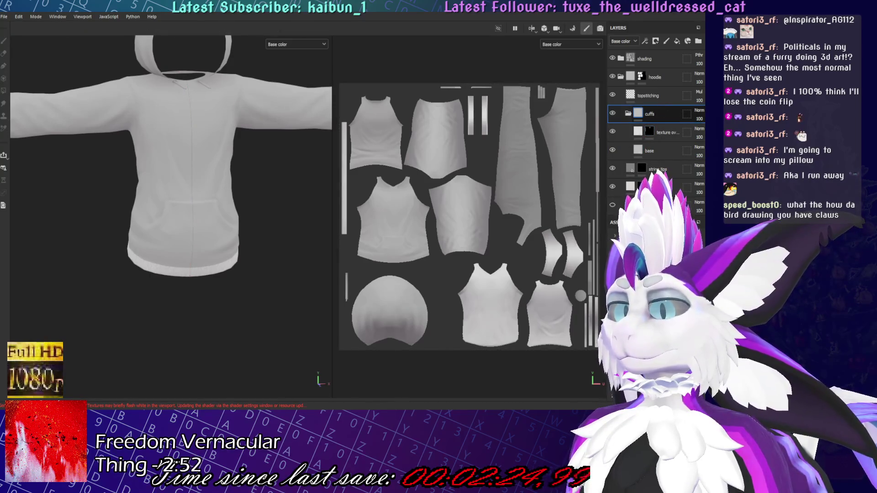
{"action": "left_click", "coordinate": [672, 136]}
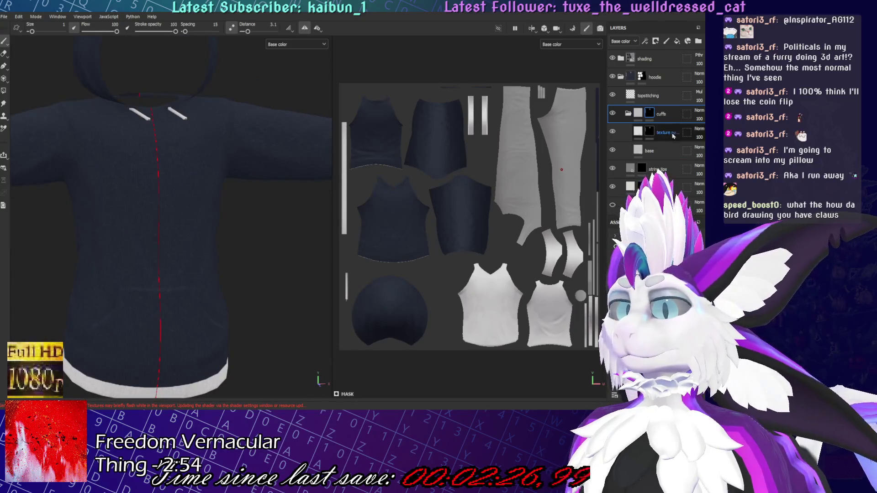
{"action": "left_click", "coordinate": [644, 132]}
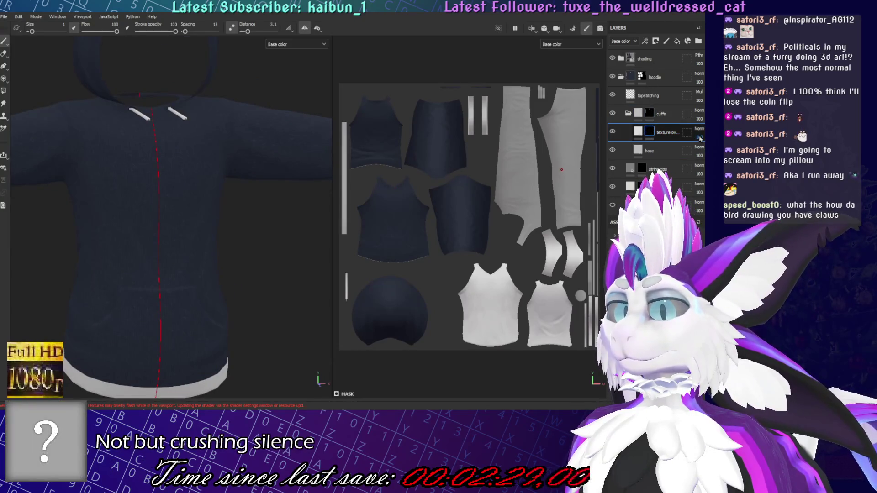
{"action": "scroll", "coordinate": [699, 130], "scroll_direction": "down", "scroll_amount": 3}
{"action": "scroll", "coordinate": [237, 317], "scroll_direction": "up", "scroll_amount": 3}
{"action": "middle_click_drag", "start_coordinate": [239, 206], "coordinate": [284, 102]}
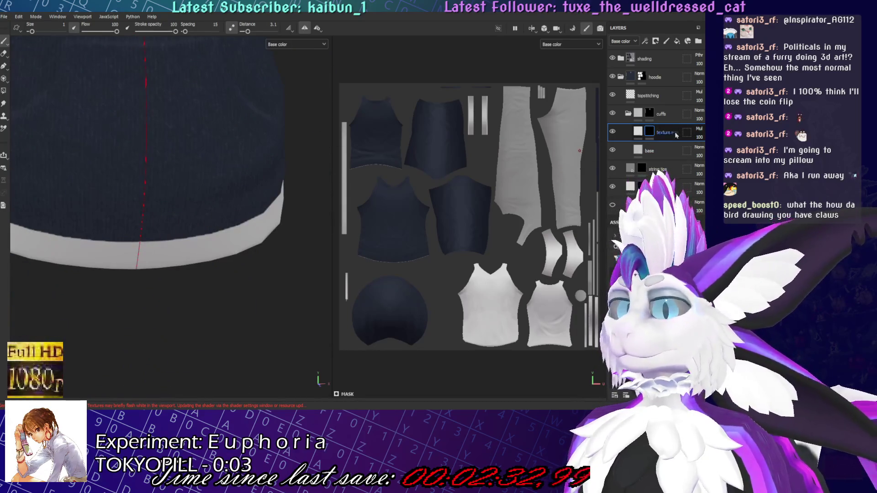
{"action": "key", "text": "ctrl+z"}
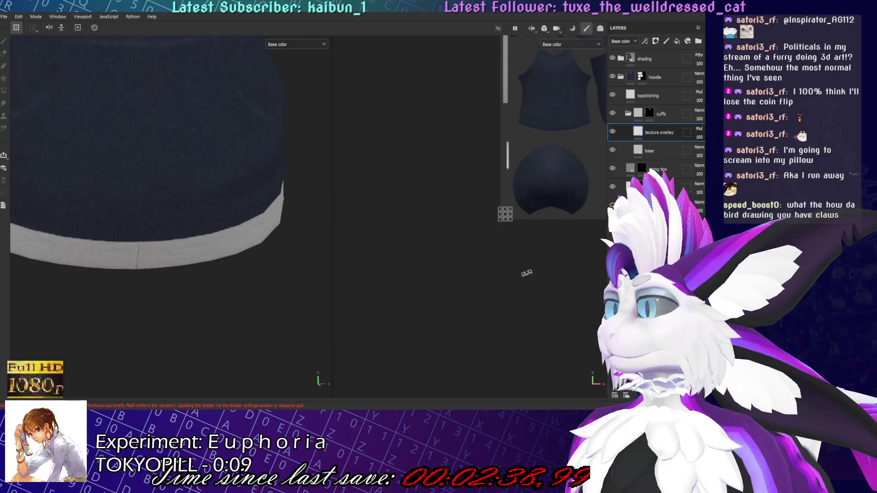
Make the base fill layer navy to match the hoodie
{"action": "mouse_move", "coordinate": [315, 270]}
{"action": "left_mouse_down", "text": "alt"}
{"action": "mouse_move", "coordinate": [125, 262]}
{"action": "mouse_move", "coordinate": [309, 338]}
{"action": "mouse_move", "coordinate": [263, 286]}
{"action": "mouse_move", "coordinate": [142, 243]}
{"action": "mouse_move", "coordinate": [234, 284]}
{"action": "left_mouse_up", "text": "alt"}
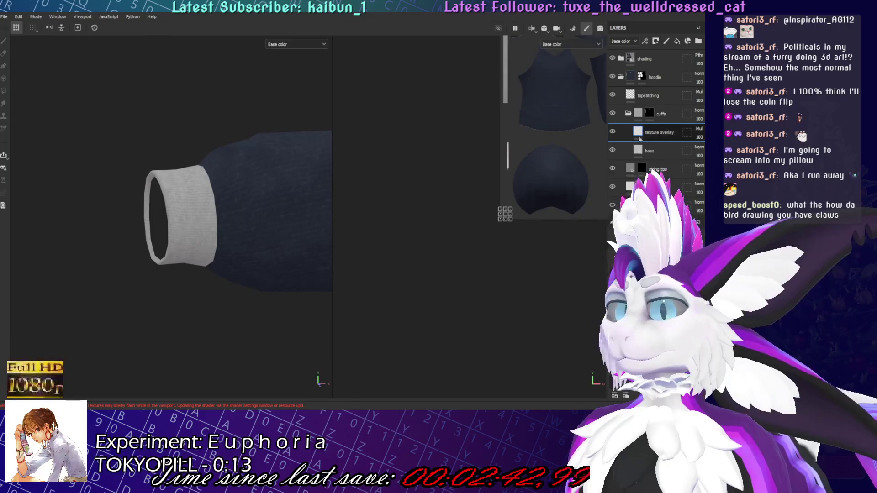
{"action": "left_click", "coordinate": [653, 151]}
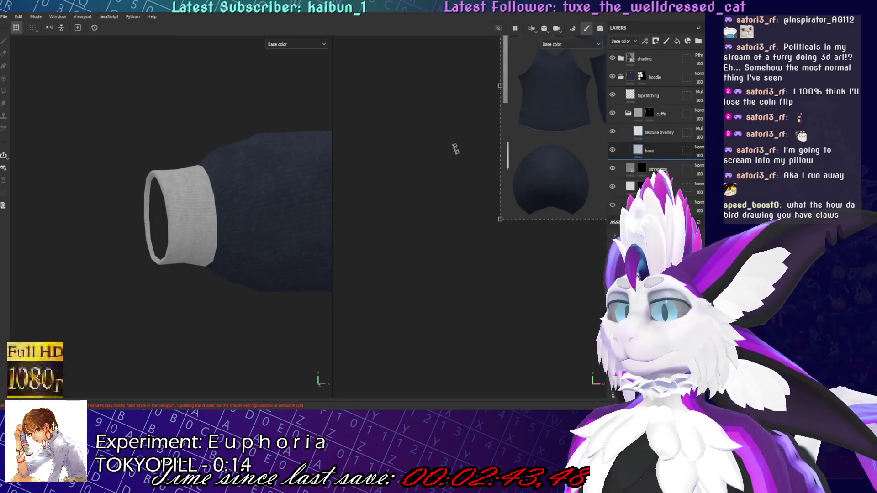
{"action": "left_click", "coordinate": [578, 174]}
{"action": "scroll", "coordinate": [241, 220], "scroll_direction": "up", "scroll_amount": 2}
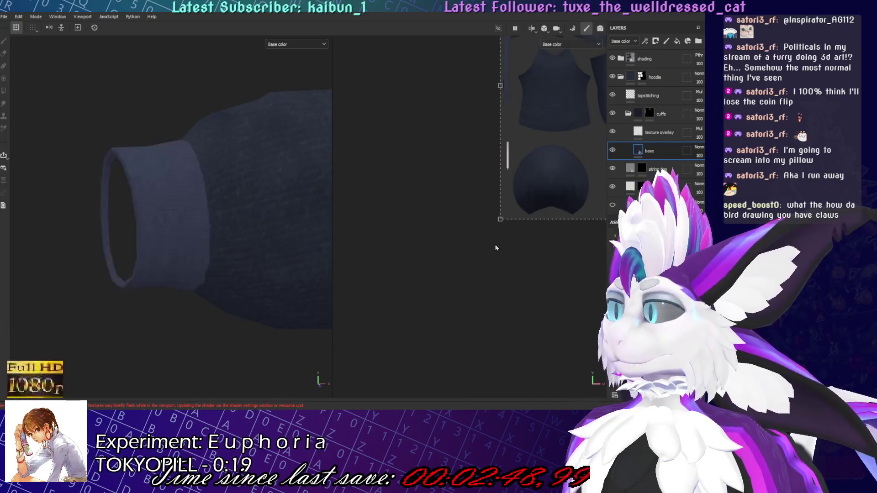
{"action": "key", "text": "f"}
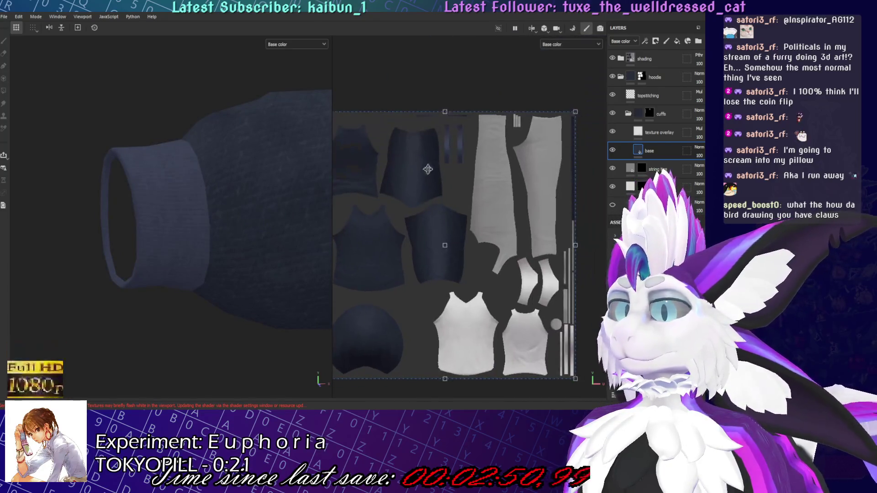
{"action": "scroll", "coordinate": [632, 171], "scroll_direction": "down", "scroll_amount": 3}
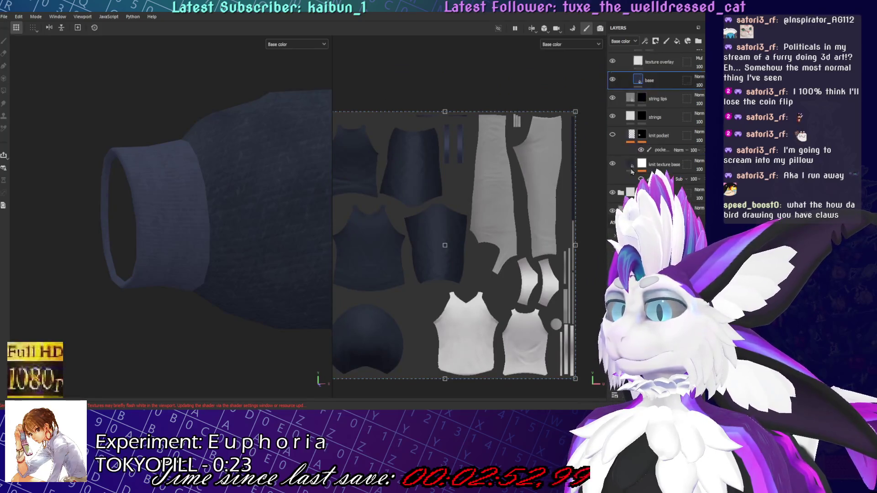
{"action": "mouse_move", "coordinate": [183, 206]}
{"action": "left_mouse_down", "text": "alt"}
{"action": "mouse_move", "coordinate": [125, 229]}
{"action": "mouse_move", "coordinate": [228, 274]}
{"action": "mouse_move", "coordinate": [231, 262]}
{"action": "mouse_move", "coordinate": [209, 265]}
{"action": "mouse_move", "coordinate": [219, 263]}
{"action": "left_mouse_up", "text": "alt"}
{"action": "scroll", "coordinate": [657, 137], "scroll_direction": "up", "scroll_amount": 2}
Add a Levels adjustment to texture overlay, set its opacity to 74, and preview in Material mode
{"action": "left_click", "coordinate": [659, 109]}
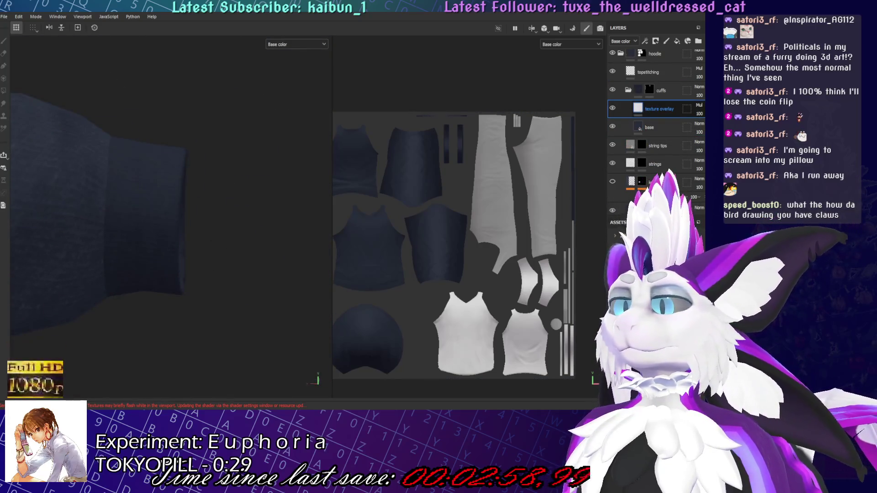
{"action": "key", "text": "ctrl+v"}
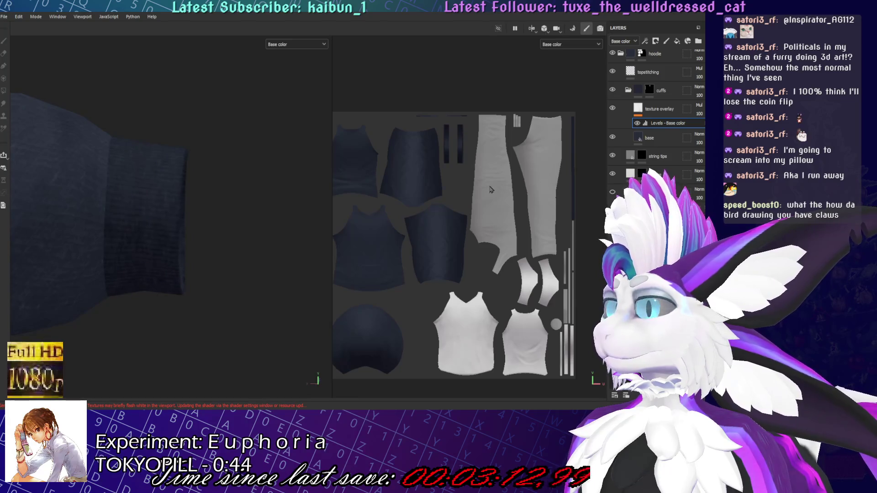
{"action": "mouse_move", "coordinate": [256, 214]}
{"action": "left_mouse_down", "text": "alt"}
{"action": "mouse_move", "coordinate": [202, 223]}
{"action": "mouse_move", "coordinate": [216, 202]}
{"action": "mouse_move", "coordinate": [233, 198]}
{"action": "mouse_move", "coordinate": [166, 186]}
{"action": "mouse_move", "coordinate": [207, 190]}
{"action": "left_mouse_up", "text": "alt"}
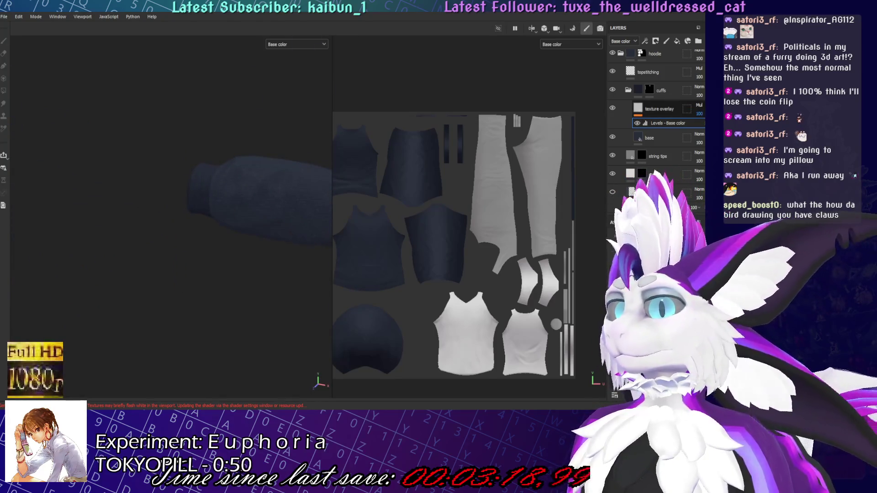
{"action": "type", "text": "64"}
{"action": "key", "text": "Return"}
{"action": "scroll", "coordinate": [198, 190], "scroll_direction": "up", "scroll_amount": 5}
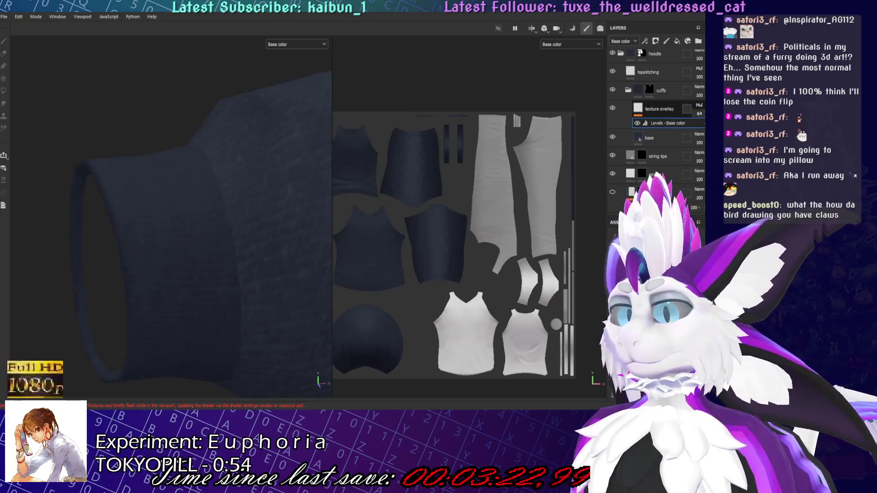
{"action": "left_click_drag", "start_coordinate": [699, 114], "coordinate": [706, 113]}
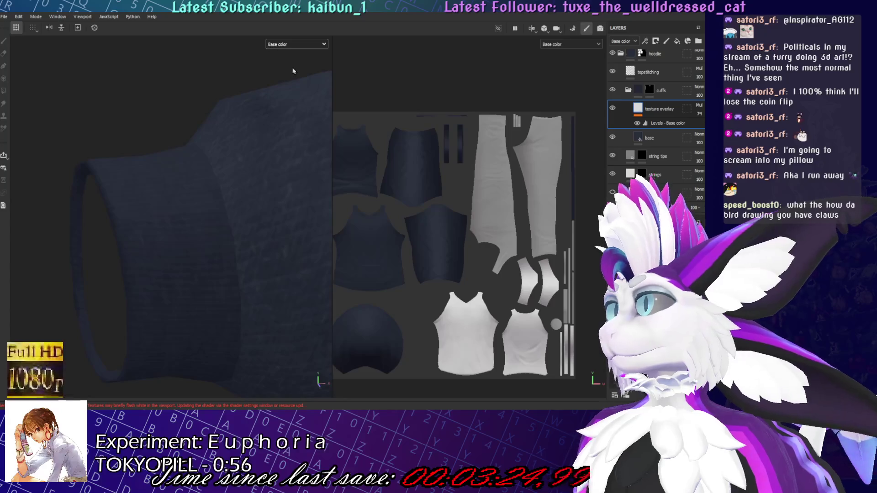
{"action": "key", "text": "m"}
{"action": "scroll", "coordinate": [650, 132], "scroll_direction": "down", "scroll_amount": 3}
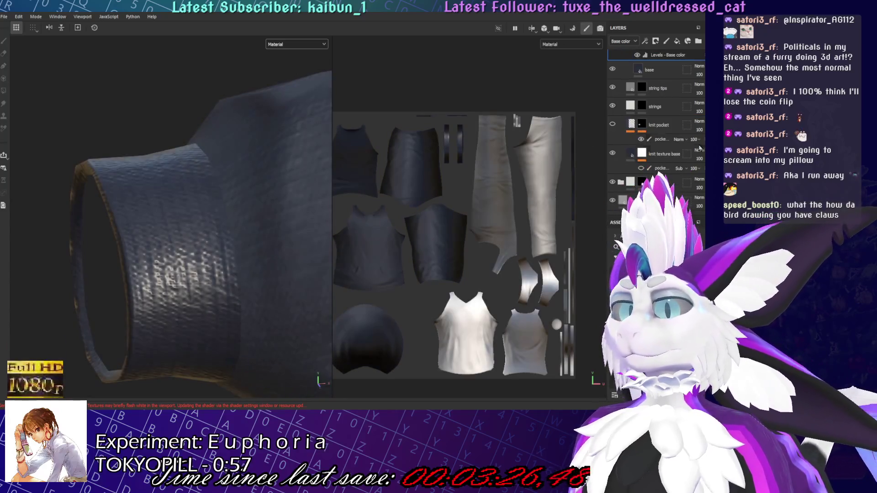
Select knit texture base, switch to polygon fill, zoom onto the bottom hem, then select base
{"action": "left_click", "coordinate": [659, 165]}
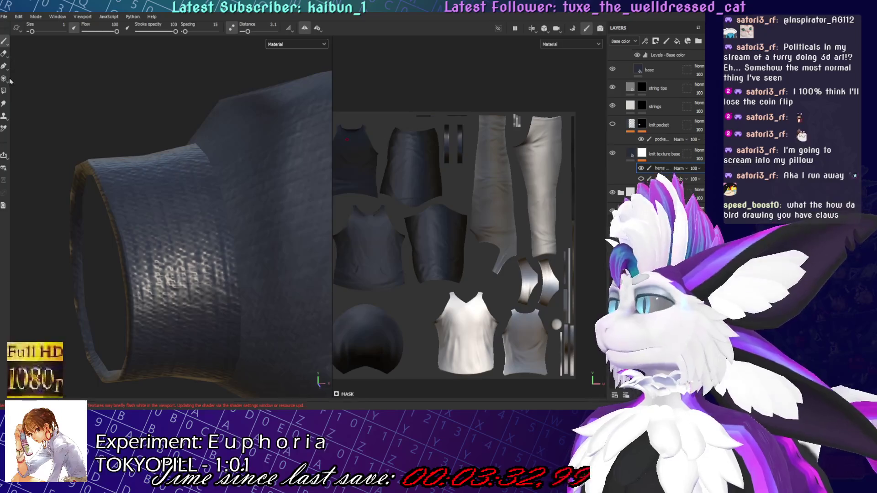
{"action": "left_click", "coordinate": [4, 90]}
{"action": "mouse_move", "coordinate": [109, 170]}
{"action": "left_mouse_down", "text": "alt"}
{"action": "mouse_move", "coordinate": [96, 80]}
{"action": "mouse_move", "coordinate": [246, 163]}
{"action": "left_mouse_up", "text": "alt"}
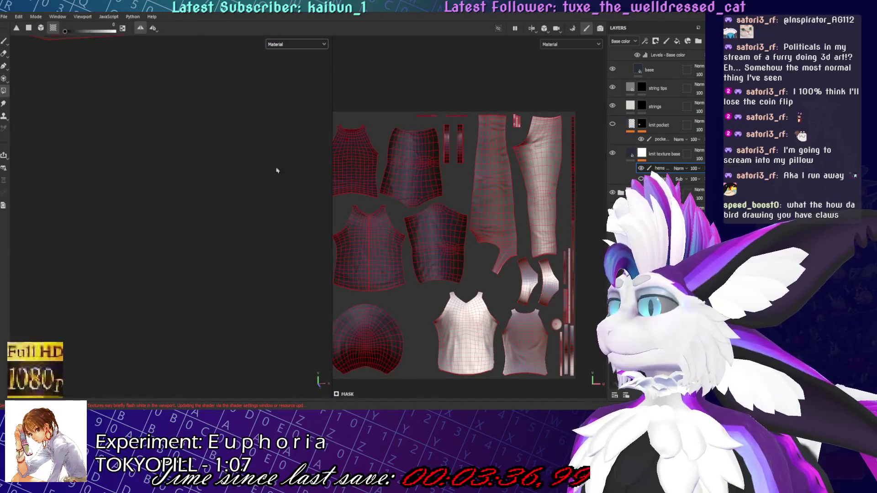
{"action": "key", "text": "f"}
{"action": "scroll", "coordinate": [172, 195], "scroll_direction": "up", "scroll_amount": 5}
{"action": "mouse_move", "coordinate": [172, 195]}
{"action": "left_mouse_down", "text": "alt"}
{"action": "mouse_move", "coordinate": [224, 261]}
{"action": "mouse_move", "coordinate": [247, 233]}
{"action": "mouse_move", "coordinate": [309, 209]}
{"action": "mouse_move", "coordinate": [238, 254]}
{"action": "left_mouse_up", "text": "alt"}
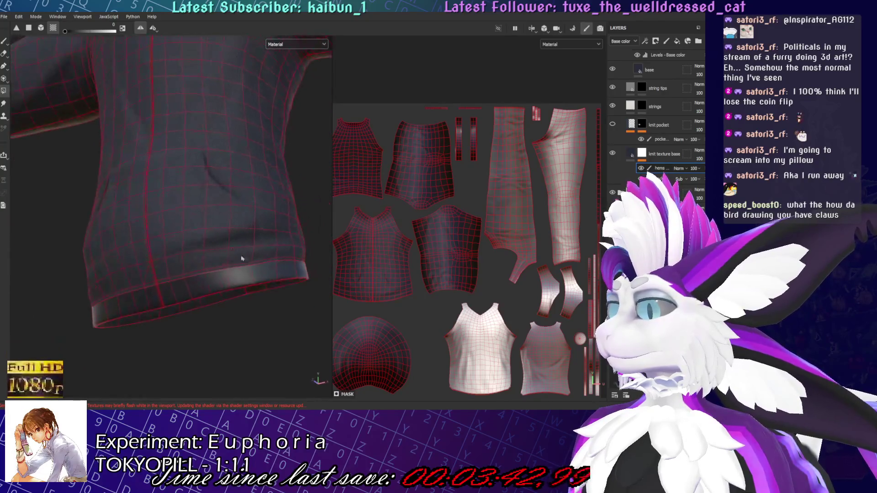
{"action": "scroll", "coordinate": [250, 264], "scroll_direction": "up", "scroll_amount": 3}
{"action": "scroll", "coordinate": [656, 137], "scroll_direction": "up", "scroll_amount": 5}
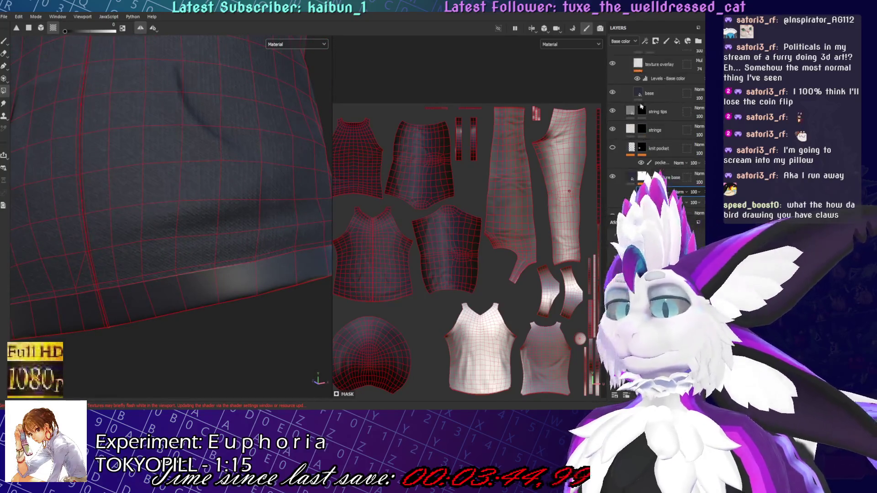
{"action": "left_click", "coordinate": [657, 146]}
{"action": "left_click", "coordinate": [635, 165]}
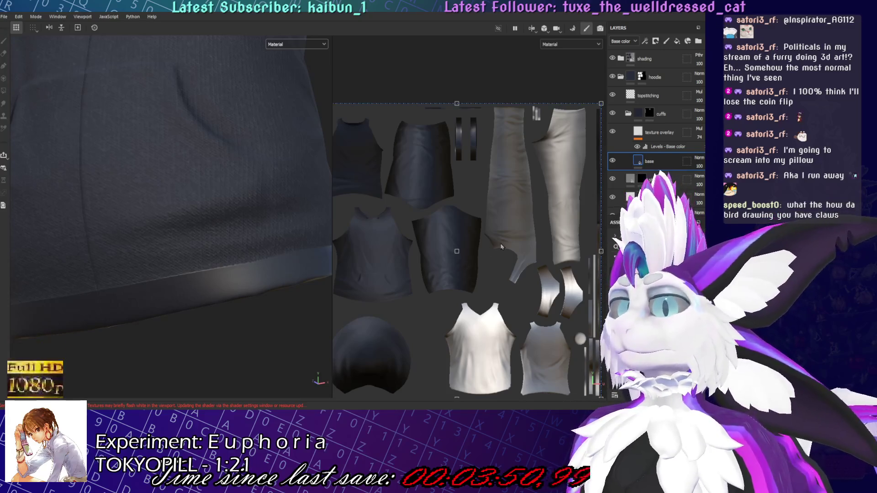
Delete the texture overlay layer and add a fill layer above base masked to the hem polygons
{"action": "left_click", "coordinate": [635, 147]}
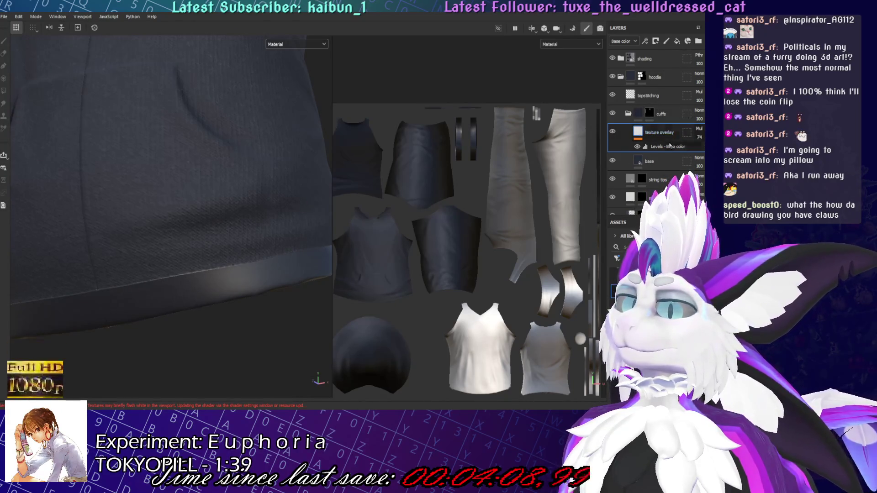
{"action": "key", "text": "Delete"}
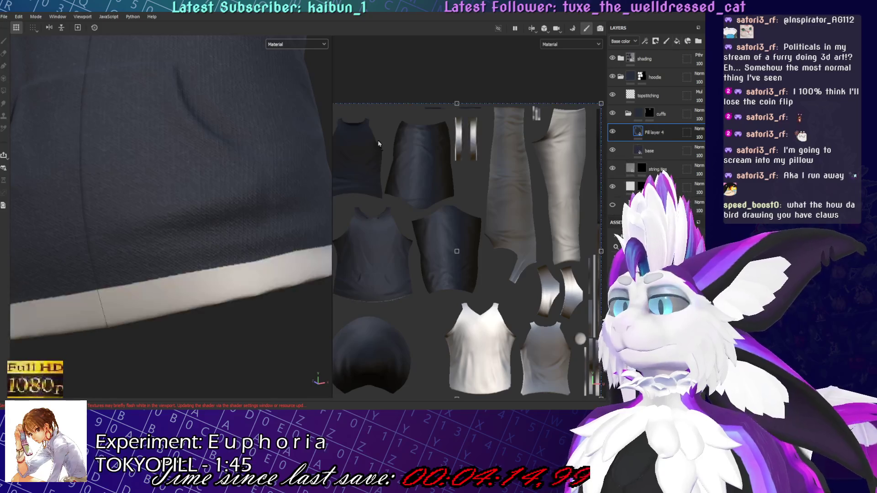
{"action": "left_click", "coordinate": [677, 42]}
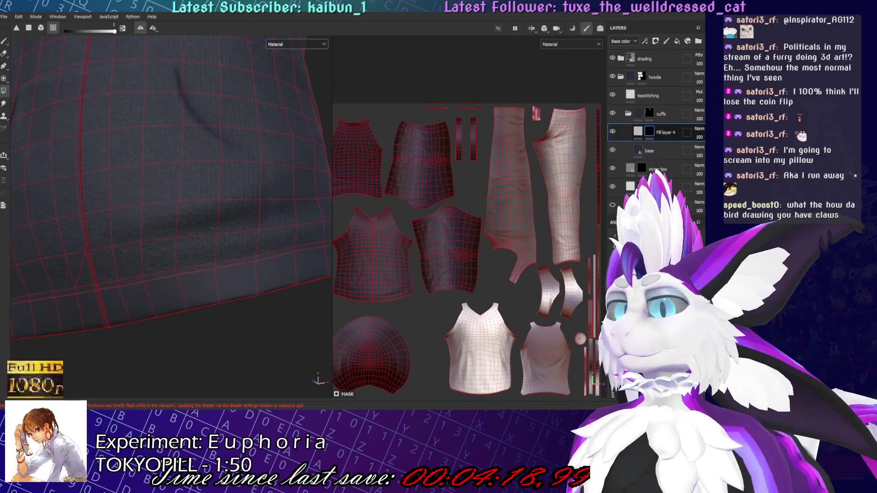
{"action": "left_click", "coordinate": [501, 159]}
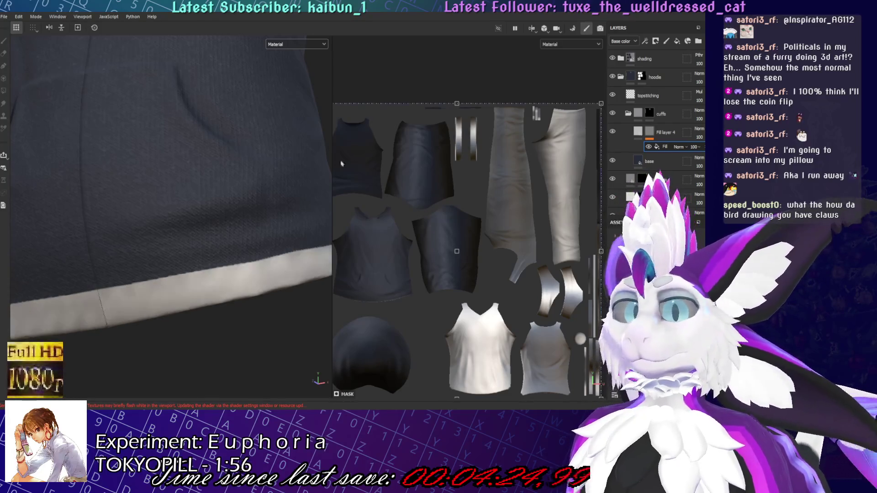
{"action": "middle_click_drag", "start_coordinate": [142, 270], "coordinate": [176, 220]}
{"action": "scroll", "coordinate": [414, 147], "scroll_direction": "down", "scroll_amount": 3}
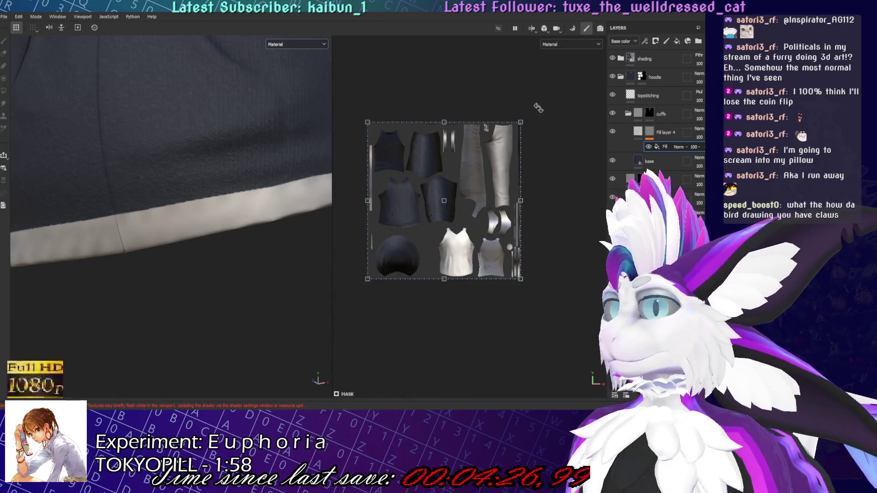
Shrink the hem fill's texture transform and select Fill layer 4's mask
{"action": "mouse_move", "coordinate": [522, 122]}
{"action": "left_mouse_down"}
{"action": "mouse_move", "coordinate": [395, 249]}
{"action": "mouse_move", "coordinate": [395, 265]}
{"action": "mouse_move", "coordinate": [379, 272]}
{"action": "mouse_move", "coordinate": [382, 307]}
{"action": "left_mouse_up"}
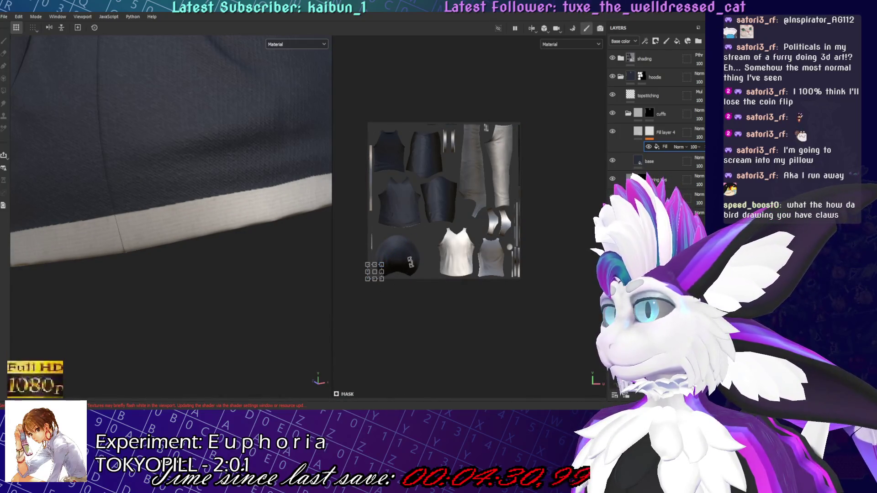
{"action": "mouse_move", "coordinate": [122, 256]}
{"action": "left_mouse_down", "text": "alt"}
{"action": "mouse_move", "coordinate": [185, 307]}
{"action": "mouse_move", "coordinate": [235, 329]}
{"action": "left_mouse_up", "text": "alt"}
{"action": "left_click", "coordinate": [637, 132]}
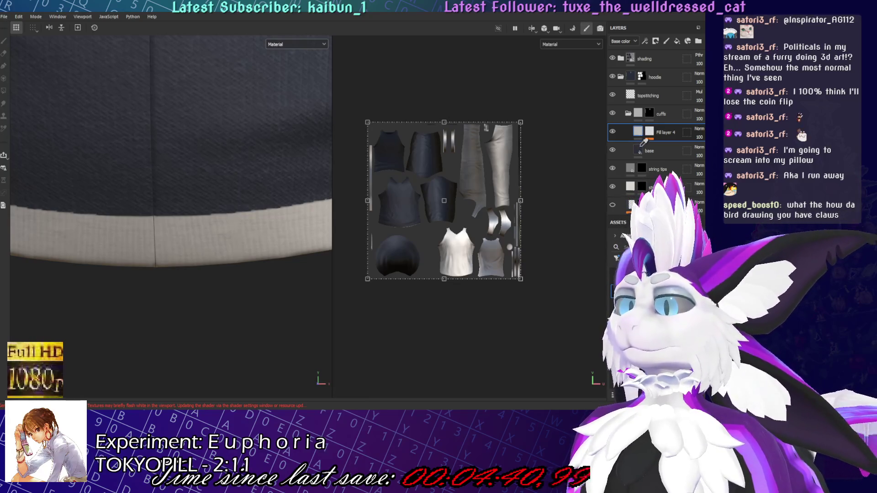
{"action": "left_click", "coordinate": [649, 132]}
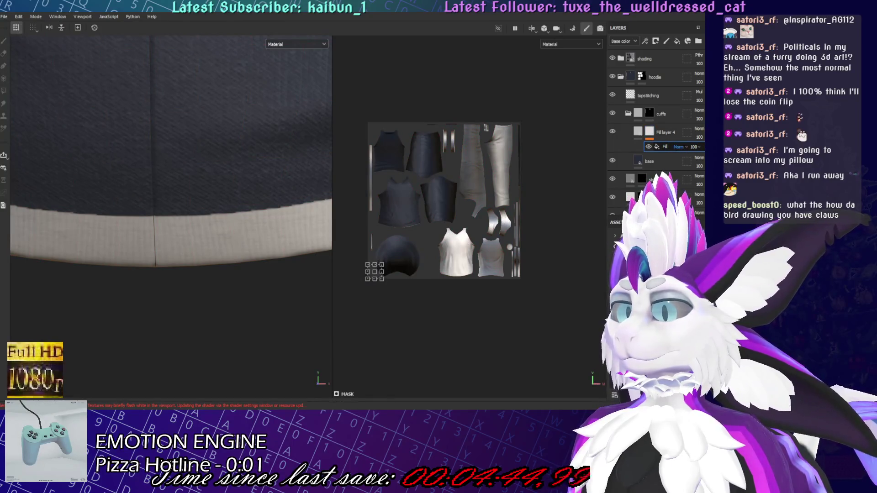
{"action": "scroll", "coordinate": [679, 147], "scroll_direction": "down", "scroll_amount": 5}
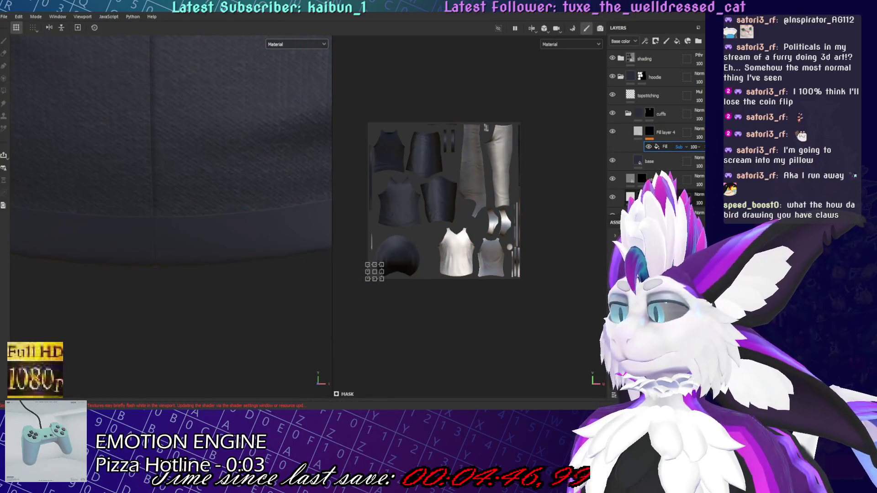
{"action": "scroll", "coordinate": [684, 151], "scroll_direction": "down", "scroll_amount": 6}
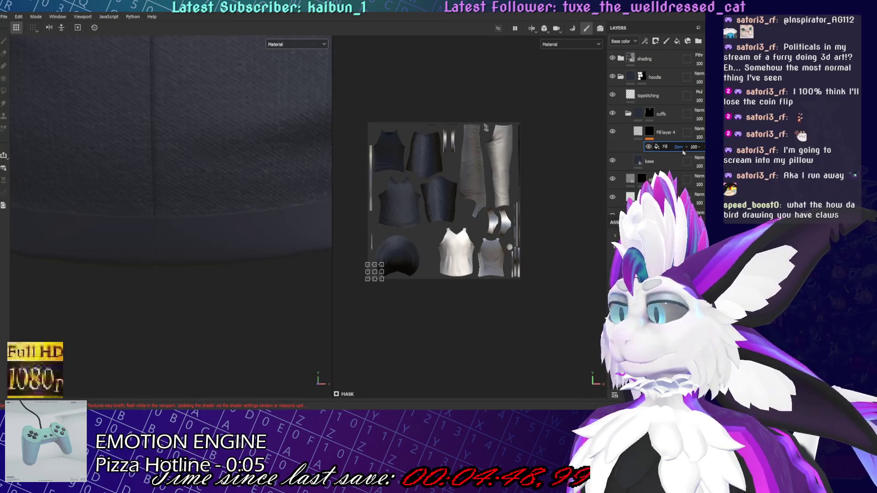
{"action": "scroll", "coordinate": [679, 153], "scroll_direction": "up", "scroll_amount": 6}
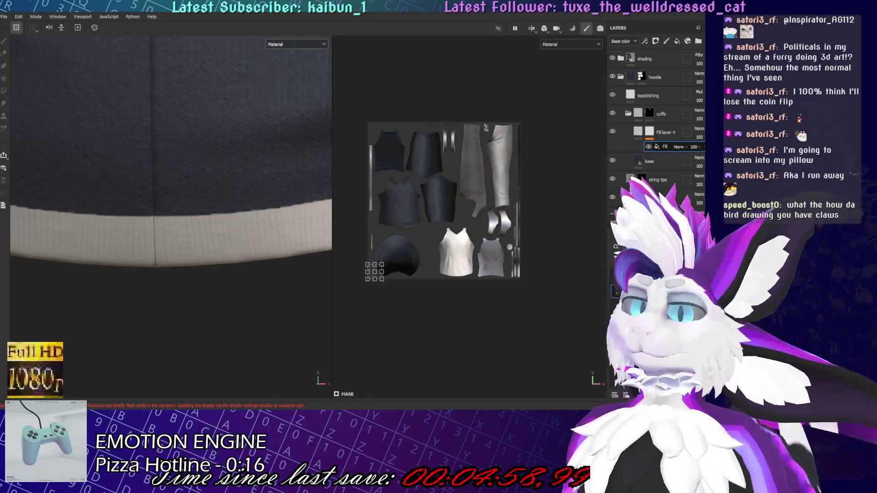
Add a Levels adjustment to the fill layer and check hem and cuff in Base color and Material views
{"action": "key", "text": "ctrl+l"}
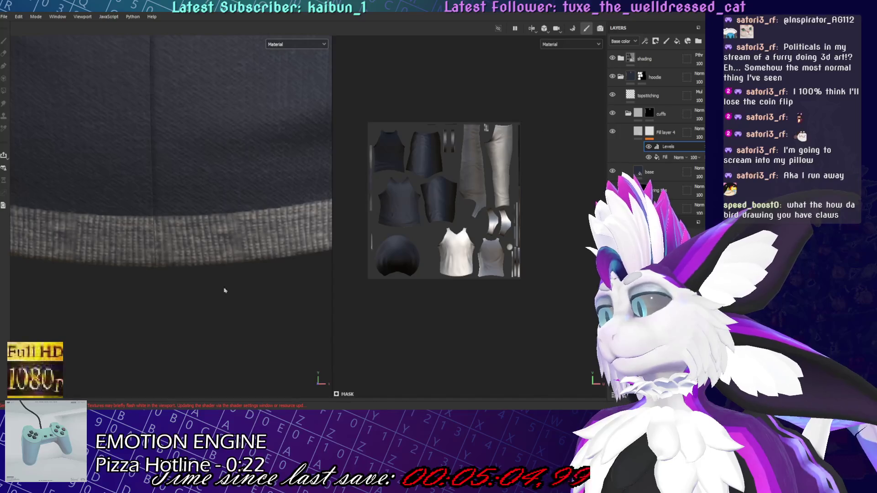
{"action": "scroll", "coordinate": [211, 296], "scroll_direction": "down", "scroll_amount": 3}
{"action": "scroll", "coordinate": [224, 288], "scroll_direction": "up", "scroll_amount": 3}
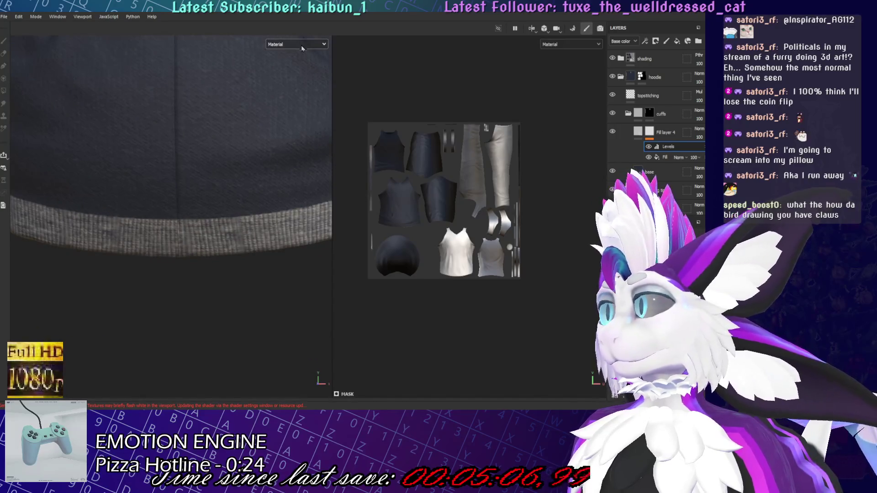
{"action": "key", "text": "c"}
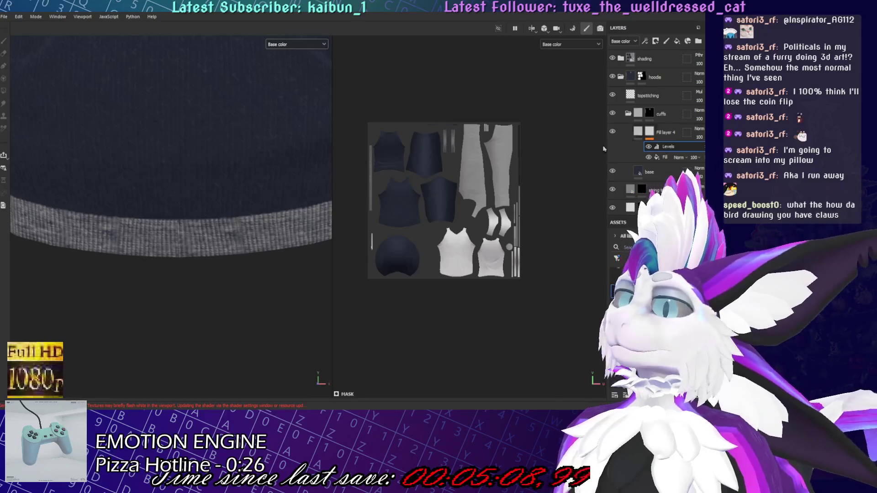
{"action": "left_click", "coordinate": [674, 133]}
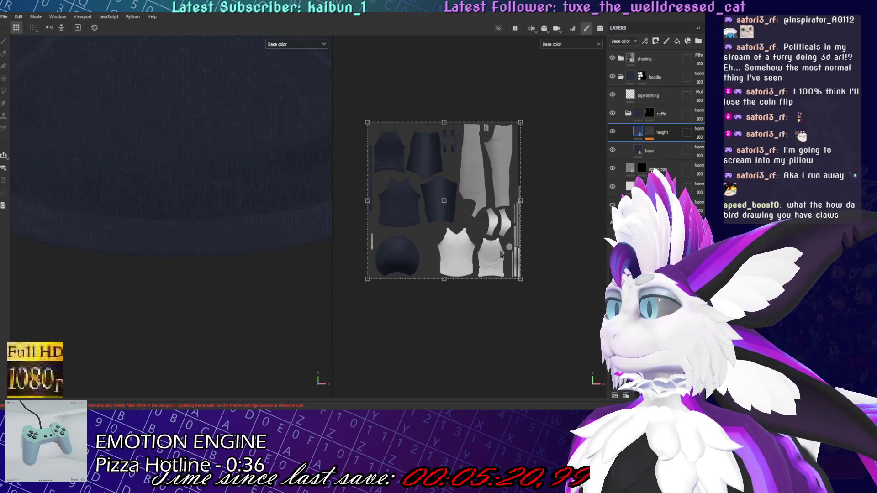
{"action": "mouse_move", "coordinate": [185, 204]}
{"action": "left_mouse_down", "text": "alt"}
{"action": "mouse_move", "coordinate": [309, 57]}
{"action": "mouse_move", "coordinate": [274, 329]}
{"action": "mouse_move", "coordinate": [176, 215]}
{"action": "mouse_move", "coordinate": [291, 157]}
{"action": "left_mouse_up", "text": "alt"}
{"action": "key", "text": "m"}
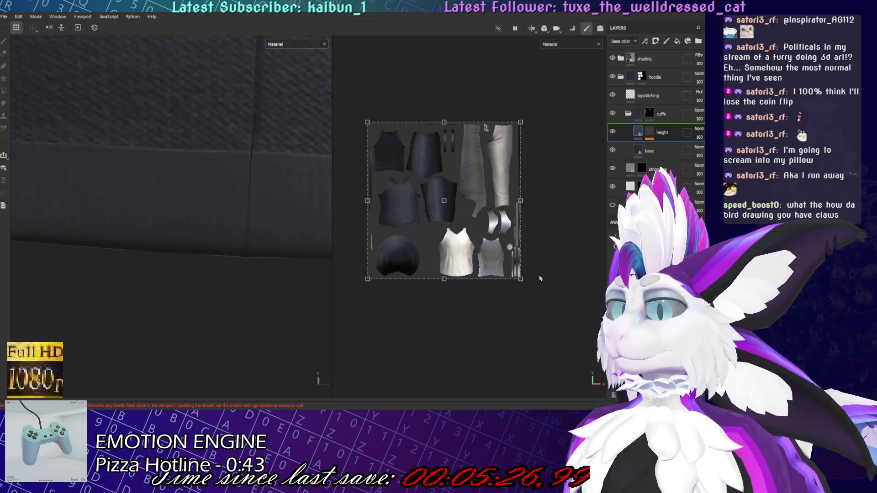
{"action": "scroll", "coordinate": [153, 248], "scroll_direction": "down", "scroll_amount": 5}
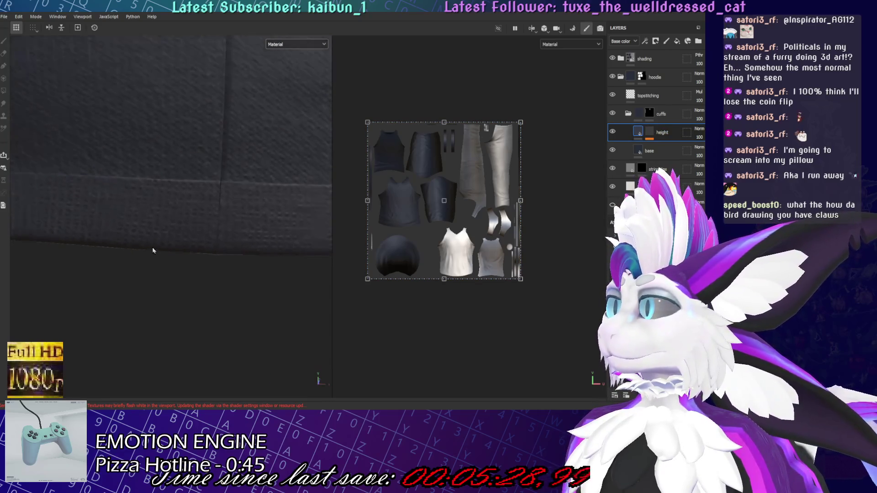
{"action": "mouse_move", "coordinate": [172, 265]}
{"action": "left_mouse_down", "text": "alt"}
{"action": "mouse_move", "coordinate": [276, 245]}
{"action": "mouse_move", "coordinate": [333, 352]}
{"action": "mouse_move", "coordinate": [249, 289]}
{"action": "mouse_move", "coordinate": [305, 197]}
{"action": "left_mouse_up", "text": "alt"}
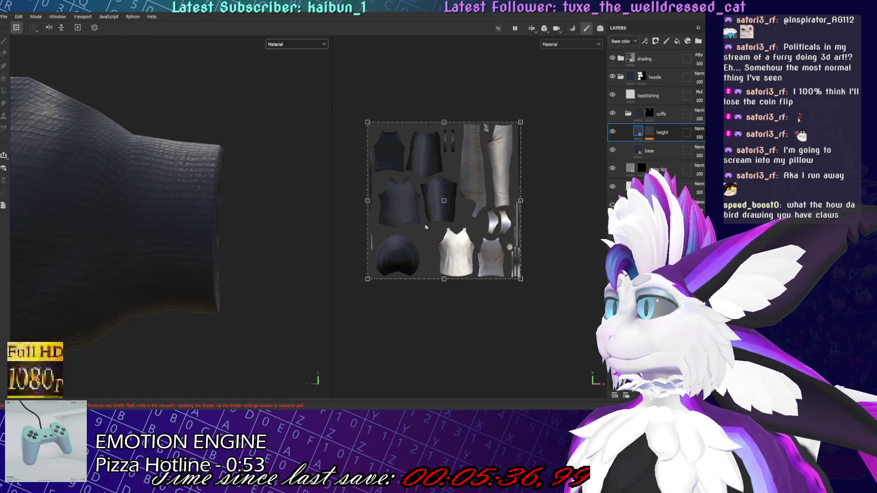
{"action": "left_click", "coordinate": [650, 135]}
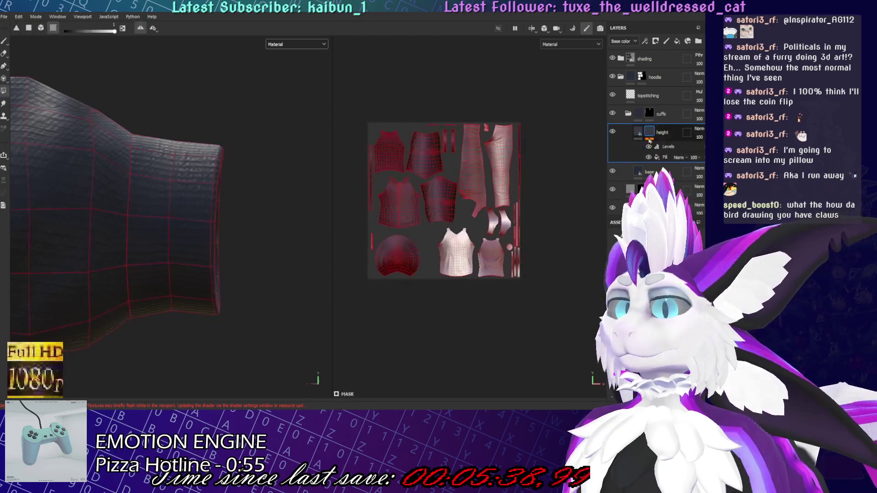
Inspect the height layer's Levels effect, then frame the views on the sleeve cuff
{"action": "left_click", "coordinate": [667, 147]}
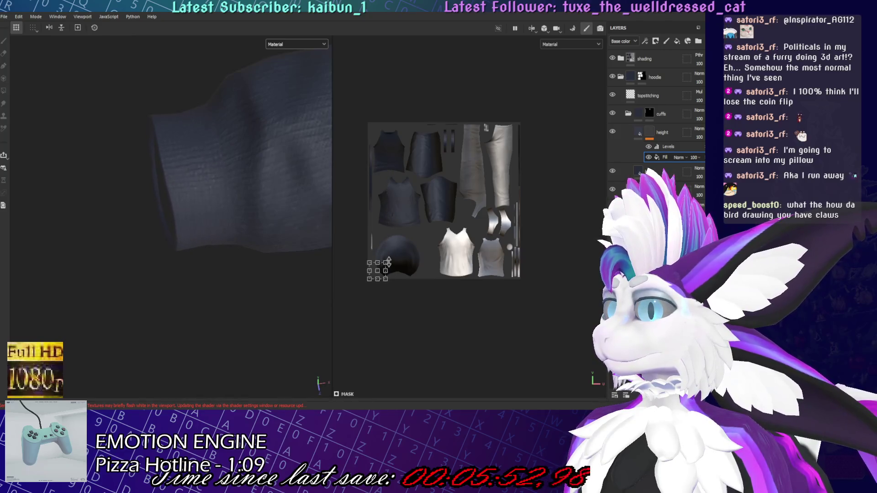
{"action": "mouse_move", "coordinate": [194, 241]}
{"action": "left_mouse_down", "text": "alt"}
{"action": "mouse_move", "coordinate": [285, 293]}
{"action": "mouse_move", "coordinate": [197, 276]}
{"action": "mouse_move", "coordinate": [237, 202]}
{"action": "mouse_move", "coordinate": [262, 186]}
{"action": "mouse_move", "coordinate": [92, 221]}
{"action": "mouse_move", "coordinate": [204, 206]}
{"action": "mouse_move", "coordinate": [48, 205]}
{"action": "mouse_move", "coordinate": [124, 302]}
{"action": "mouse_move", "coordinate": [196, 249]}
{"action": "mouse_move", "coordinate": [244, 244]}
{"action": "mouse_move", "coordinate": [249, 206]}
{"action": "left_mouse_up", "text": "alt"}
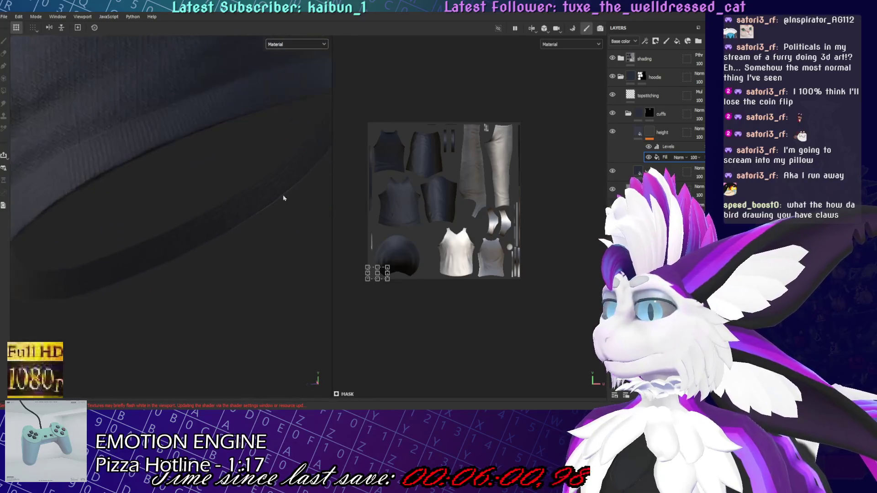
{"action": "left_click", "coordinate": [669, 142]}
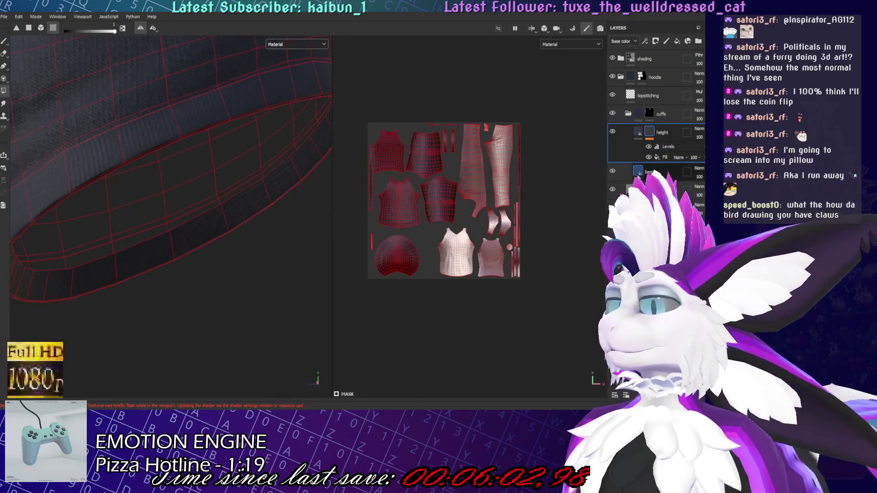
{"action": "left_click", "coordinate": [661, 114]}
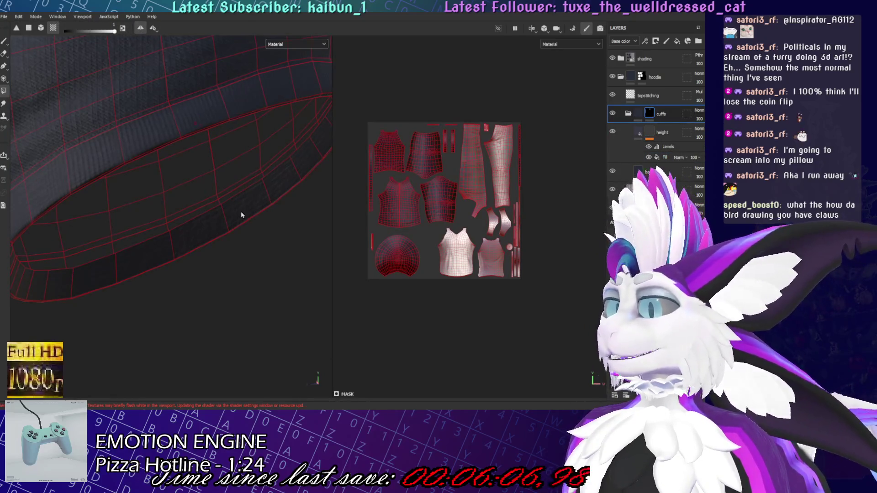
{"action": "key", "text": "f"}
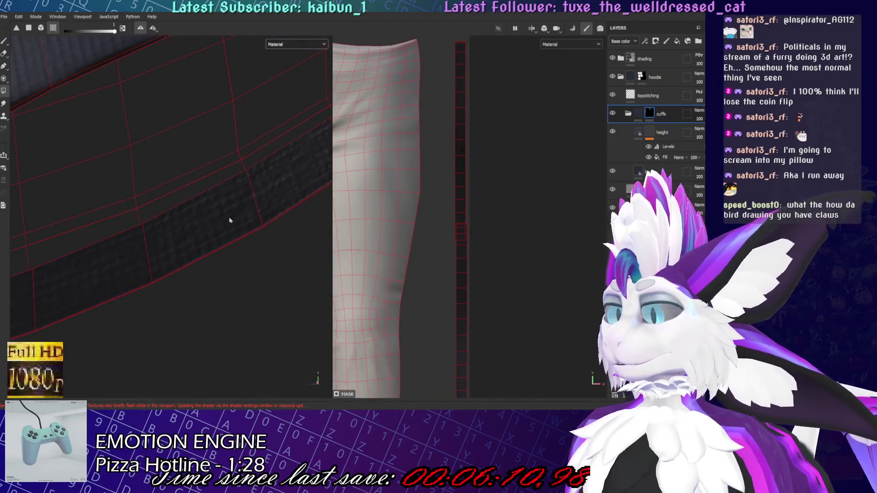
{"action": "scroll", "coordinate": [500, 191], "scroll_direction": "down", "scroll_amount": 3}
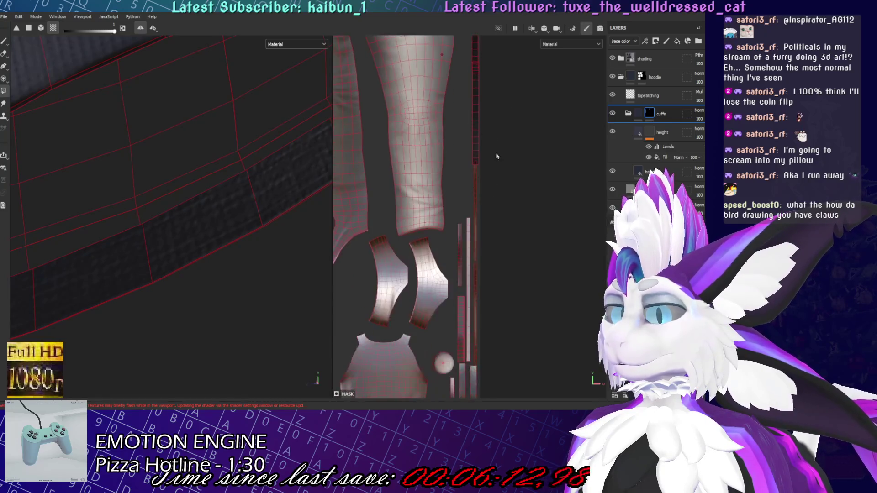
{"action": "scroll", "coordinate": [495, 178], "scroll_direction": "up", "scroll_amount": 3}
{"action": "mouse_move", "coordinate": [329, 229]}
{"action": "left_mouse_down", "text": "alt"}
{"action": "mouse_move", "coordinate": [180, 199]}
{"action": "mouse_move", "coordinate": [342, 177]}
{"action": "mouse_move", "coordinate": [176, 215]}
{"action": "left_mouse_up", "text": "alt"}
{"action": "scroll", "coordinate": [649, 145], "scroll_direction": "down", "scroll_amount": 5}
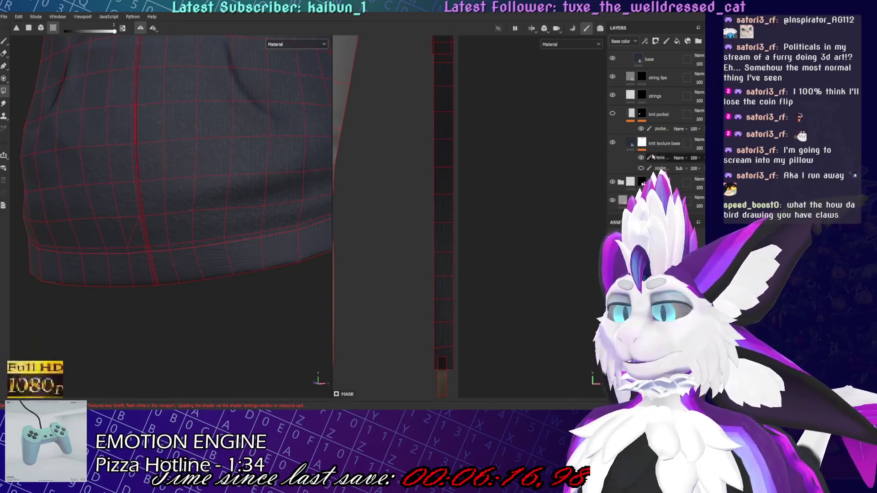
Select the knit texture base layer and look over the hoodie hem up close
{"action": "left_click", "coordinate": [649, 145]}
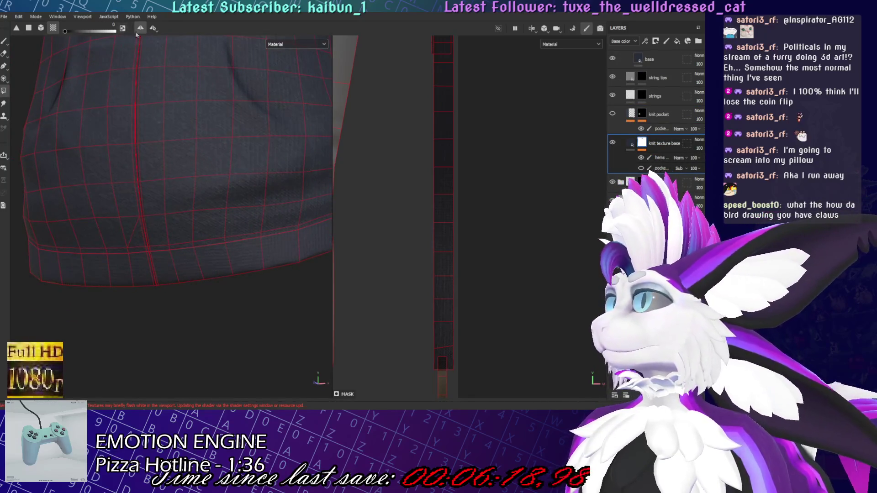
{"action": "left_click_drag", "start_coordinate": [437, 104], "coordinate": [482, 161]}
{"action": "mouse_move", "coordinate": [288, 301]}
{"action": "left_mouse_down", "text": "alt"}
{"action": "mouse_move", "coordinate": [215, 196]}
{"action": "mouse_move", "coordinate": [292, 265]}
{"action": "mouse_move", "coordinate": [299, 342]}
{"action": "left_mouse_up", "text": "alt"}
{"action": "scroll", "coordinate": [225, 354], "scroll_direction": "up", "scroll_amount": 5}
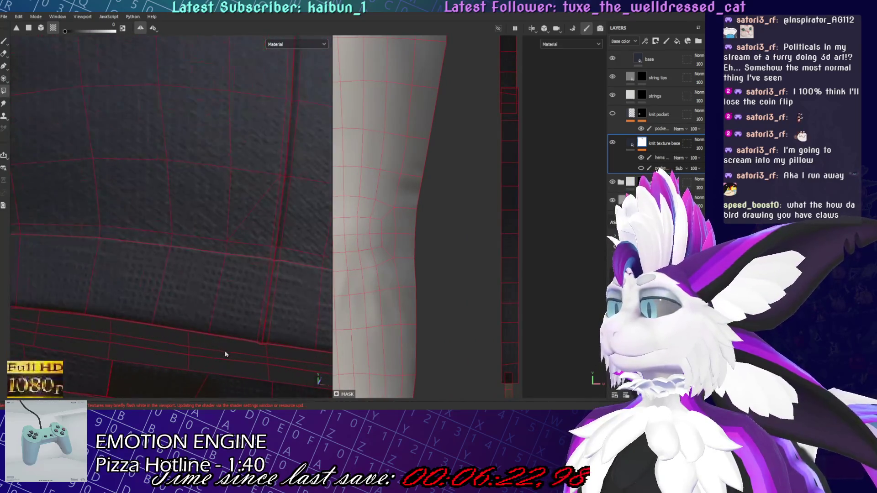
{"action": "scroll", "coordinate": [354, 137], "scroll_direction": "up", "scroll_amount": 2}
{"action": "scroll", "coordinate": [209, 278], "scroll_direction": "down", "scroll_amount": 2}
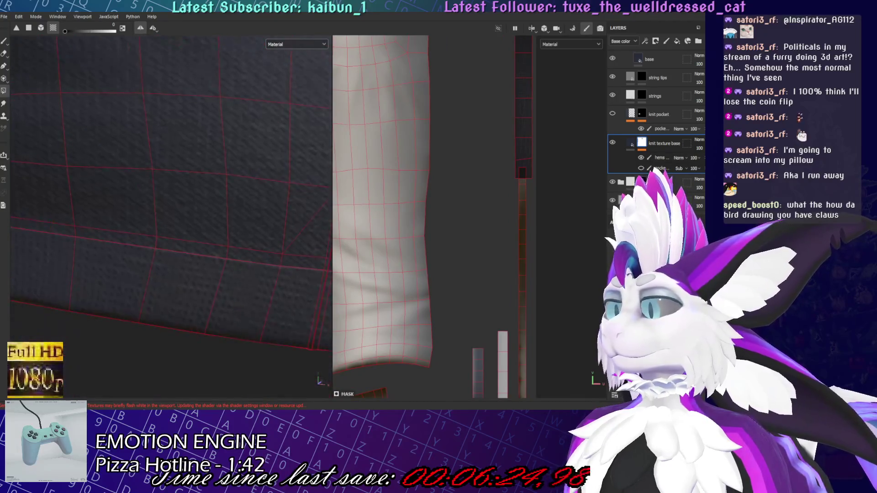
{"action": "scroll", "coordinate": [658, 137], "scroll_direction": "up", "scroll_amount": 3}
Recheck the cuffs layer and height Levels against the level hem edge, then save the project
{"action": "left_click", "coordinate": [666, 115]}
{"action": "left_click", "coordinate": [668, 147]}
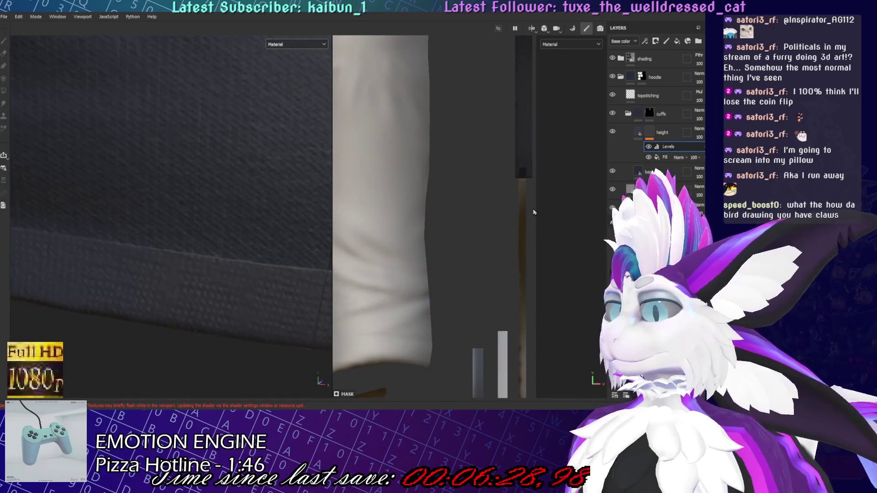
{"action": "mouse_move", "coordinate": [274, 283]}
{"action": "left_mouse_down", "text": "alt"}
{"action": "mouse_move", "coordinate": [160, 284]}
{"action": "mouse_move", "coordinate": [275, 247]}
{"action": "left_mouse_up", "text": "alt"}
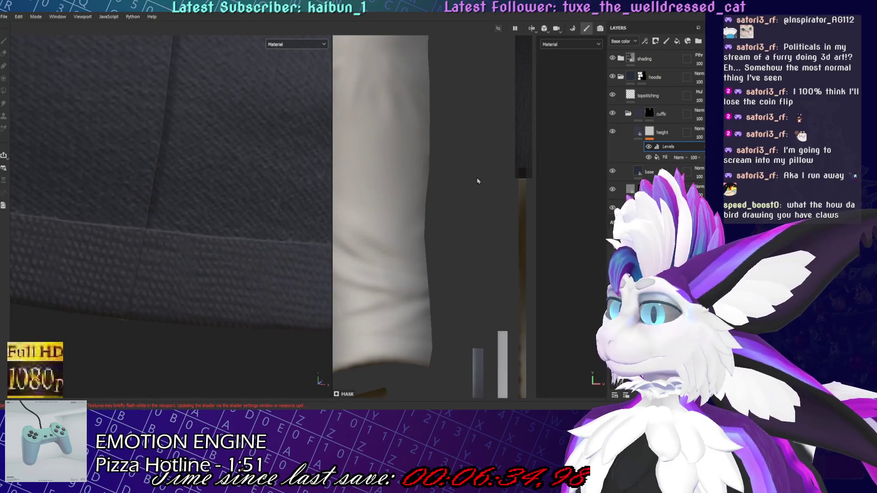
{"action": "scroll", "coordinate": [287, 203], "scroll_direction": "down", "scroll_amount": 5}
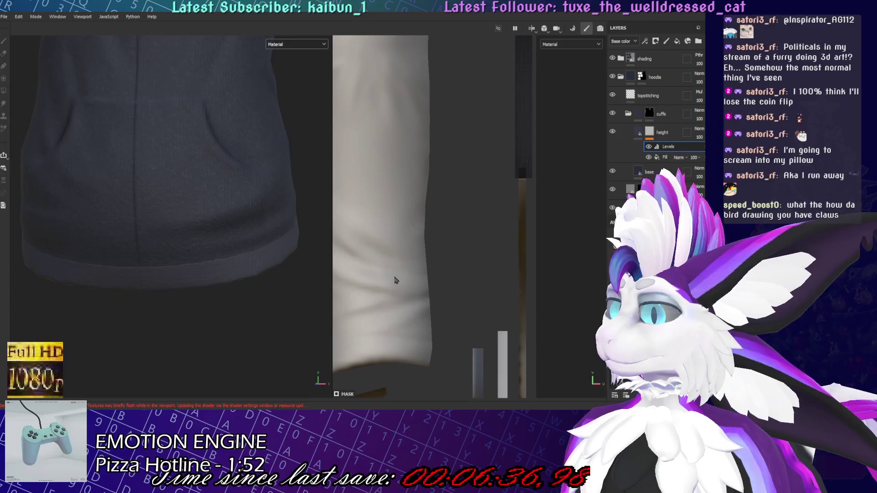
{"action": "scroll", "coordinate": [130, 332], "scroll_direction": "down", "scroll_amount": 3}
{"action": "key", "text": "ctrl+s"}
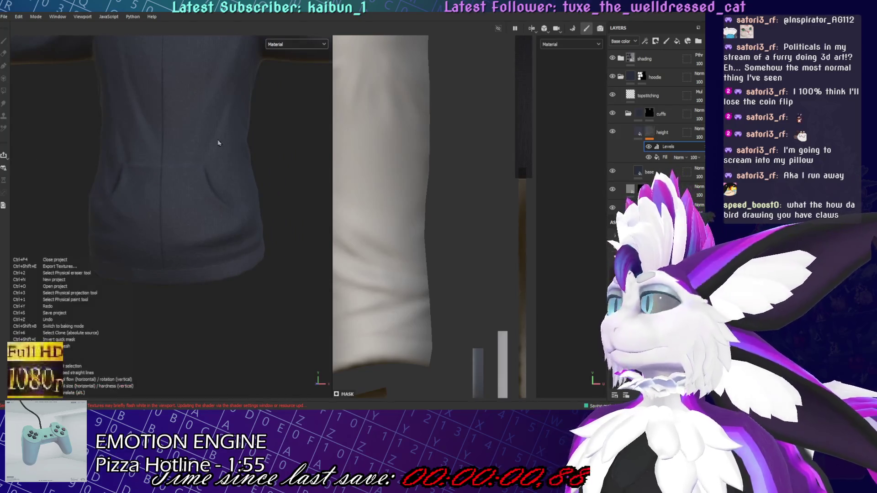
{"action": "scroll", "coordinate": [229, 137], "scroll_direction": "down", "scroll_amount": 3}
{"action": "scroll", "coordinate": [229, 137], "scroll_direction": "down", "scroll_amount": 3}
{"action": "mouse_move", "coordinate": [169, 256]}
{"action": "left_mouse_down", "text": "alt"}
{"action": "mouse_move", "coordinate": [418, 247]}
{"action": "mouse_move", "coordinate": [221, 267]}
{"action": "mouse_move", "coordinate": [16, 257]}
{"action": "left_mouse_up", "text": "alt"}
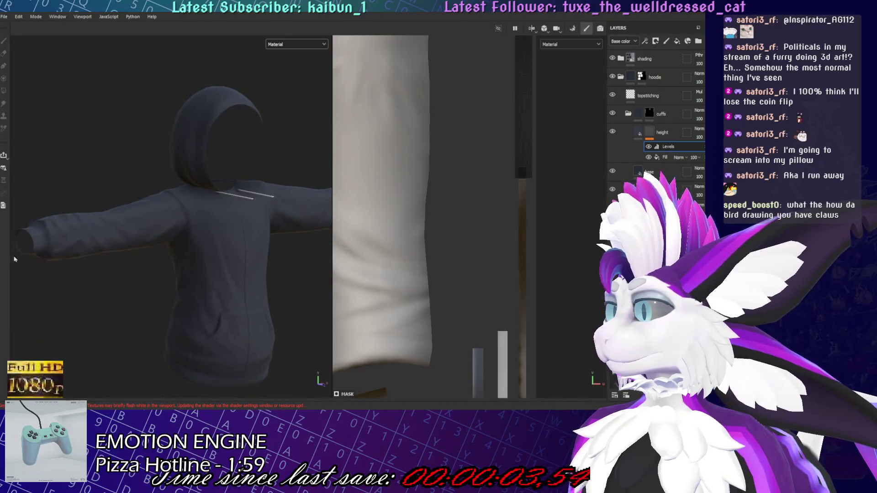
{"action": "scroll", "coordinate": [205, 254], "scroll_direction": "up", "scroll_amount": 5}
{"action": "scroll", "coordinate": [205, 254], "scroll_direction": "up", "scroll_amount": 5}
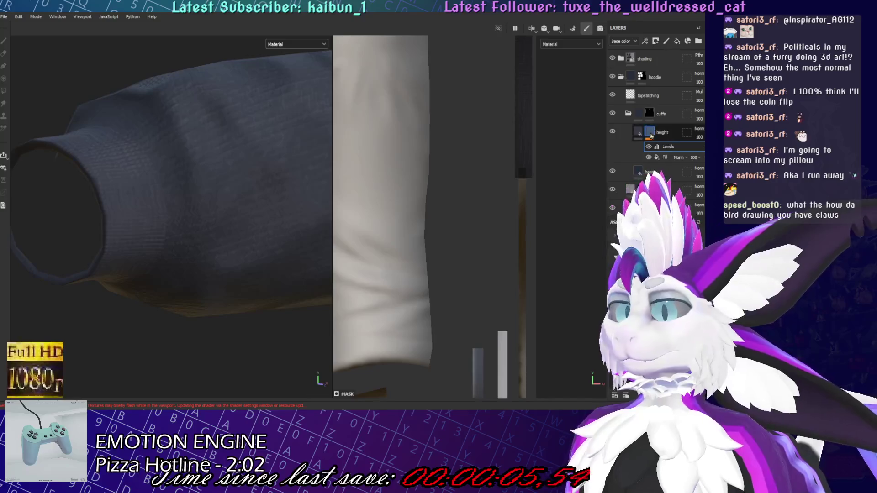
{"action": "left_click", "coordinate": [653, 178]}
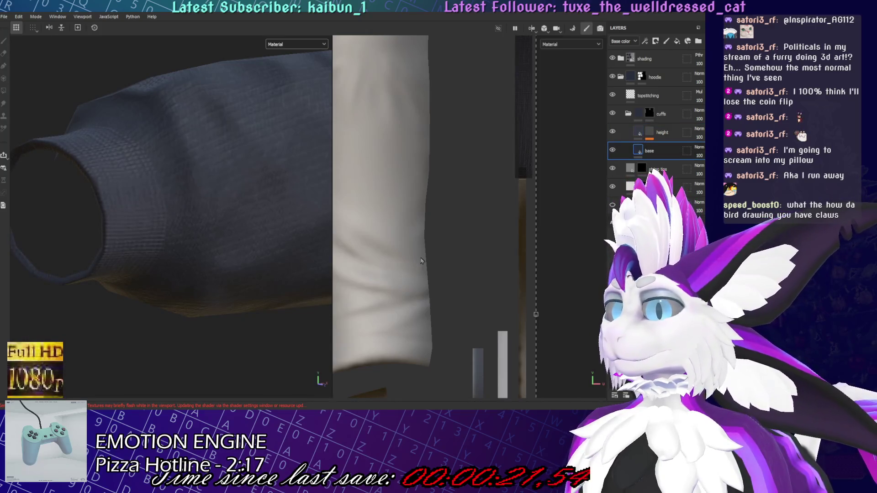
{"action": "mouse_move", "coordinate": [448, 262]}
{"action": "left_mouse_down", "text": "alt"}
{"action": "mouse_move", "coordinate": [199, 341]}
{"action": "mouse_move", "coordinate": [397, 362]}
{"action": "mouse_move", "coordinate": [388, 317]}
{"action": "mouse_move", "coordinate": [191, 309]}
{"action": "mouse_move", "coordinate": [70, 227]}
{"action": "mouse_move", "coordinate": [201, 202]}
{"action": "mouse_move", "coordinate": [336, 257]}
{"action": "mouse_move", "coordinate": [600, 151]}
{"action": "mouse_move", "coordinate": [653, 69]}
{"action": "left_mouse_up", "text": "alt"}
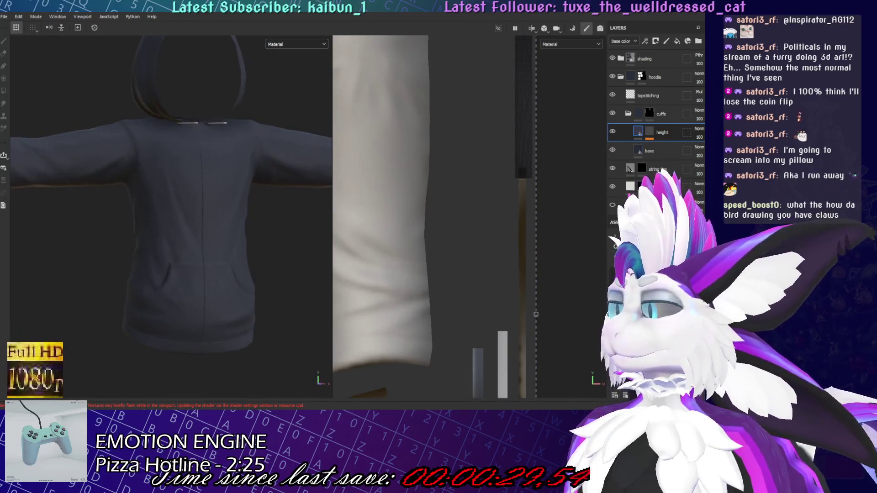
{"action": "left_click", "coordinate": [666, 41]}
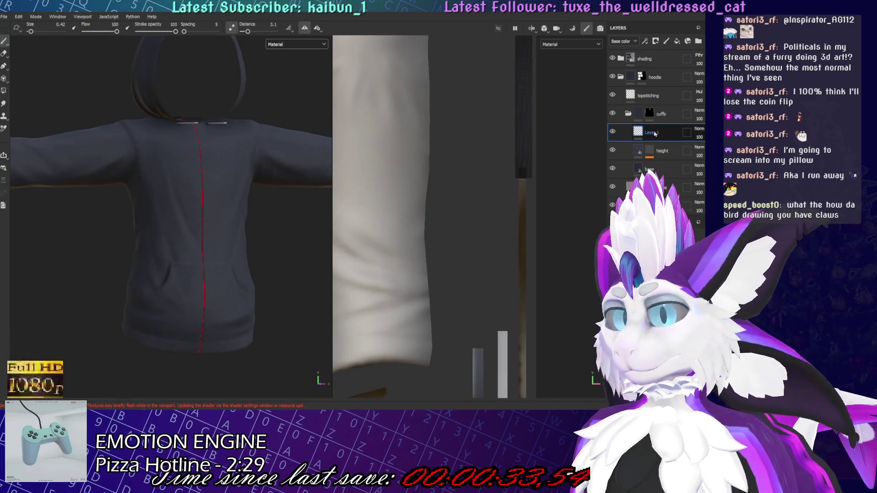
Name the new paint layer zipper and raise the brush size to 17.5
{"action": "double_click", "coordinate": [655, 131]}
{"action": "type", "text": "zipper"}
{"action": "key", "text": "Return"}
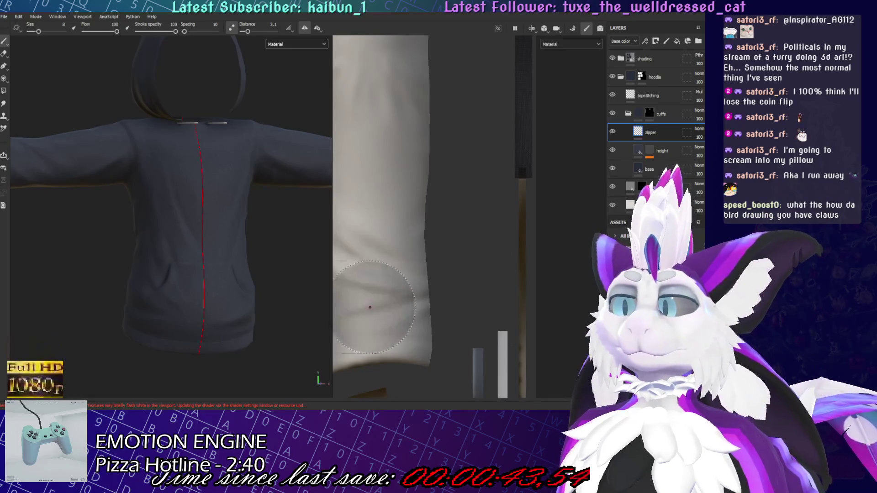
{"action": "right_click_drag", "start_coordinate": [177, 244], "coordinate": [196, 244], "text": "ctrl"}
{"action": "scroll", "coordinate": [201, 229], "scroll_direction": "up", "scroll_amount": 2}
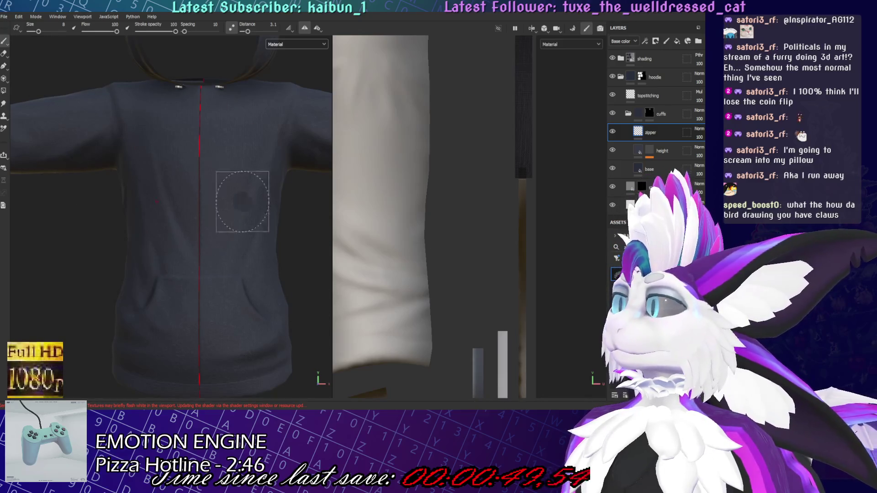
{"action": "scroll", "coordinate": [260, 189], "scroll_direction": "down", "scroll_amount": 2}
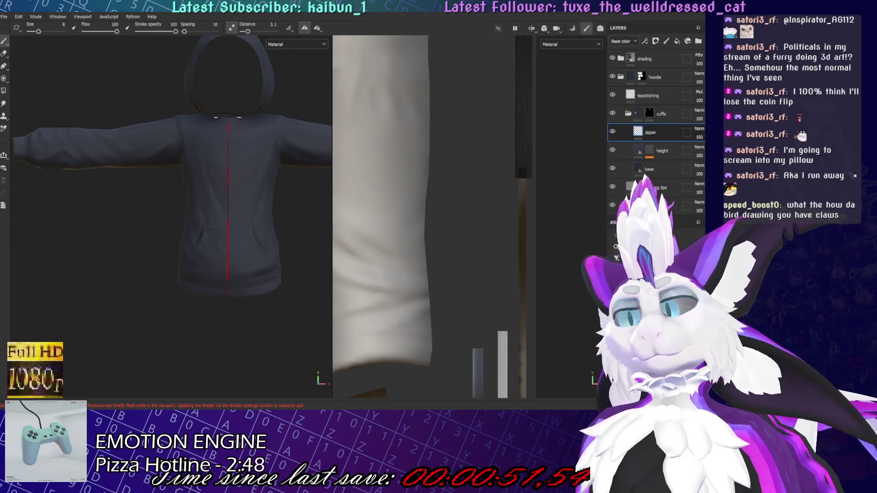
{"action": "mouse_move", "coordinate": [179, 157]}
{"action": "right_mouse_down", "text": "ctrl"}
{"action": "mouse_move", "coordinate": [201, 192]}
{"action": "mouse_move", "coordinate": [229, 192]}
{"action": "mouse_move", "coordinate": [235, 180]}
{"action": "mouse_move", "coordinate": [260, 212]}
{"action": "right_mouse_up", "text": "ctrl"}
{"action": "mouse_move", "coordinate": [261, 212]}
{"action": "left_mouse_down", "text": "alt"}
{"action": "mouse_move", "coordinate": [108, 196]}
{"action": "mouse_move", "coordinate": [180, 202]}
{"action": "mouse_move", "coordinate": [270, 176]}
{"action": "left_mouse_up", "text": "alt"}
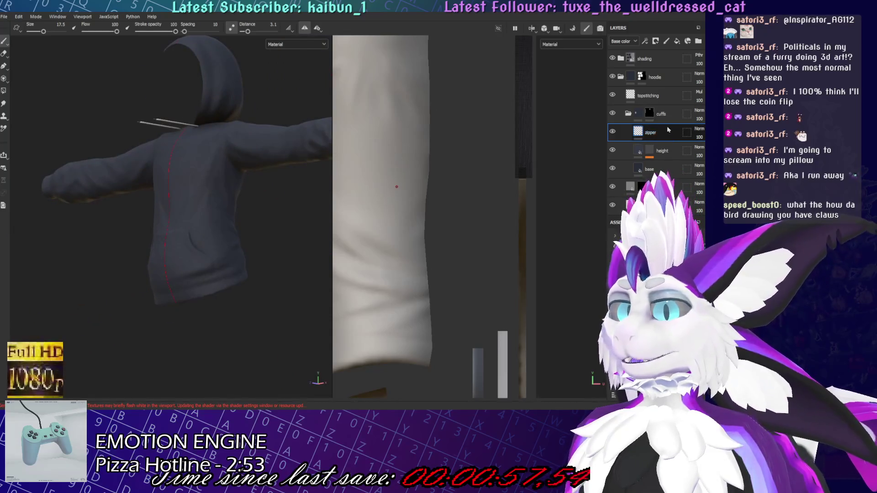
Collapse the cuffs folder and add another paint layer above topstitching
{"action": "left_click", "coordinate": [635, 113]}
{"action": "left_click", "coordinate": [649, 96]}
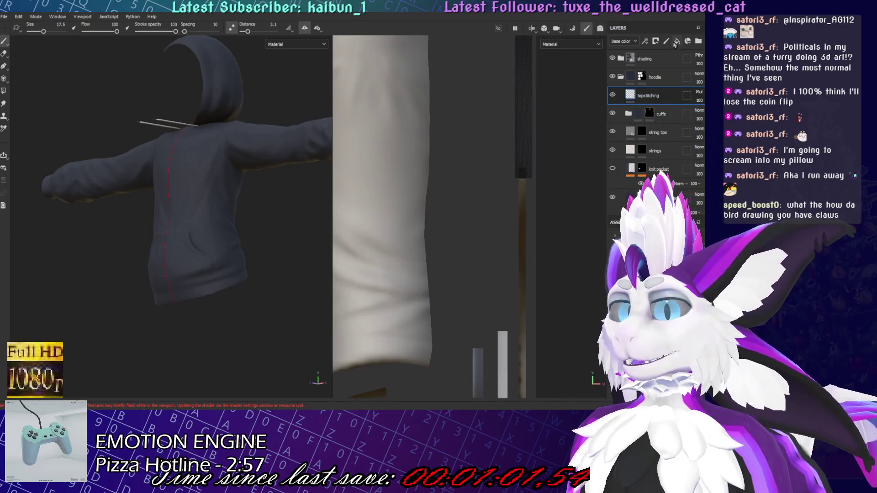
{"action": "left_click", "coordinate": [676, 42]}
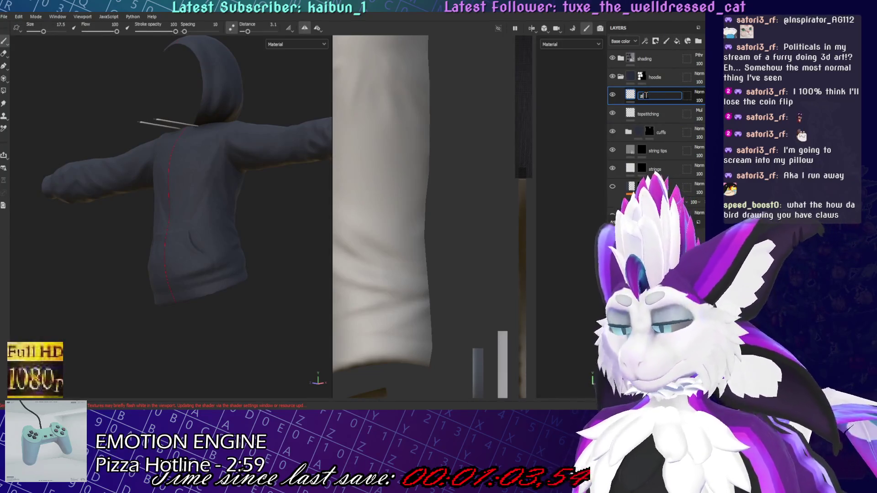
{"action": "type", "text": "zipper"}
{"action": "key", "text": "Return"}
{"action": "mouse_move", "coordinate": [247, 255]}
{"action": "left_mouse_down", "text": "alt"}
{"action": "mouse_move", "coordinate": [290, 267]}
{"action": "mouse_move", "coordinate": [235, 274]}
{"action": "left_mouse_up", "text": "alt"}
{"action": "mouse_move", "coordinate": [236, 274]}
{"action": "right_mouse_down", "text": "ctrl"}
{"action": "mouse_move", "coordinate": [245, 265]}
{"action": "mouse_move", "coordinate": [244, 274]}
{"action": "right_mouse_up", "text": "ctrl"}
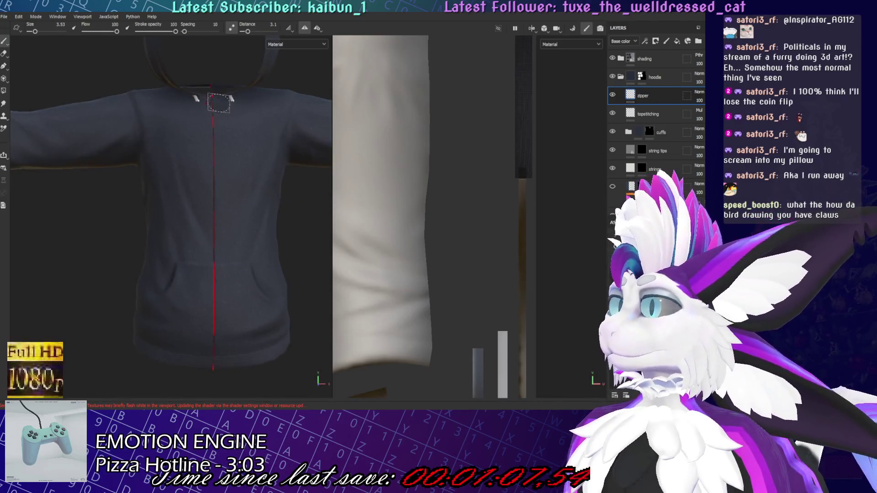
{"action": "right_click_drag", "start_coordinate": [216, 106], "coordinate": [210, 105], "text": "ctrl"}
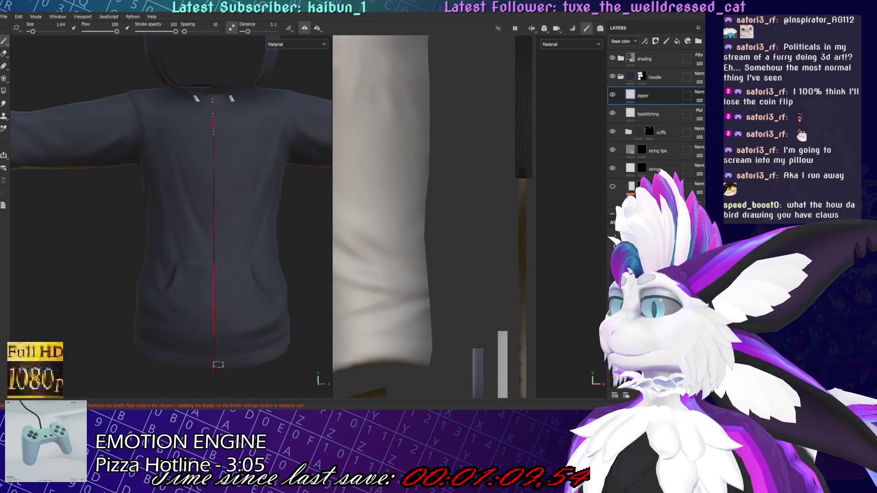
{"action": "left_click", "coordinate": [213, 370], "text": "shift"}
{"action": "scroll", "coordinate": [227, 231], "scroll_direction": "up", "scroll_amount": 3}
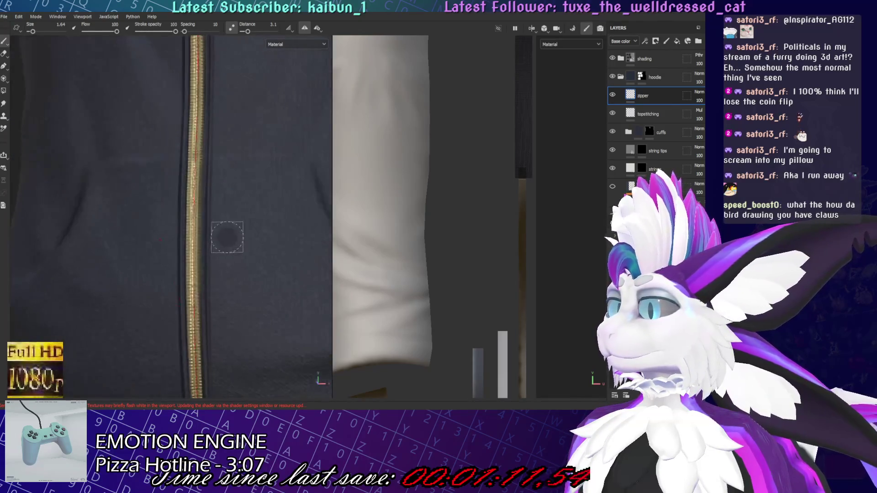
{"action": "scroll", "coordinate": [226, 262], "scroll_direction": "down", "scroll_amount": 1}
{"action": "scroll", "coordinate": [226, 263], "scroll_direction": "down", "scroll_amount": 2}
{"action": "key", "text": "ctrl+z"}
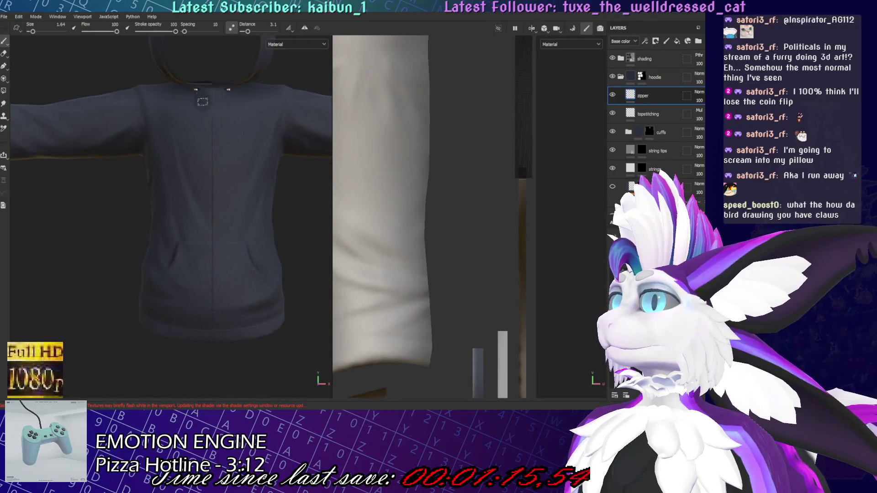
{"action": "key", "text": "shift"}
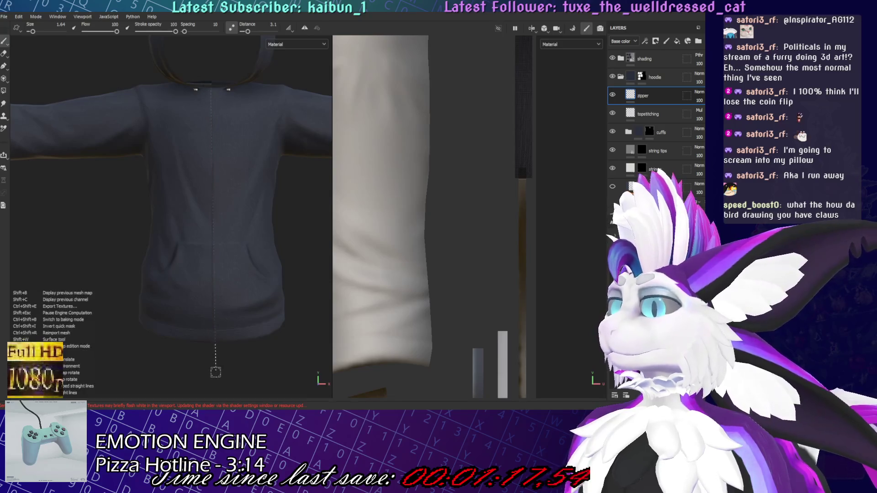
{"action": "left_click", "coordinate": [213, 340], "text": "shift"}
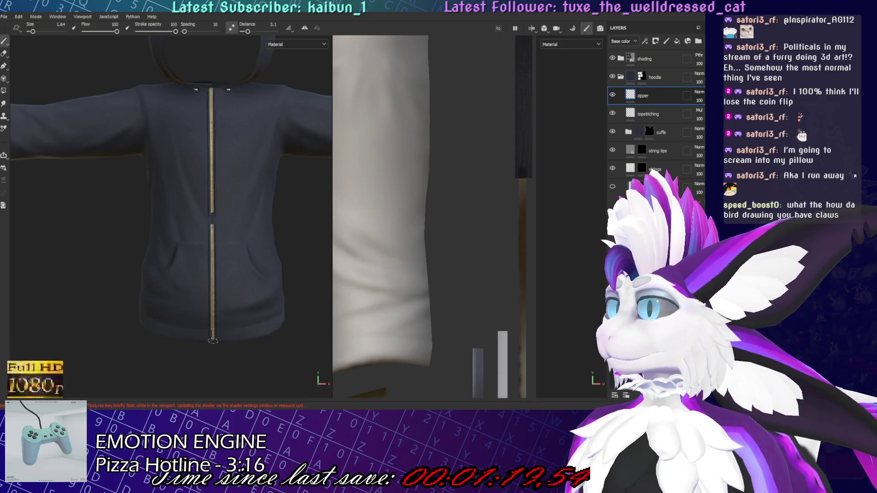
{"action": "mouse_move", "coordinate": [212, 341]}
{"action": "left_mouse_down", "text": "alt"}
{"action": "mouse_move", "coordinate": [212, 365]}
{"action": "mouse_move", "coordinate": [274, 280]}
{"action": "mouse_move", "coordinate": [143, 337]}
{"action": "mouse_move", "coordinate": [256, 320]}
{"action": "left_mouse_up", "text": "alt"}
{"action": "scroll", "coordinate": [567, 323], "scroll_direction": "down", "scroll_amount": 5}
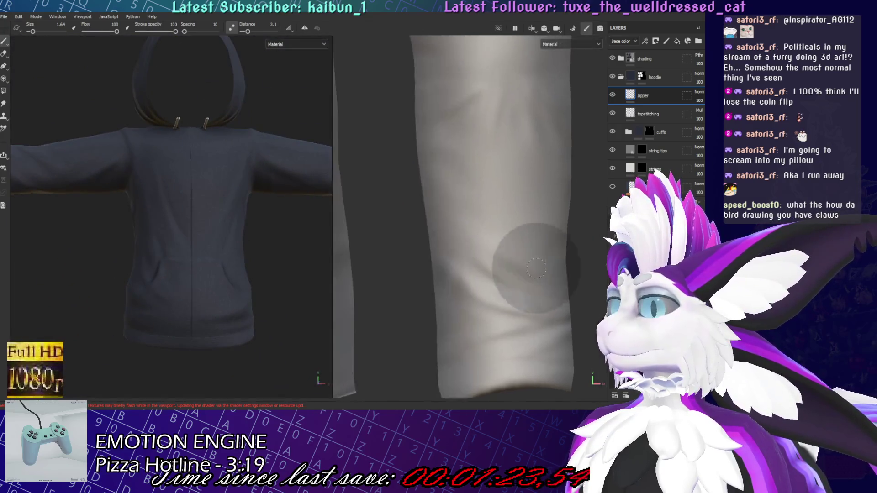
{"action": "scroll", "coordinate": [402, 196], "scroll_direction": "up", "scroll_amount": 5}
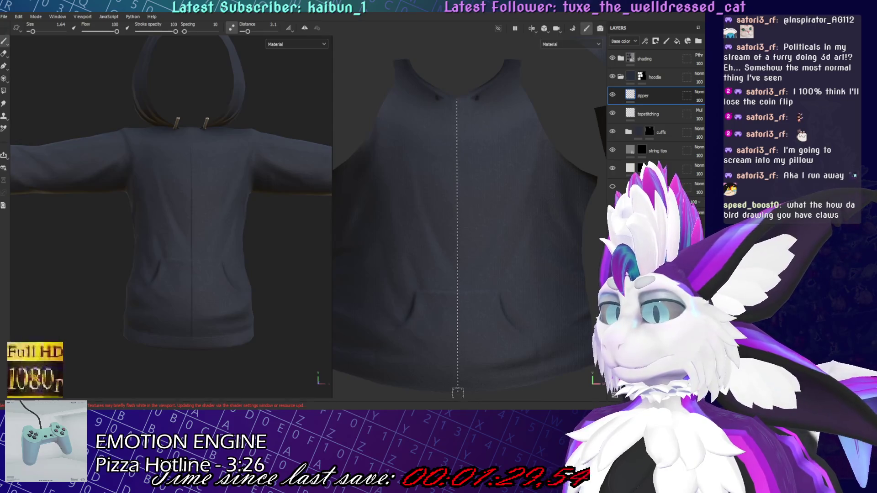
{"action": "left_click", "coordinate": [458, 393], "text": "shift"}
{"action": "scroll", "coordinate": [477, 227], "scroll_direction": "up", "scroll_amount": 5}
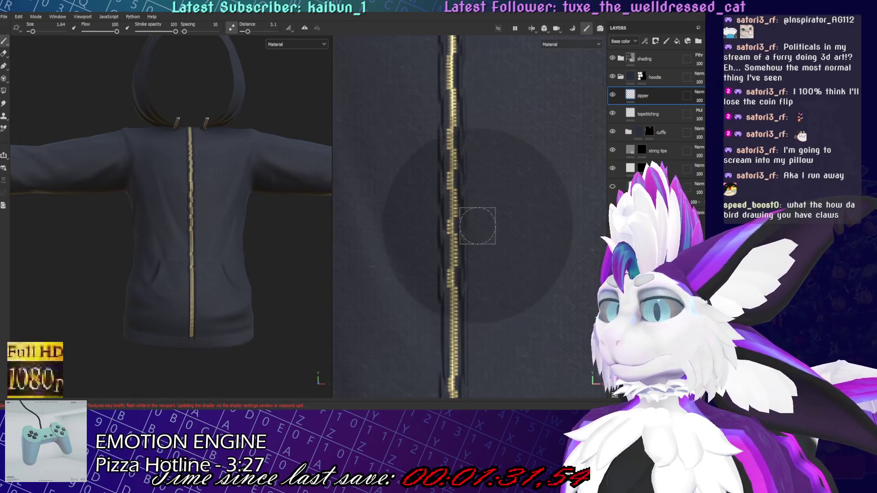
{"action": "key", "text": "ctrl+z"}
{"action": "scroll", "coordinate": [504, 237], "scroll_direction": "down", "scroll_amount": 5}
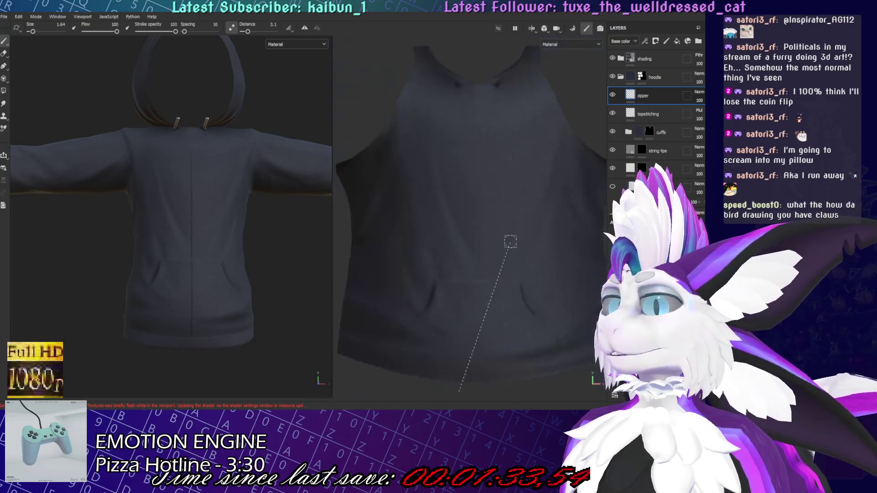
{"action": "middle_click_drag", "start_coordinate": [504, 236], "coordinate": [514, 211]}
{"action": "left_click_drag", "start_coordinate": [252, 232], "coordinate": [240, 240], "text": "alt"}
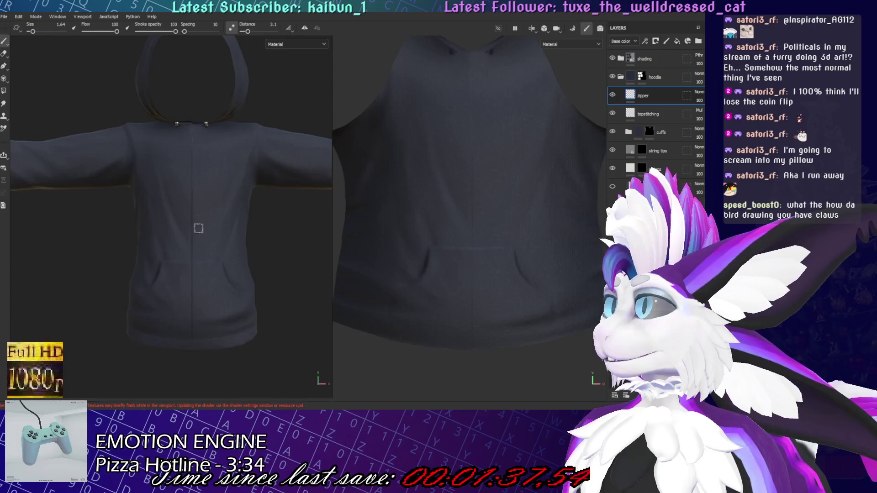
{"action": "key", "text": "shift"}
{"action": "left_click", "coordinate": [193, 362], "text": "shift"}
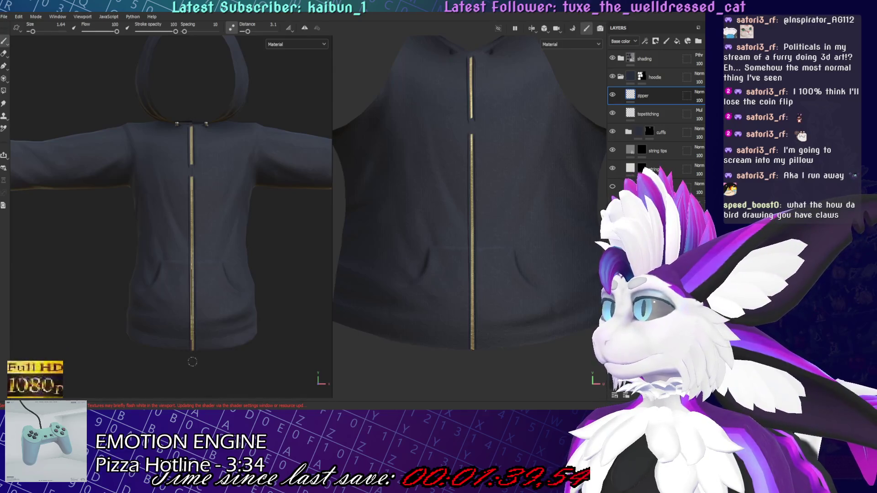
{"action": "scroll", "coordinate": [229, 184], "scroll_direction": "up", "scroll_amount": 5}
{"action": "mouse_move", "coordinate": [206, 159]}
{"action": "left_mouse_down"}
{"action": "mouse_move", "coordinate": [201, 247]}
{"action": "mouse_move", "coordinate": [245, 283]}
{"action": "mouse_move", "coordinate": [234, 234]}
{"action": "mouse_move", "coordinate": [203, 202]}
{"action": "mouse_move", "coordinate": [205, 243]}
{"action": "left_mouse_up"}
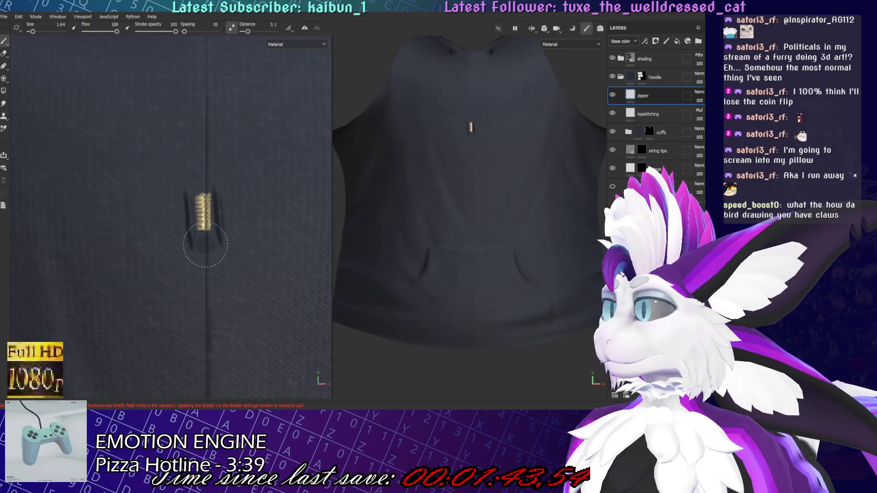
{"action": "key", "text": "ctrl+z"}
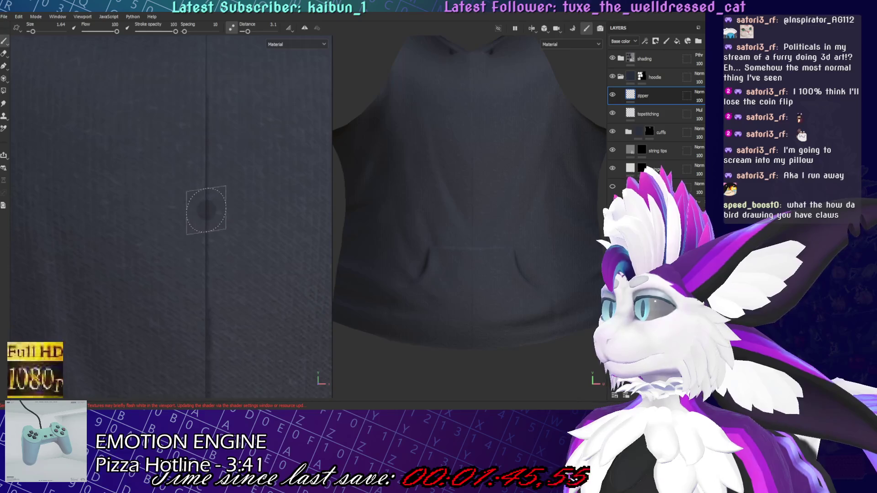
{"action": "mouse_move", "coordinate": [206, 222]}
{"action": "left_mouse_down"}
{"action": "mouse_move", "coordinate": [205, 315]}
{"action": "mouse_move", "coordinate": [147, 232]}
{"action": "left_mouse_up"}
{"action": "key", "text": "ctrl+z"}
{"action": "mouse_move", "coordinate": [256, 320]}
{"action": "left_mouse_down", "text": "alt"}
{"action": "mouse_move", "coordinate": [236, 250]}
{"action": "mouse_move", "coordinate": [241, 192]}
{"action": "mouse_move", "coordinate": [242, 221]}
{"action": "left_mouse_up", "text": "alt"}
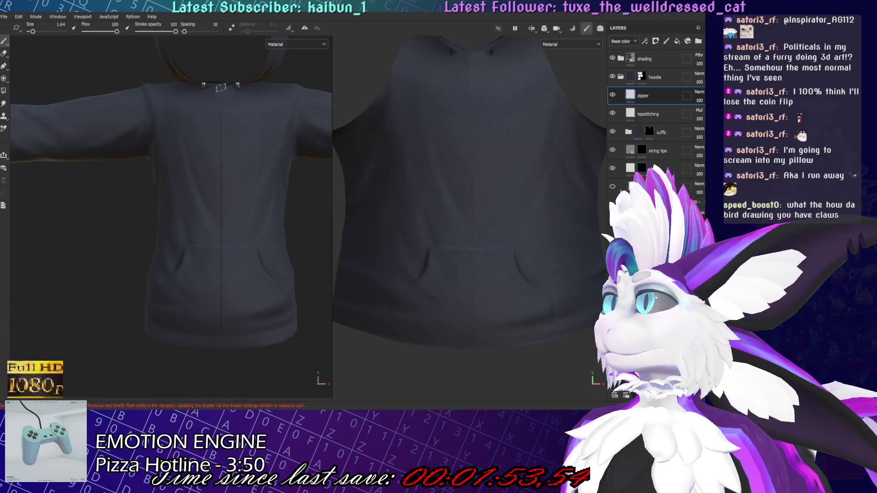
{"action": "mouse_move", "coordinate": [222, 93]}
{"action": "right_mouse_down", "text": "alt"}
{"action": "mouse_move", "coordinate": [212, 182]}
{"action": "mouse_move", "coordinate": [219, 143]}
{"action": "right_mouse_up", "text": "alt"}
{"action": "mouse_move", "coordinate": [219, 143]}
{"action": "left_mouse_down", "text": "alt"}
{"action": "mouse_move", "coordinate": [186, 161]}
{"action": "mouse_move", "coordinate": [211, 201]}
{"action": "left_mouse_up", "text": "alt"}
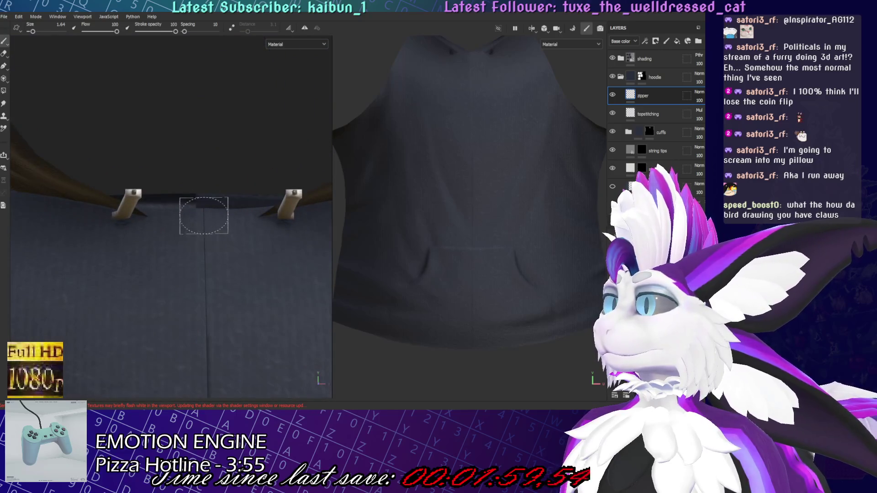
{"action": "scroll", "coordinate": [204, 217], "scroll_direction": "down", "scroll_amount": 8}
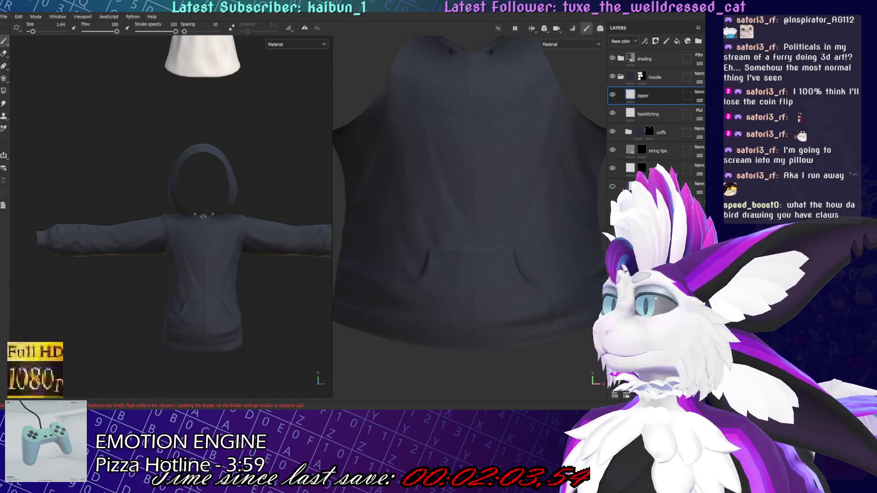
{"action": "key", "text": "shift"}
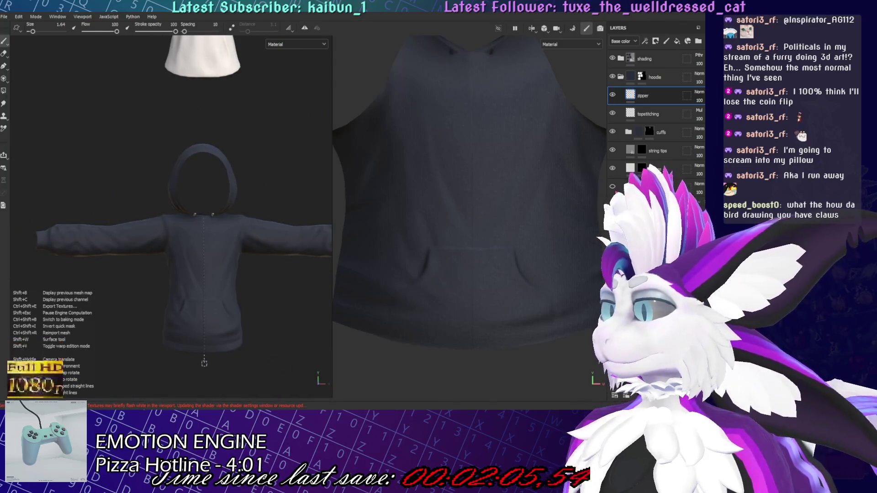
{"action": "left_click", "coordinate": [204, 363], "text": "shift"}
{"action": "scroll", "coordinate": [182, 251], "scroll_direction": "up", "scroll_amount": 10}
{"action": "scroll", "coordinate": [154, 267], "scroll_direction": "down", "scroll_amount": 10}
{"action": "scroll", "coordinate": [223, 228], "scroll_direction": "up", "scroll_amount": 3}
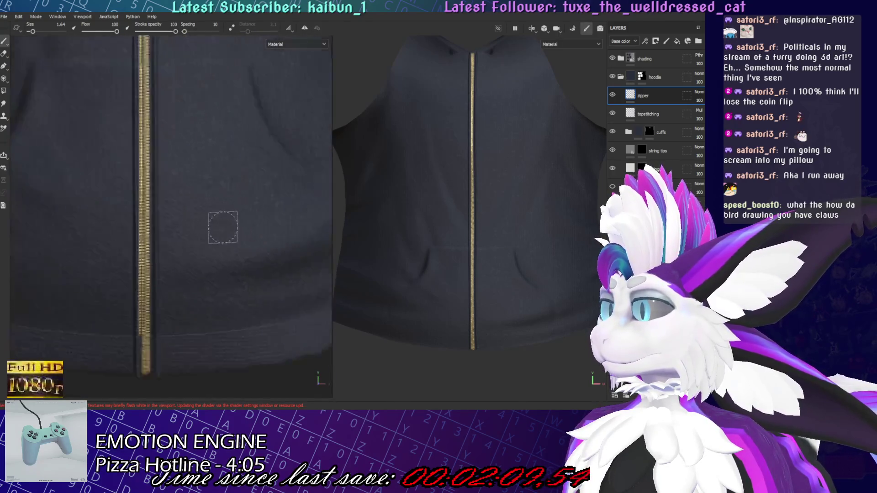
{"action": "key", "text": "ctrl+z"}
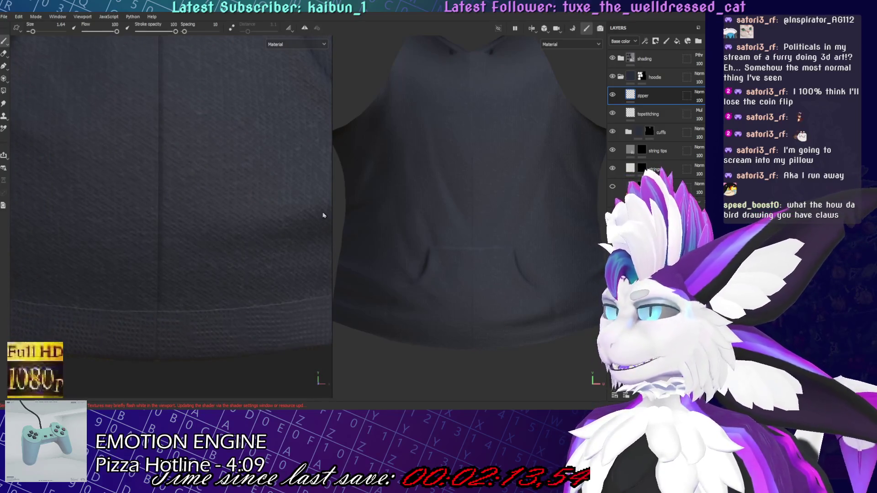
{"action": "left_click_drag", "start_coordinate": [257, 80], "coordinate": [236, 214]}
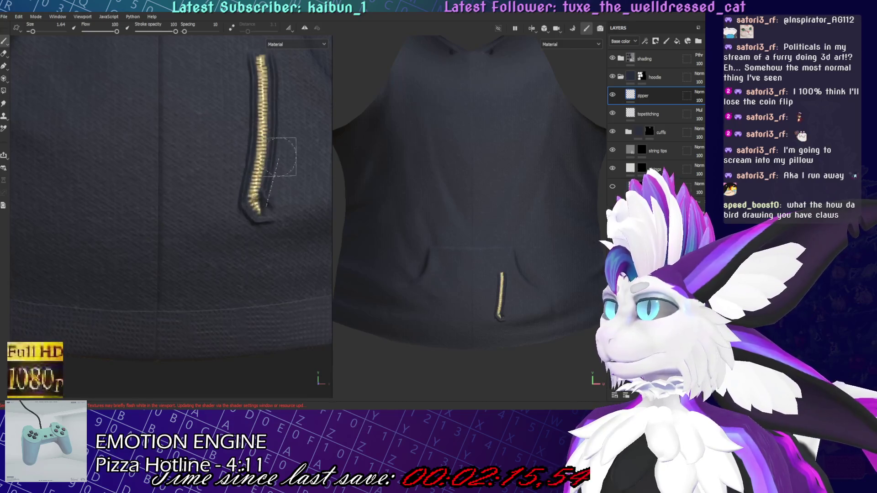
{"action": "scroll", "coordinate": [260, 192], "scroll_direction": "up", "scroll_amount": 3}
{"action": "key", "text": "ctrl+z"}
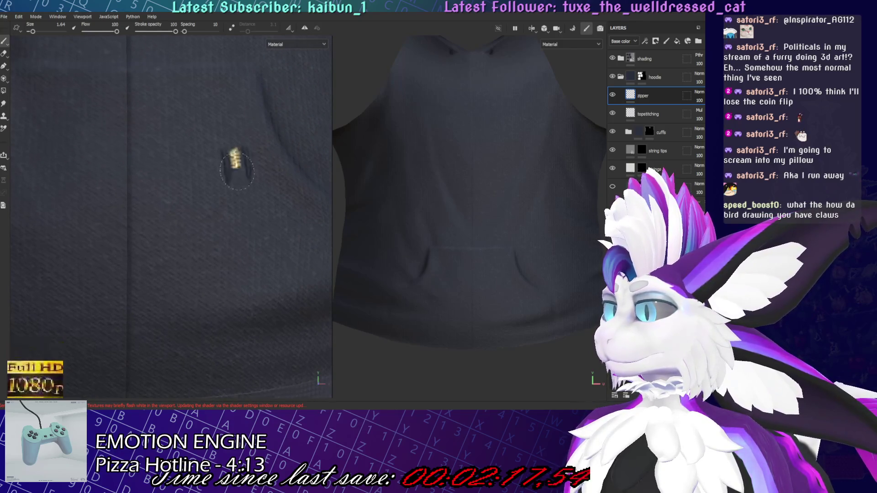
{"action": "left_click_drag", "start_coordinate": [237, 165], "coordinate": [226, 338]}
{"action": "key", "text": "ctrl+z"}
{"action": "mouse_move", "coordinate": [189, 116]}
{"action": "left_mouse_down"}
{"action": "mouse_move", "coordinate": [190, 153]}
{"action": "mouse_move", "coordinate": [215, 235]}
{"action": "left_mouse_up"}
{"action": "key", "text": "ctrl+z"}
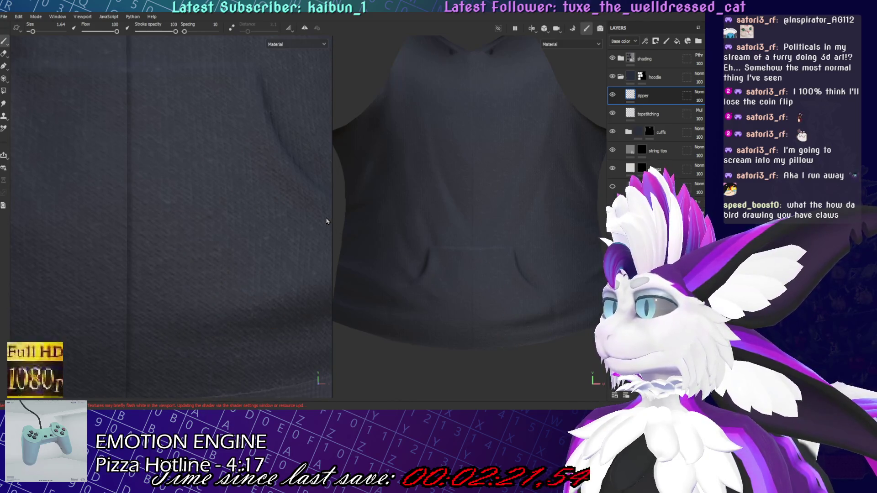
{"action": "left_click_drag", "start_coordinate": [148, 74], "coordinate": [230, 220]}
{"action": "key", "text": "ctrl+z"}
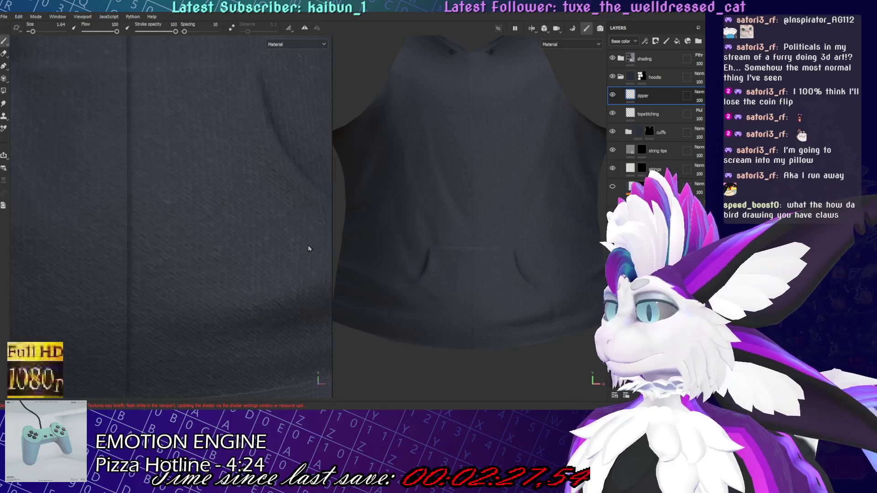
{"action": "mouse_move", "coordinate": [153, 89]}
{"action": "left_mouse_down"}
{"action": "mouse_move", "coordinate": [215, 205]}
{"action": "mouse_move", "coordinate": [269, 278]}
{"action": "left_mouse_up"}
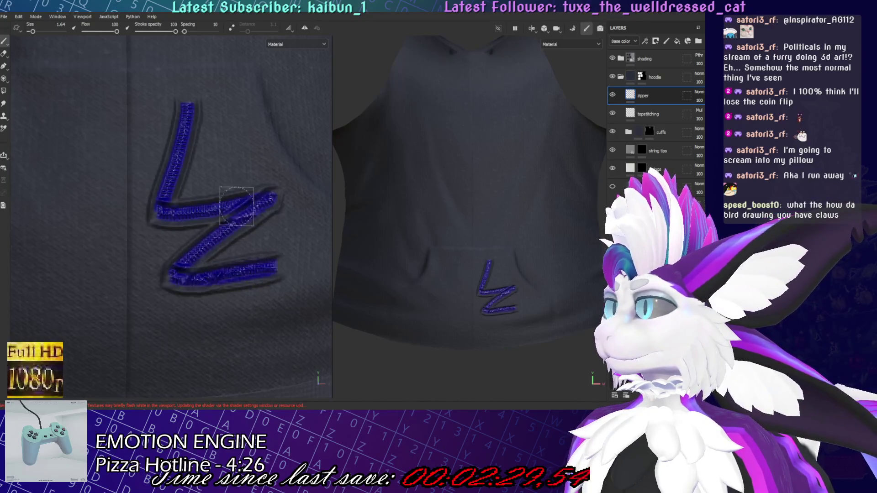
{"action": "key", "text": "ctrl+z"}
{"action": "mouse_move", "coordinate": [214, 103]}
{"action": "left_mouse_down"}
{"action": "mouse_move", "coordinate": [137, 201]}
{"action": "mouse_move", "coordinate": [283, 292]}
{"action": "left_mouse_up"}
{"action": "key", "text": "ctrl+z"}
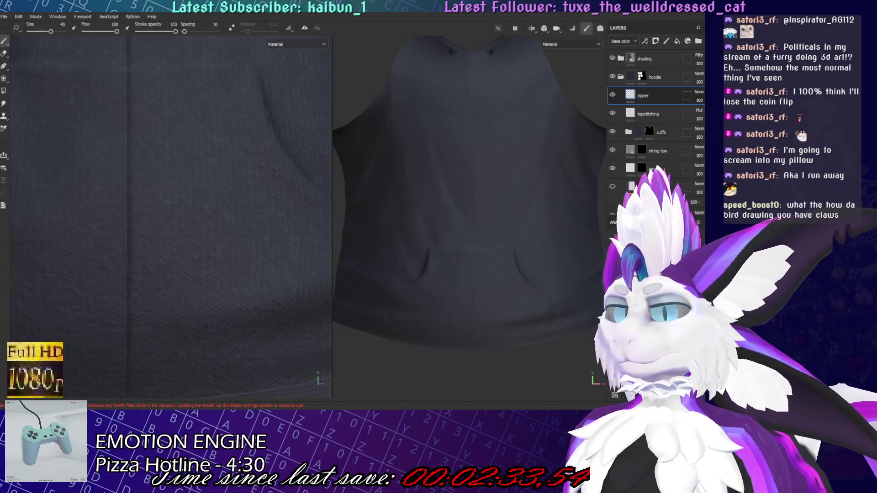
{"action": "right_click_drag", "start_coordinate": [205, 274], "coordinate": [196, 133], "text": "ctrl"}
{"action": "left_click_drag", "start_coordinate": [196, 133], "coordinate": [196, 317]}
{"action": "key", "text": "ctrl+z"}
{"action": "left_click_drag", "start_coordinate": [186, 54], "coordinate": [186, 343]}
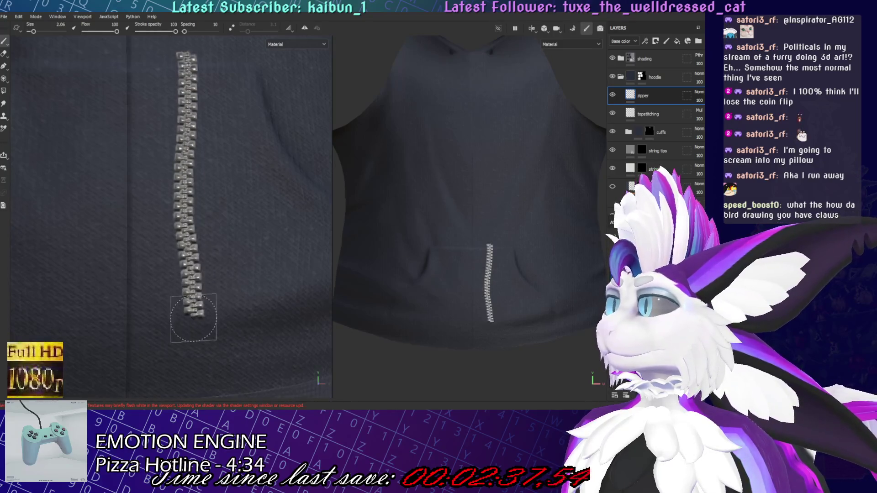
{"action": "key", "text": "ctrl+z"}
{"action": "left_click_drag", "start_coordinate": [168, 78], "coordinate": [168, 295]}
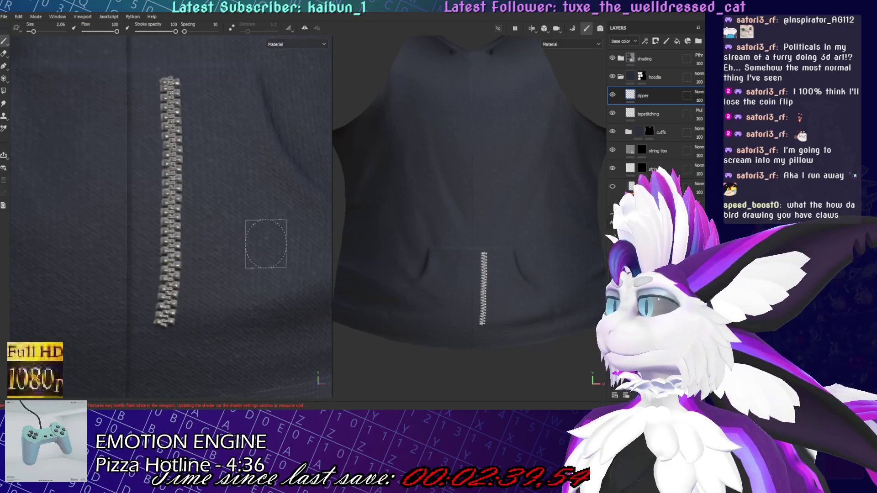
{"action": "key", "text": "ctrl+z"}
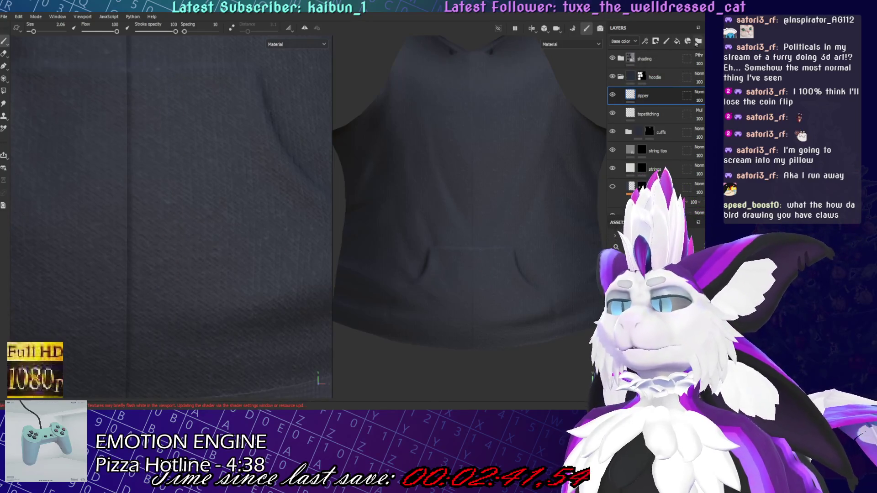
Move the zipper layer into a new Folder 1 and add a fill layer above it
{"action": "left_click", "coordinate": [698, 40]}
{"action": "left_click_drag", "start_coordinate": [650, 94], "coordinate": [652, 96]}
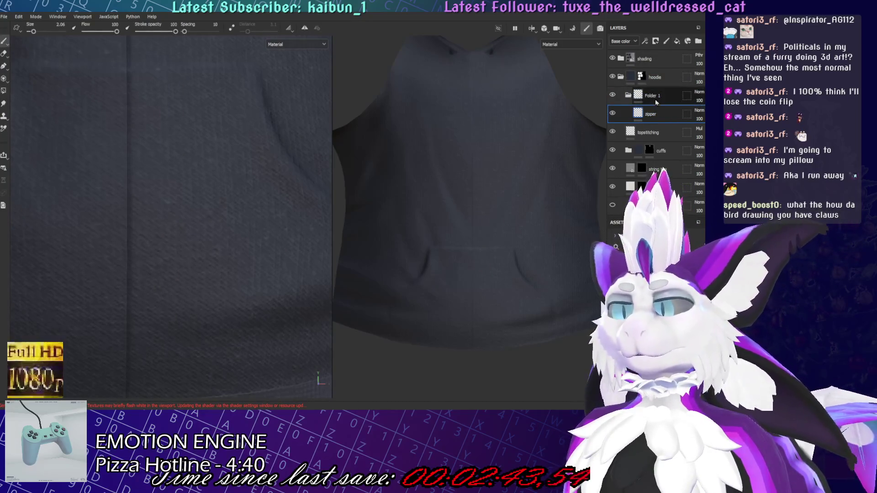
{"action": "left_click", "coordinate": [677, 42]}
Rename the new fill layer 'zip base' and place it below the zipper layer
{"action": "double_click", "coordinate": [681, 114]}
{"action": "type", "text": "zipp"}
{"action": "key", "text": "BackSpace"}
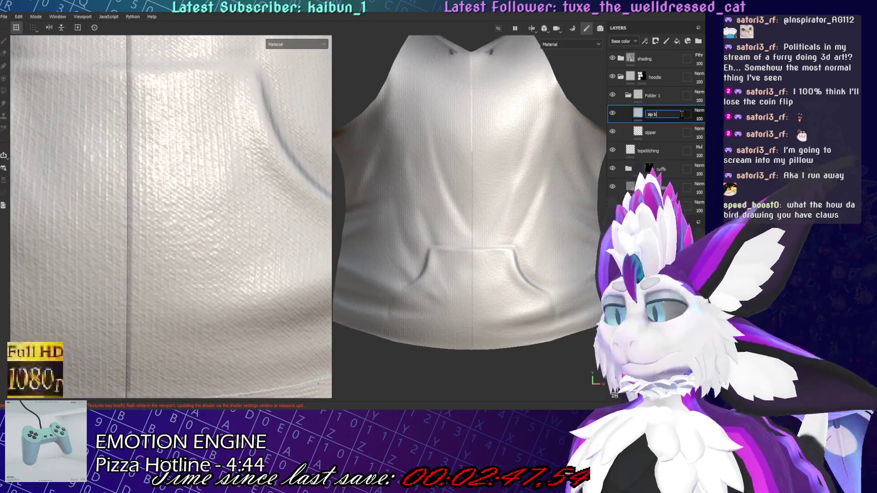
{"action": "type", "text": "bas"}
{"action": "key", "text": "ctrl+a"}
{"action": "type", "text": "se"}
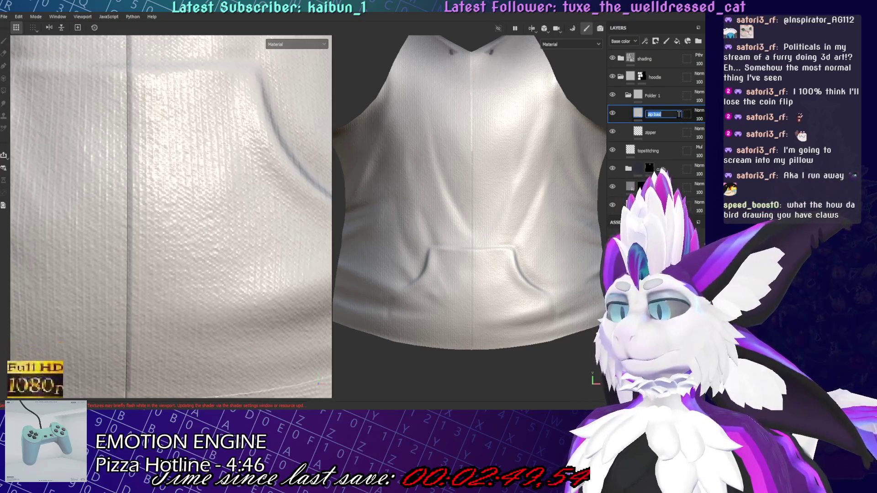
{"action": "key", "text": "Return"}
{"action": "left_click_drag", "start_coordinate": [654, 130], "coordinate": [652, 140]}
{"action": "scroll", "coordinate": [263, 192], "scroll_direction": "down", "scroll_amount": 3}
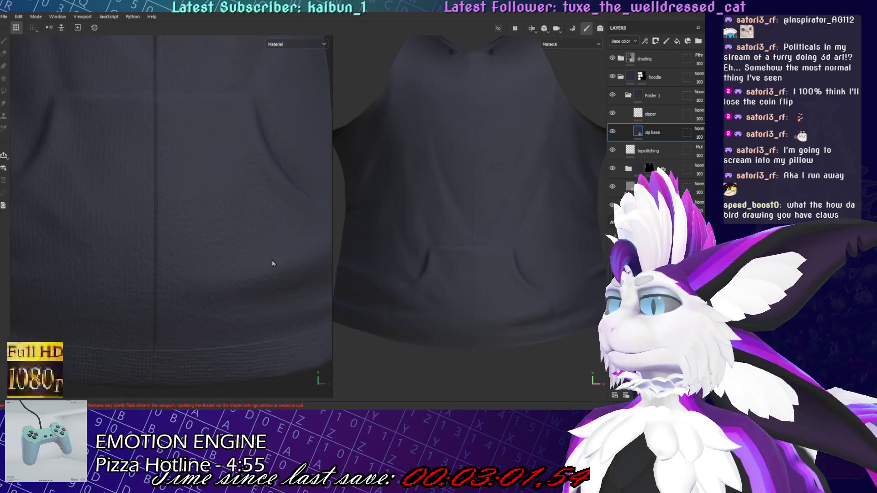
{"action": "scroll", "coordinate": [160, 184], "scroll_direction": "down", "scroll_amount": 3}
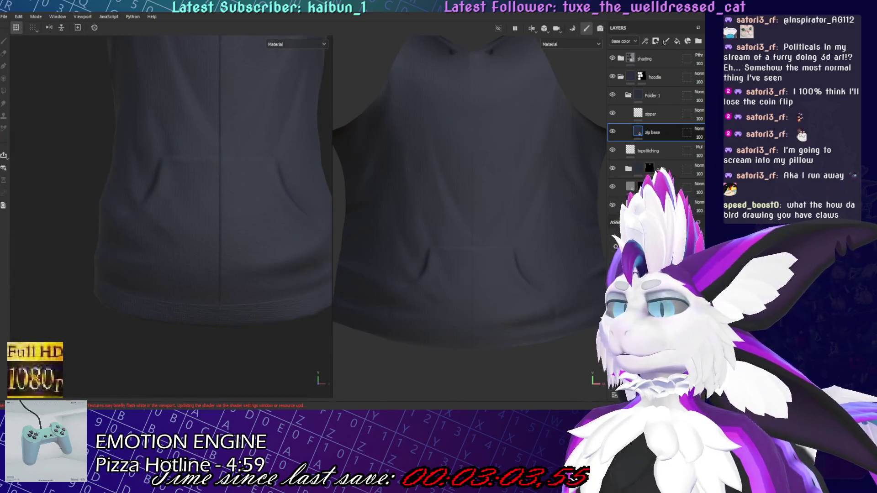
On the zip base mask, Shift-click a straight zipper line from hem to neck
{"action": "key", "text": "4"}
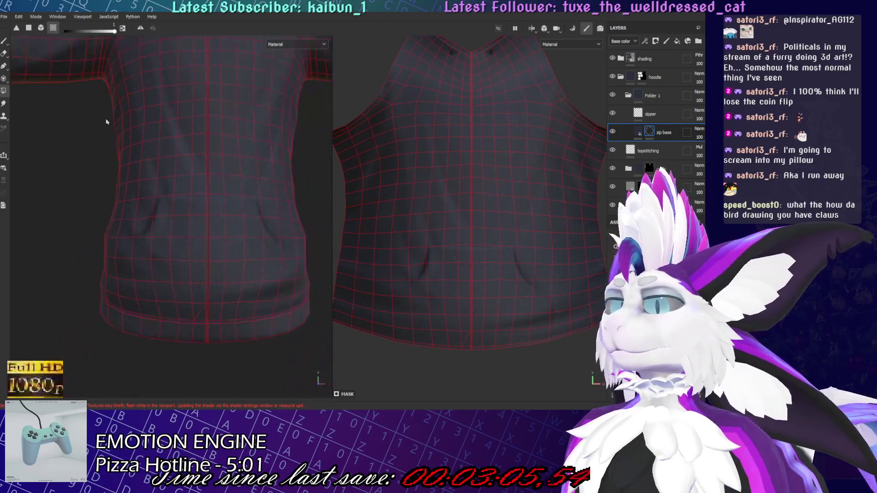
{"action": "key", "text": "1"}
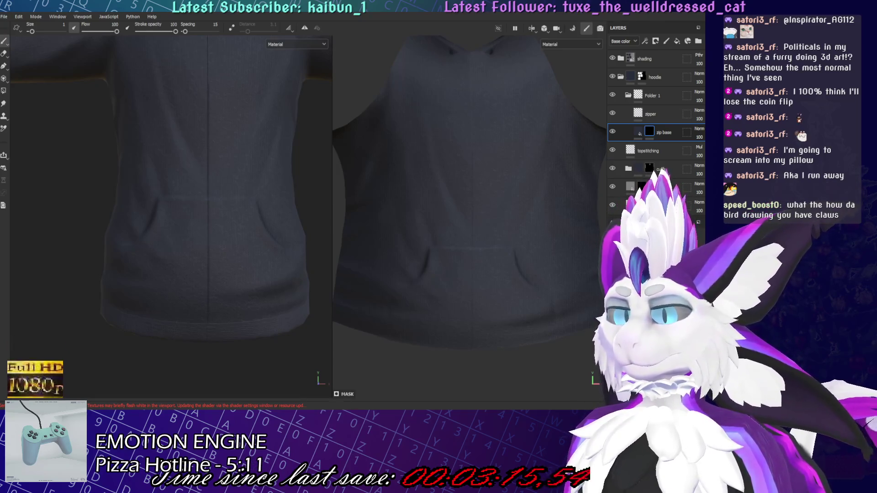
{"action": "key", "text": "1"}
{"action": "key", "text": "2"}
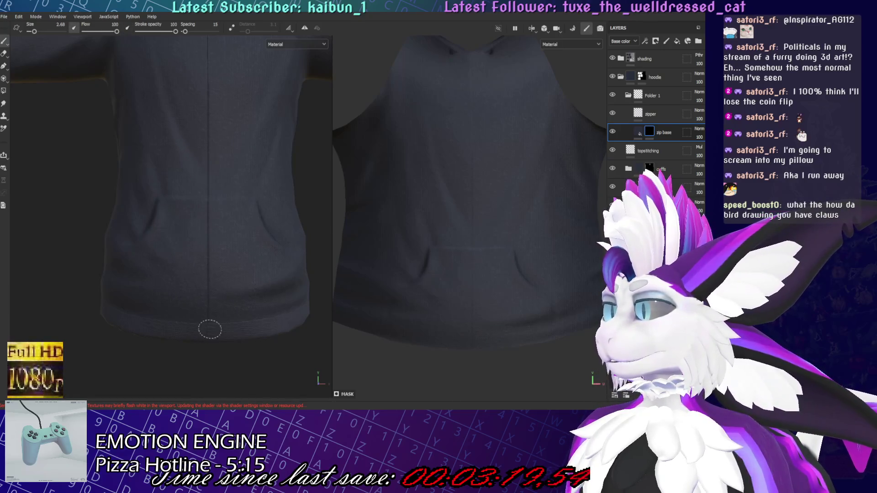
{"action": "scroll", "coordinate": [207, 336], "scroll_direction": "down", "scroll_amount": 2}
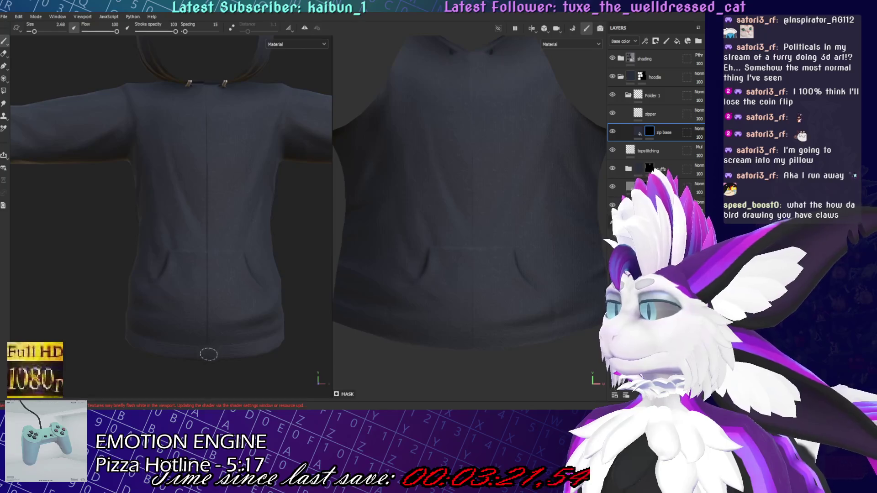
{"action": "key", "text": "shift"}
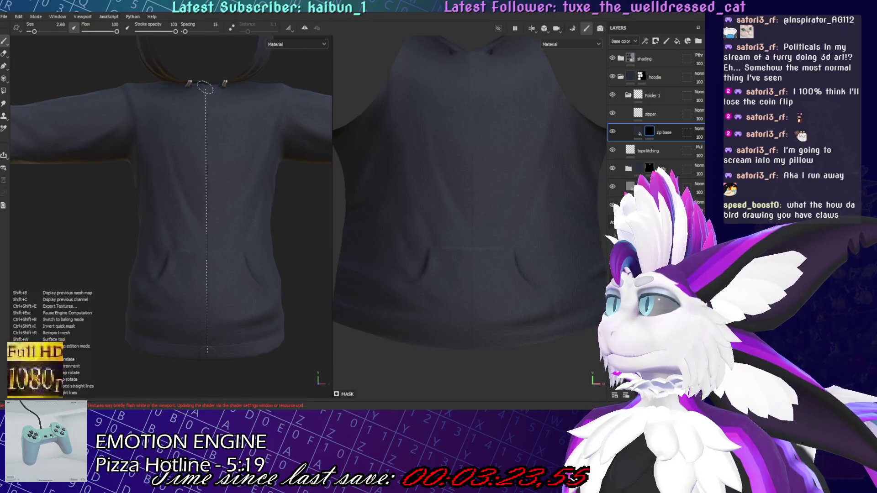
{"action": "left_click", "coordinate": [205, 87], "text": "shift"}
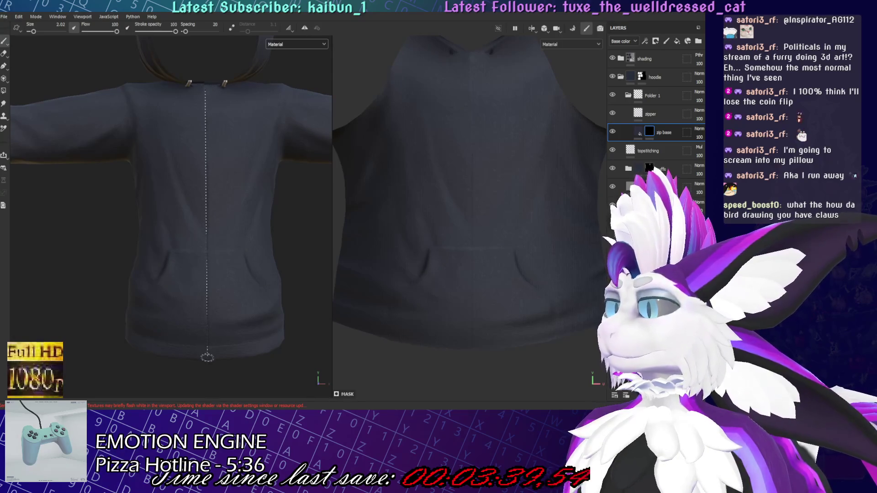
Confirm the zip base layer name and select its fill content
{"action": "scroll", "coordinate": [289, 200], "scroll_direction": "up", "scroll_amount": 5}
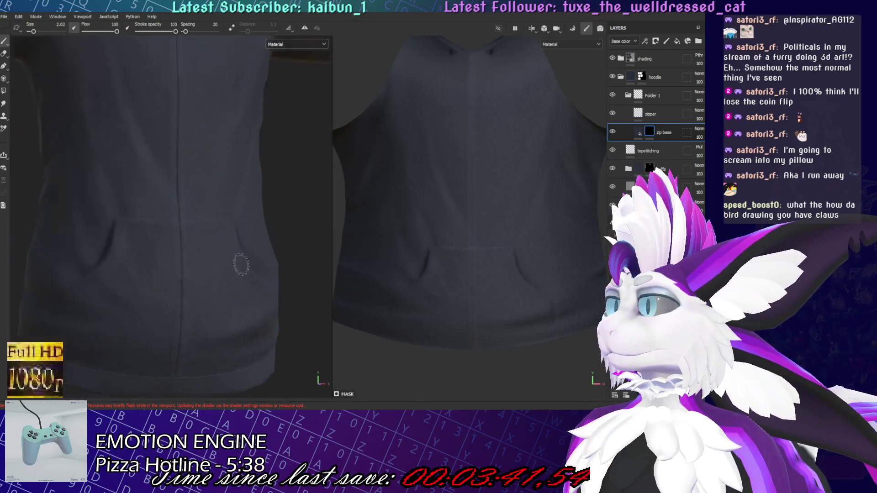
{"action": "scroll", "coordinate": [205, 192], "scroll_direction": "up", "scroll_amount": 1}
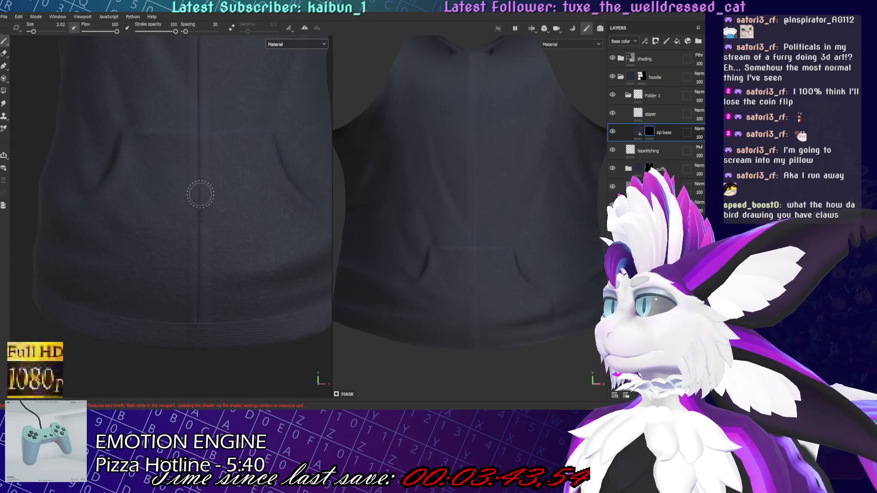
{"action": "scroll", "coordinate": [199, 238], "scroll_direction": "up", "scroll_amount": 2}
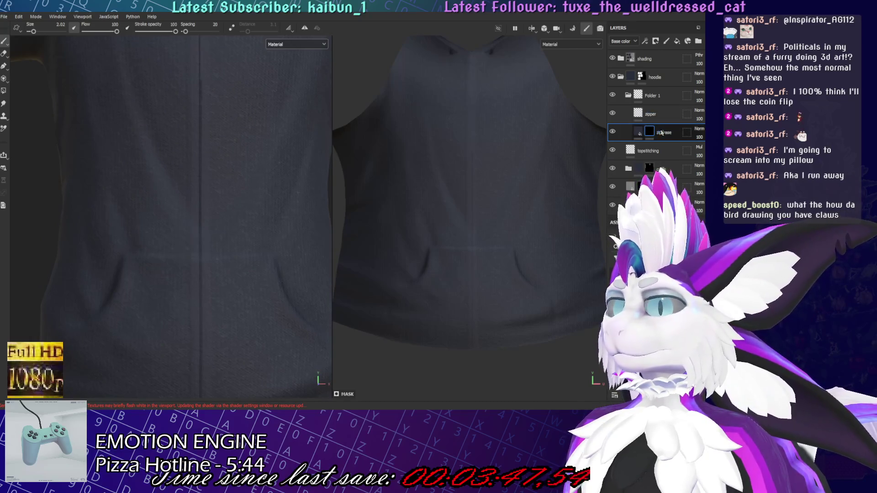
{"action": "left_click", "coordinate": [638, 132]}
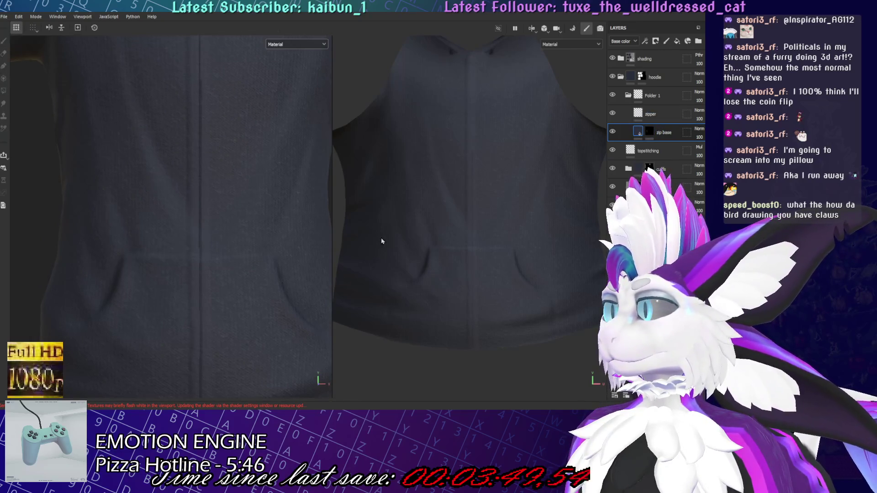
{"action": "scroll", "coordinate": [190, 241], "scroll_direction": "down", "scroll_amount": 5}
Adjust the brush size and paint a first zipper line down the hoodie's centre front
{"action": "mouse_move", "coordinate": [214, 227]}
{"action": "left_mouse_down", "text": "alt"}
{"action": "mouse_move", "coordinate": [229, 180]}
{"action": "mouse_move", "coordinate": [254, 176]}
{"action": "mouse_move", "coordinate": [217, 172]}
{"action": "mouse_move", "coordinate": [211, 210]}
{"action": "left_mouse_up", "text": "alt"}
{"action": "key", "text": "1"}
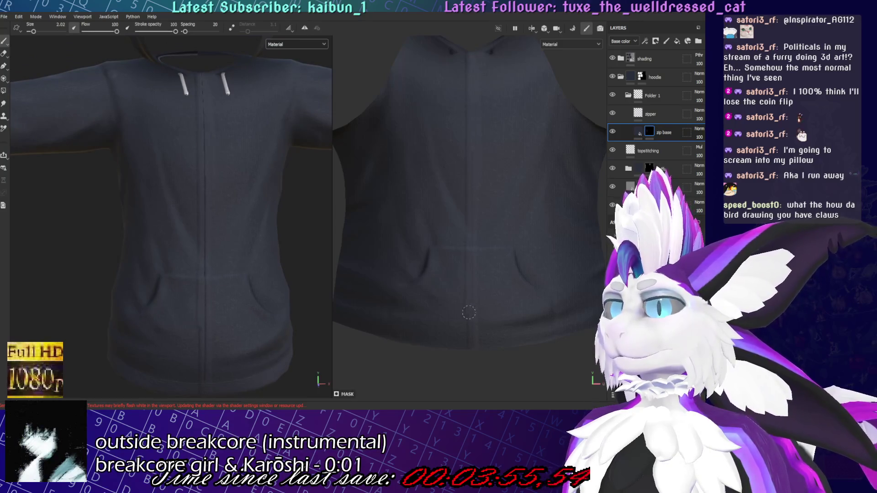
{"action": "key", "text": "bracketright"}
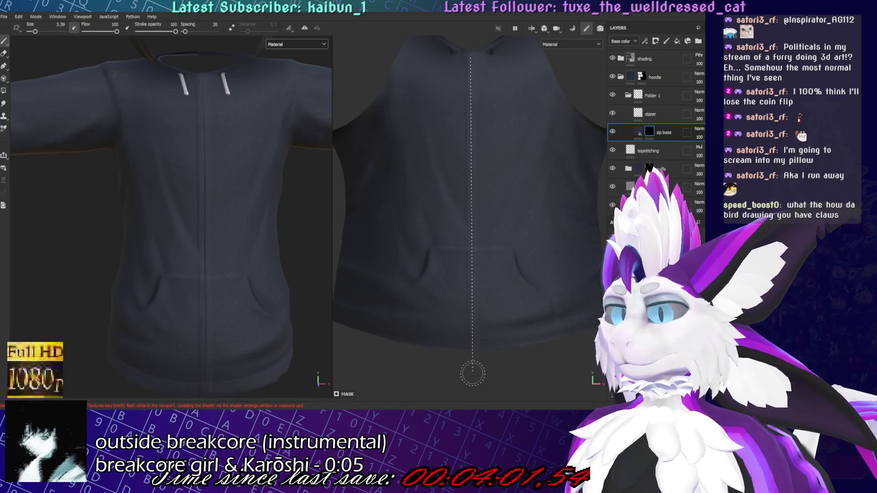
{"action": "left_click_drag", "start_coordinate": [180, 264], "coordinate": [180, 227], "text": "alt"}
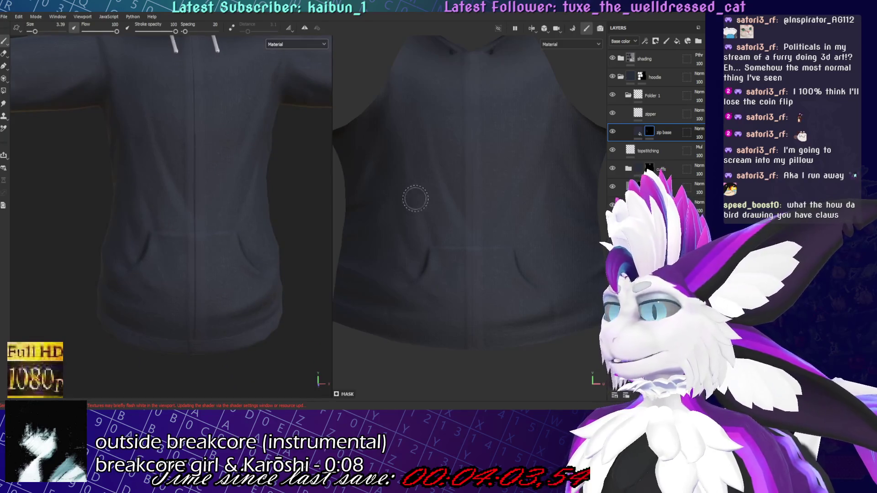
{"action": "key", "text": "bracketleft"}
{"action": "left_click", "coordinate": [478, 344], "text": "shift"}
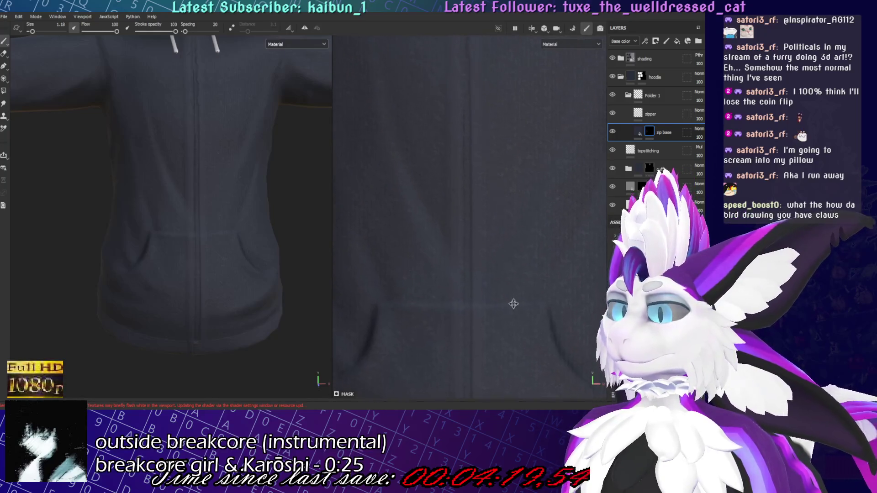
{"action": "middle_click_drag", "start_coordinate": [513, 309], "coordinate": [498, 199]}
{"action": "key", "text": "f"}
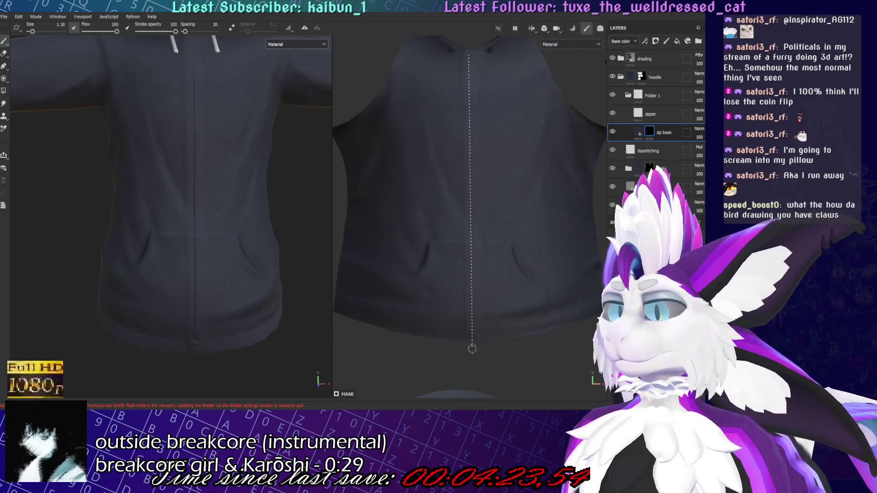
{"action": "left_click", "coordinate": [466, 177], "text": "shift"}
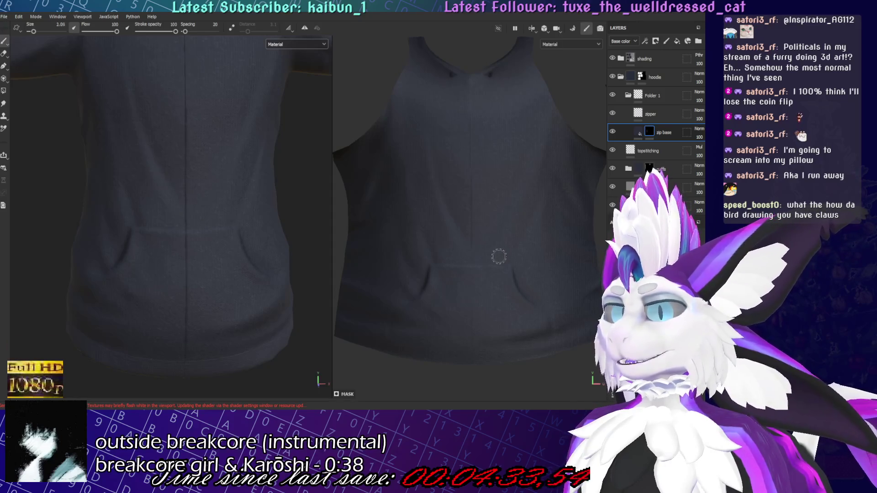
Enlarge the brush, start a line at the hem, and inspect the hem opening and hood
{"action": "key", "text": "bracketright"}
{"action": "key", "text": "bracketright"}
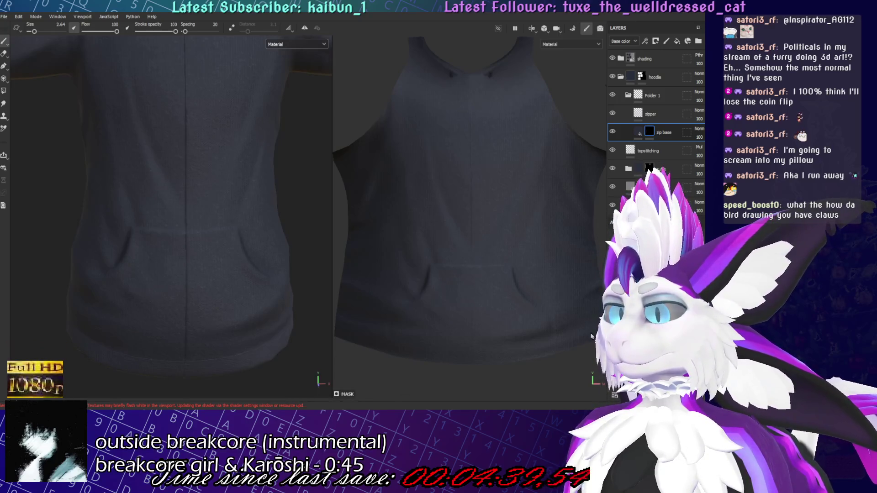
{"action": "left_click", "coordinate": [473, 352]}
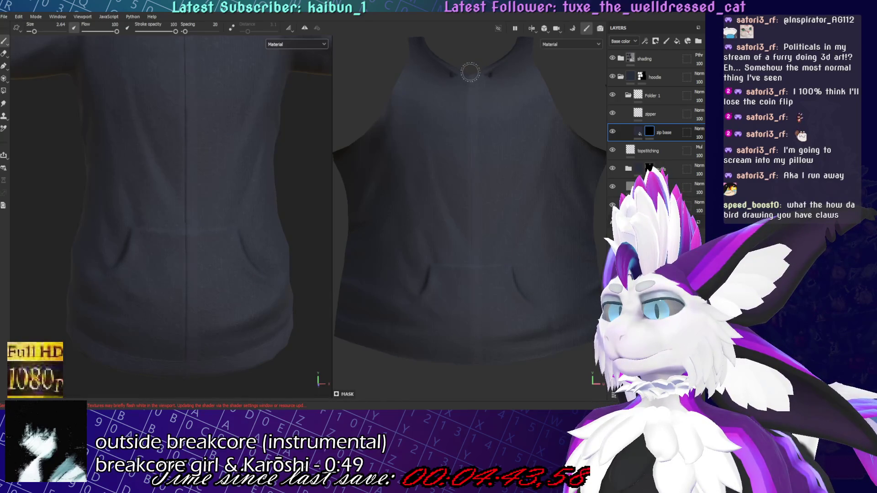
{"action": "key", "text": "bracketright"}
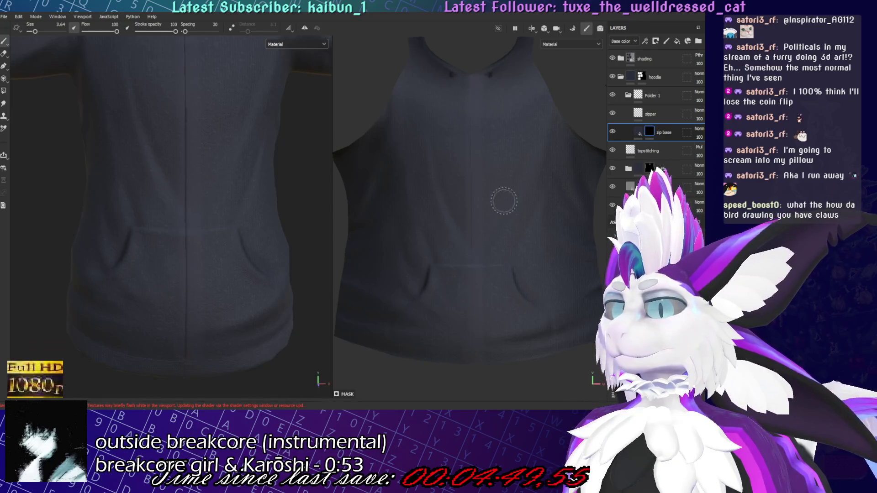
{"action": "scroll", "coordinate": [180, 183], "scroll_direction": "down", "scroll_amount": 5}
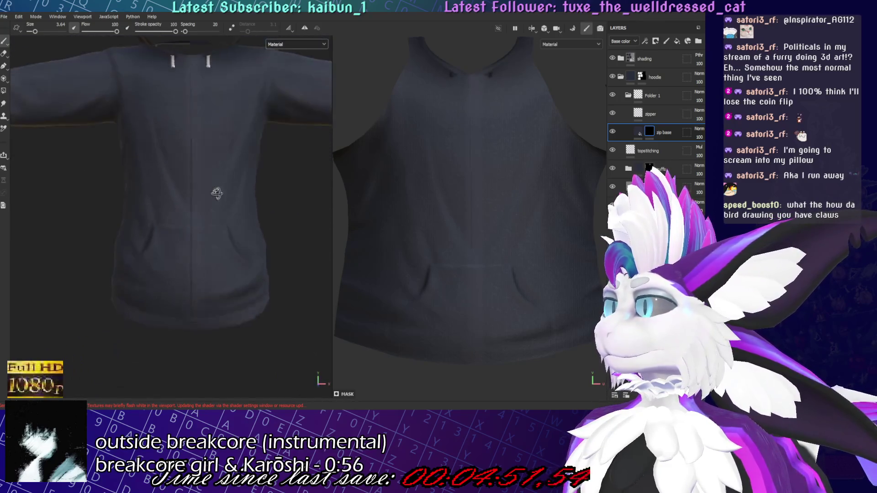
{"action": "scroll", "coordinate": [216, 193], "scroll_direction": "down", "scroll_amount": 3}
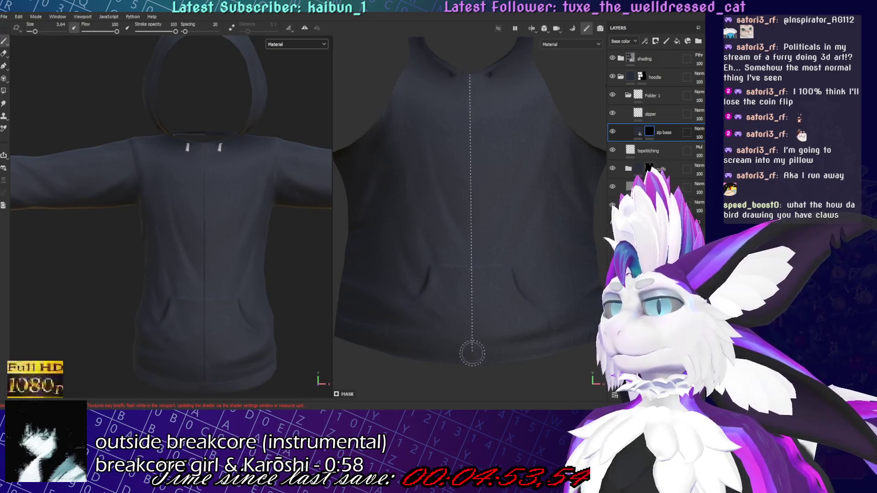
{"action": "scroll", "coordinate": [283, 277], "scroll_direction": "up", "scroll_amount": 5}
{"action": "mouse_move", "coordinate": [282, 277]}
{"action": "left_mouse_down", "text": "alt"}
{"action": "mouse_move", "coordinate": [289, 190]}
{"action": "mouse_move", "coordinate": [181, 201]}
{"action": "left_mouse_up", "text": "alt"}
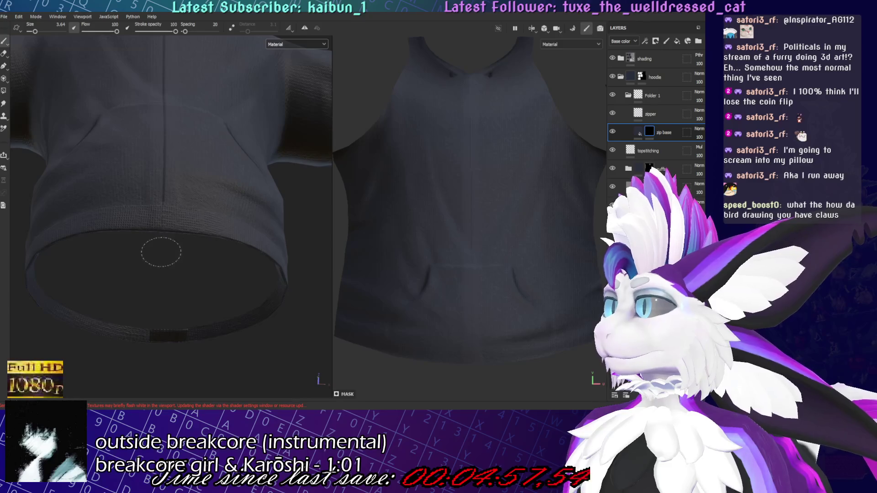
{"action": "mouse_move", "coordinate": [162, 238]}
{"action": "left_mouse_down", "text": "alt"}
{"action": "mouse_move", "coordinate": [194, 300]}
{"action": "mouse_move", "coordinate": [219, 319]}
{"action": "mouse_move", "coordinate": [234, 319]}
{"action": "mouse_move", "coordinate": [101, 308]}
{"action": "left_mouse_up", "text": "alt"}
{"action": "mouse_move", "coordinate": [236, 291]}
{"action": "left_mouse_down", "text": "alt"}
{"action": "mouse_move", "coordinate": [221, 264]}
{"action": "mouse_move", "coordinate": [255, 74]}
{"action": "mouse_move", "coordinate": [264, 172]}
{"action": "mouse_move", "coordinate": [243, 261]}
{"action": "left_mouse_up", "text": "alt"}
Back on the zip base mask, paint a thinner straight zip line from neckline to hem
{"action": "left_click", "coordinate": [638, 132]}
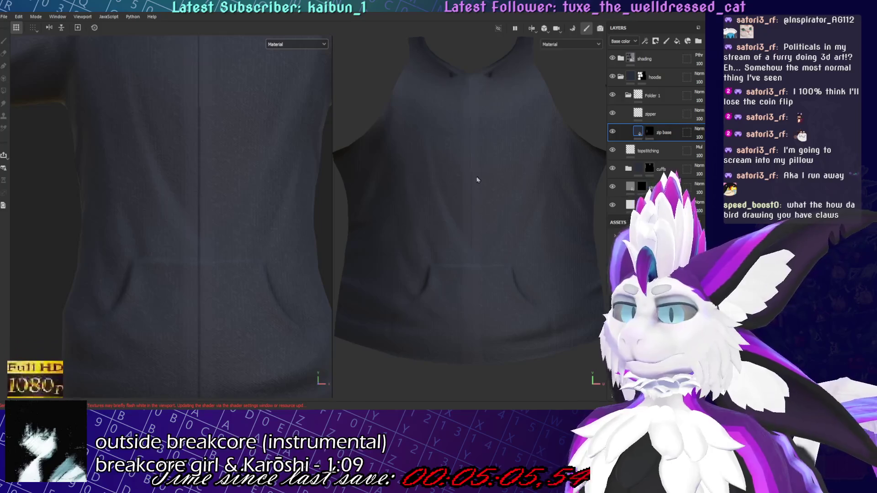
{"action": "mouse_move", "coordinate": [230, 192]}
{"action": "left_mouse_down", "text": "alt"}
{"action": "mouse_move", "coordinate": [225, 178]}
{"action": "mouse_move", "coordinate": [221, 210]}
{"action": "mouse_move", "coordinate": [228, 183]}
{"action": "left_mouse_up", "text": "alt"}
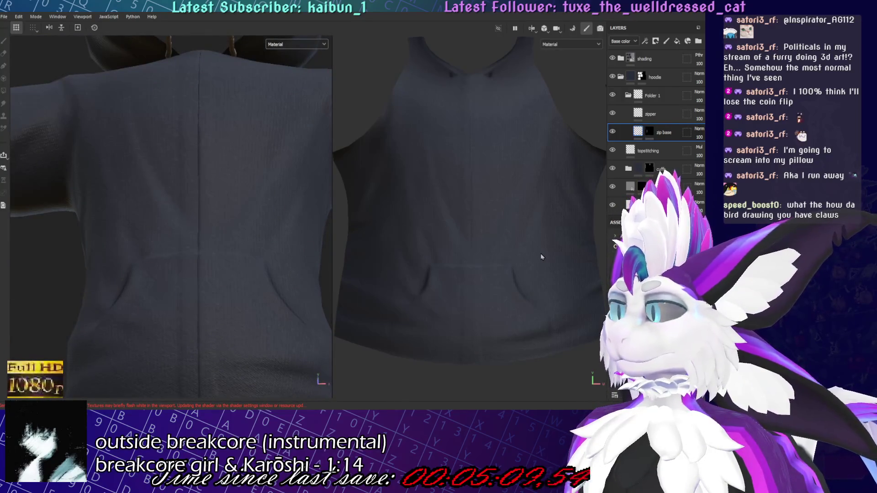
{"action": "mouse_move", "coordinate": [319, 215]}
{"action": "left_mouse_down", "text": "alt"}
{"action": "mouse_move", "coordinate": [239, 186]}
{"action": "mouse_move", "coordinate": [93, 173]}
{"action": "left_mouse_up", "text": "alt"}
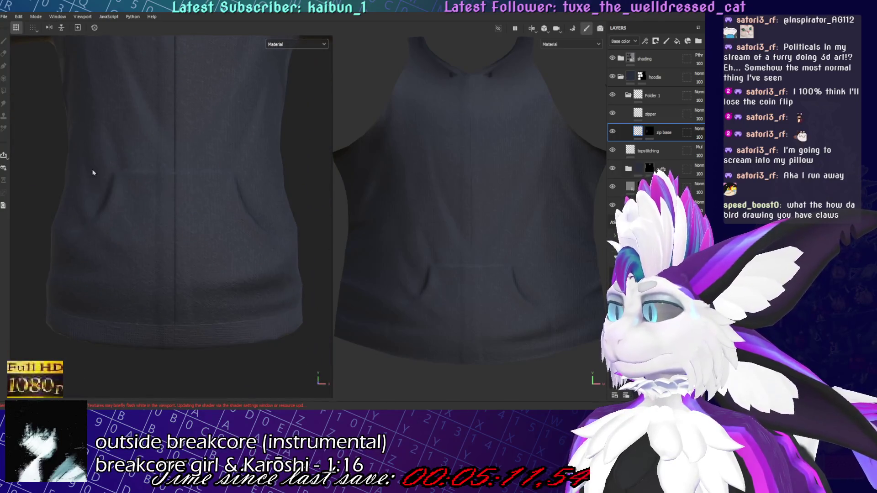
{"action": "left_click", "coordinate": [4, 40]}
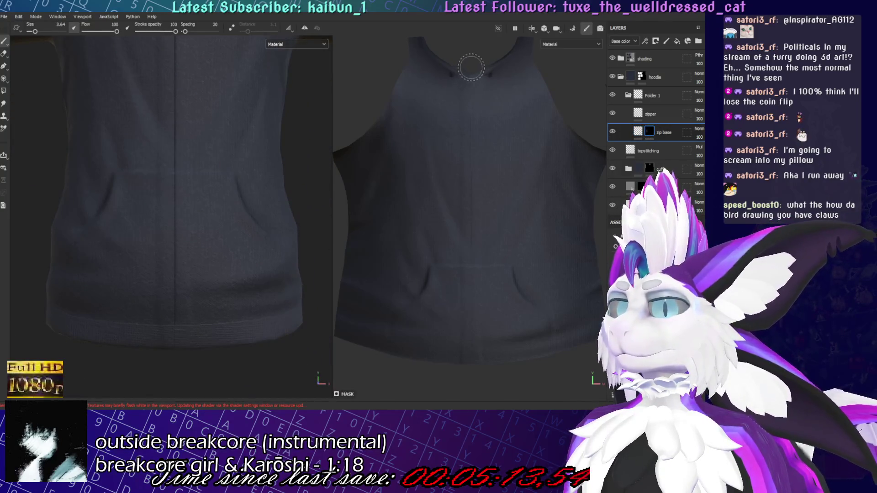
{"action": "mouse_move", "coordinate": [199, 268]}
{"action": "left_mouse_down", "text": "alt"}
{"action": "mouse_move", "coordinate": [207, 163]}
{"action": "mouse_move", "coordinate": [210, 201]}
{"action": "left_mouse_up", "text": "alt"}
{"action": "left_click_drag", "start_coordinate": [478, 372], "coordinate": [474, 81]}
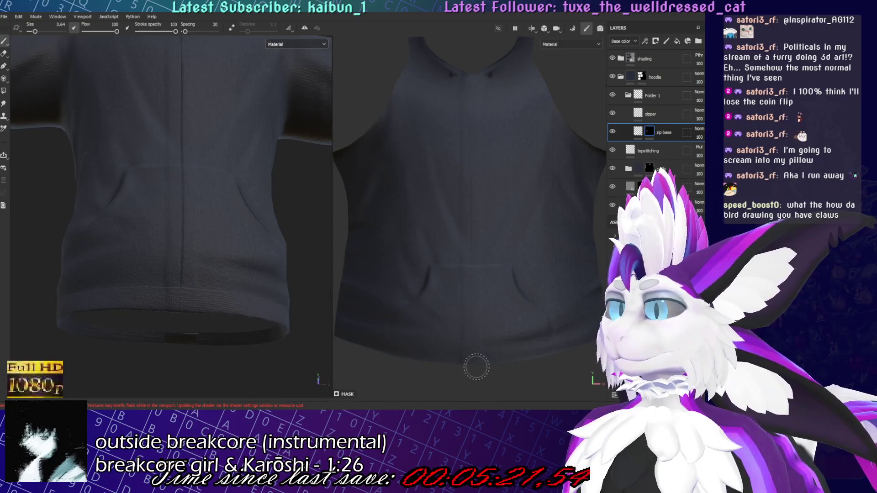
{"action": "left_click_drag", "start_coordinate": [204, 201], "coordinate": [178, 229], "text": "alt"}
{"action": "left_click_drag", "start_coordinate": [473, 361], "coordinate": [470, 67]}
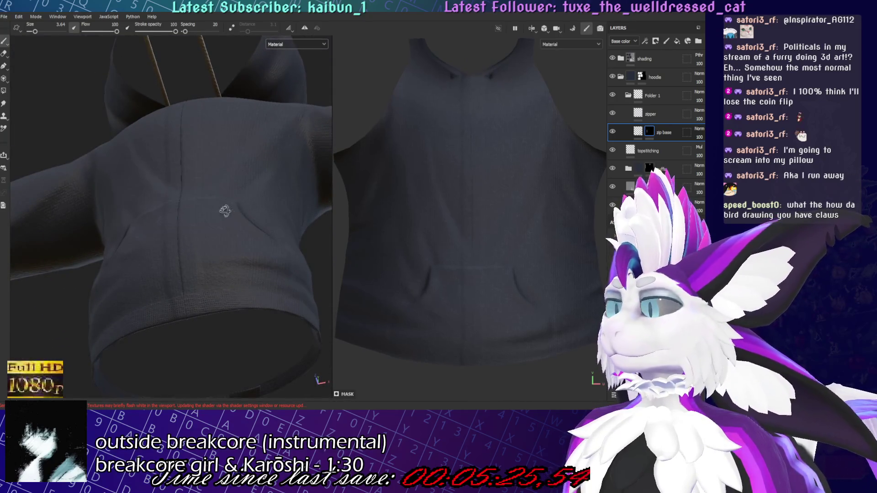
{"action": "left_click_drag", "start_coordinate": [224, 211], "coordinate": [329, 209], "text": "alt"}
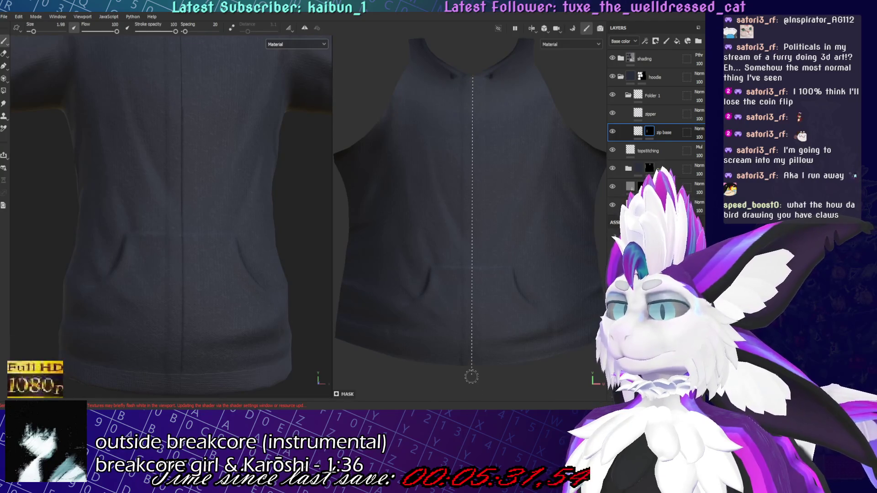
{"action": "key", "text": "bracketleft"}
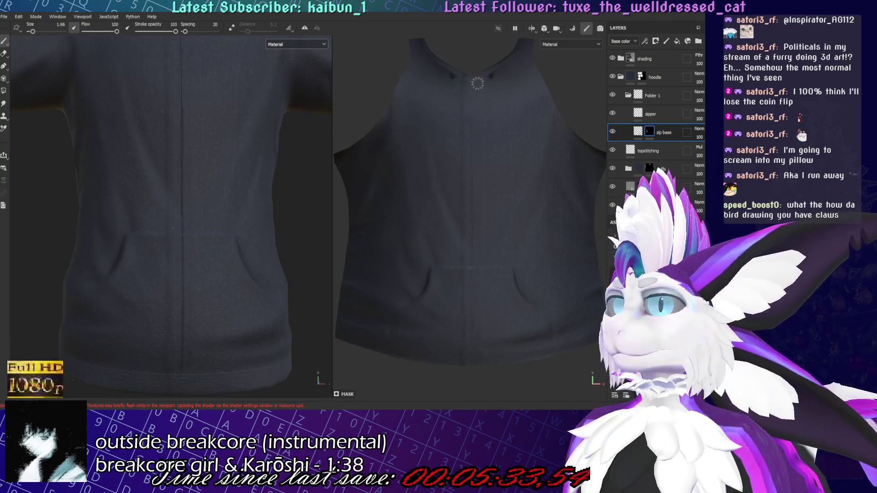
{"action": "left_click", "coordinate": [479, 355], "text": "shift"}
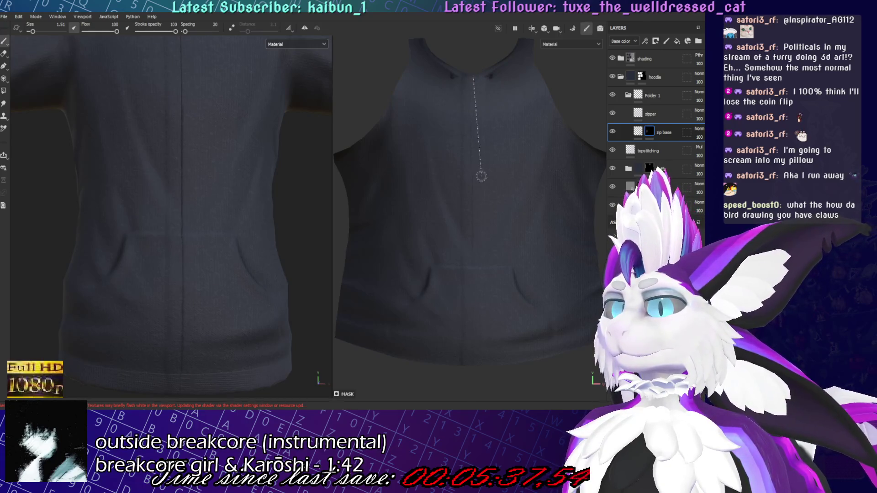
{"action": "left_click", "coordinate": [475, 371], "text": "shift"}
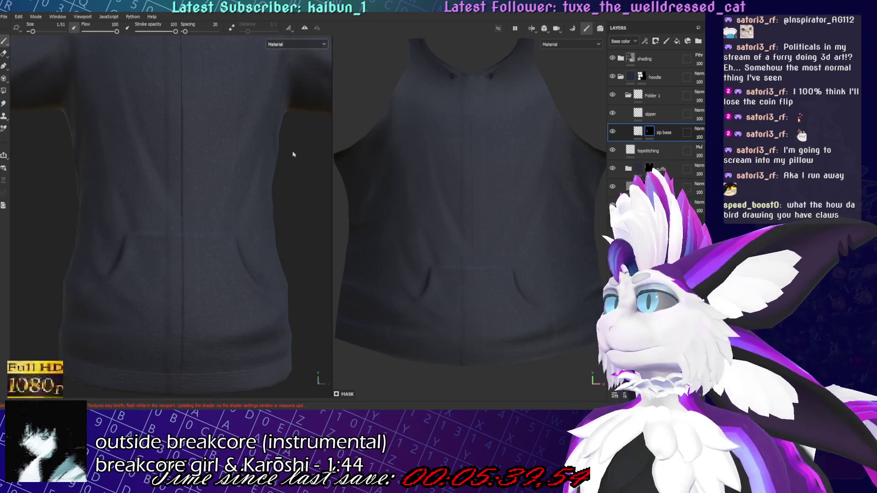
In Mask view, paint a dark wavy centre line down the zip stripe and add a Blur filter
{"action": "key", "text": "m"}
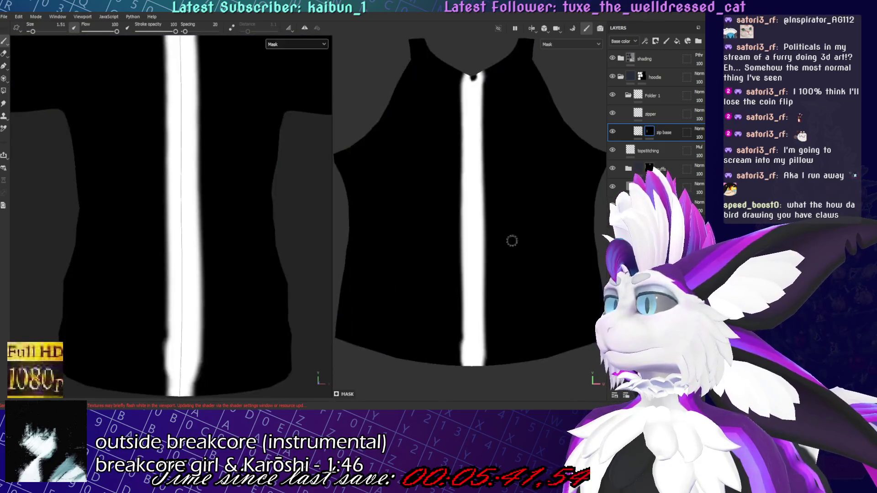
{"action": "left_click", "coordinate": [473, 371], "text": "shift"}
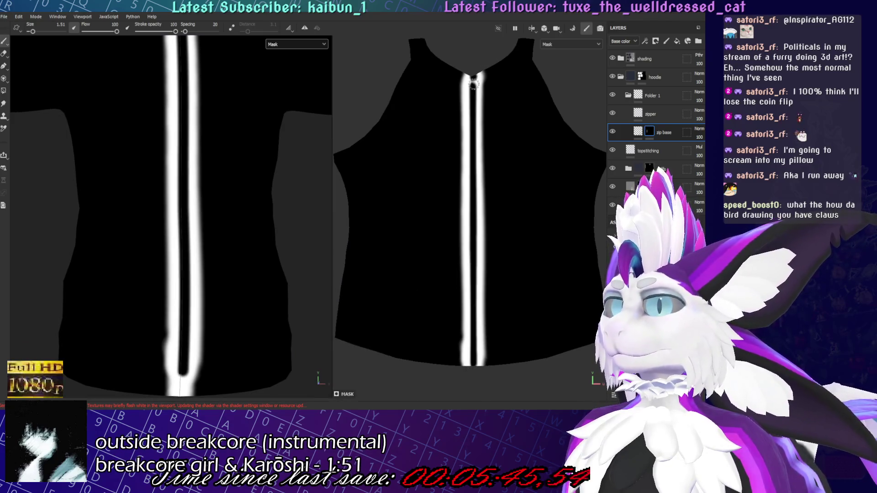
{"action": "left_click", "coordinate": [468, 52], "text": "shift"}
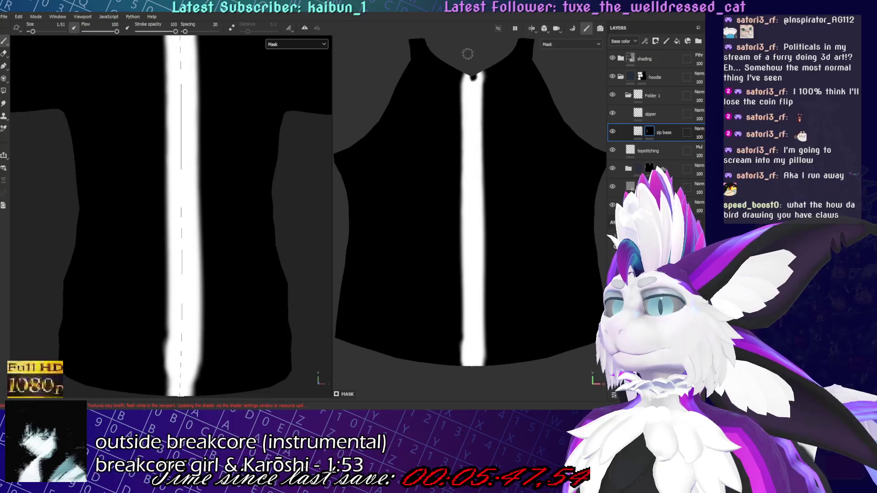
{"action": "left_click", "coordinate": [472, 372], "text": "shift"}
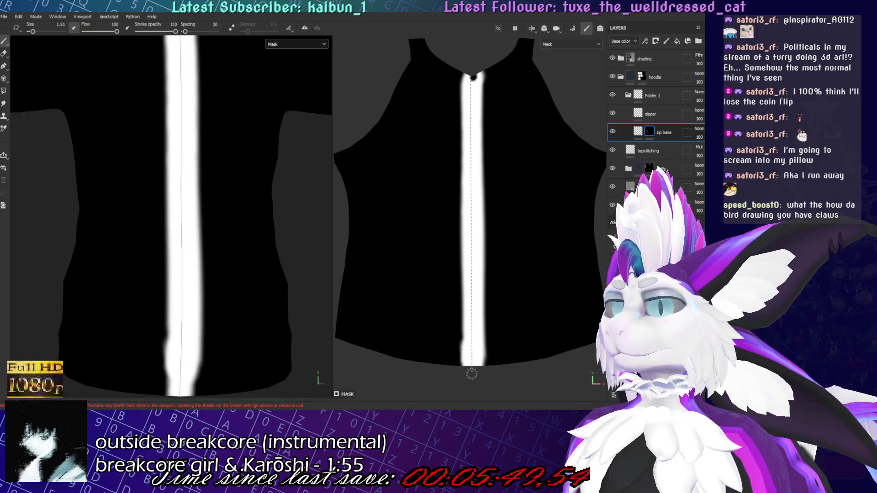
{"action": "left_click", "coordinate": [472, 374], "text": "shift"}
{"action": "scroll", "coordinate": [189, 281], "scroll_direction": "down", "scroll_amount": 5}
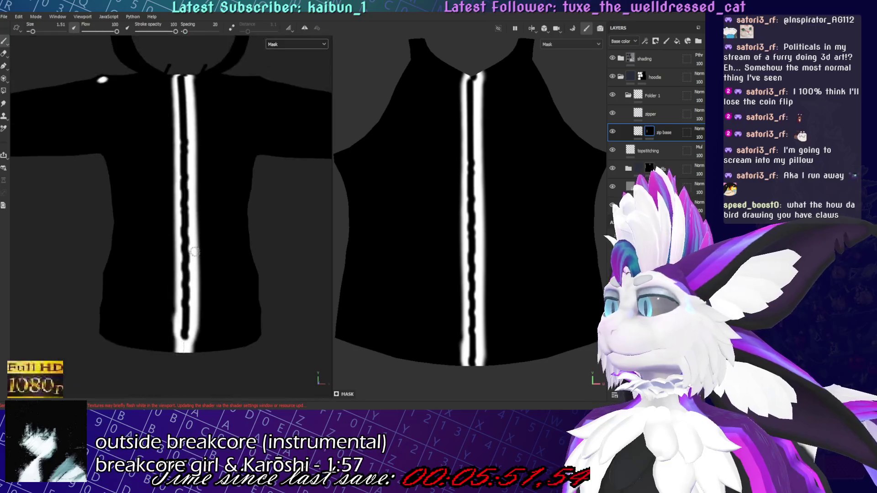
{"action": "left_click", "coordinate": [479, 68], "text": "shift"}
{"action": "left_click", "coordinate": [472, 374], "text": "shift"}
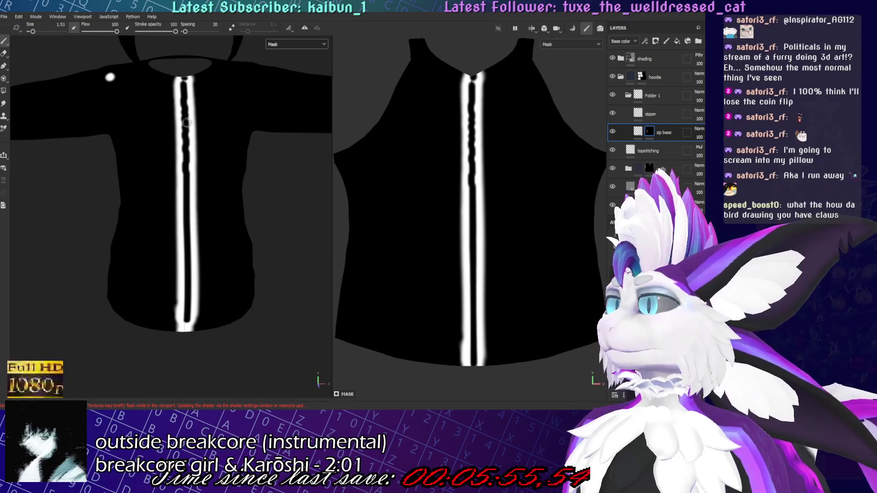
{"action": "scroll", "coordinate": [208, 156], "scroll_direction": "up", "scroll_amount": 5}
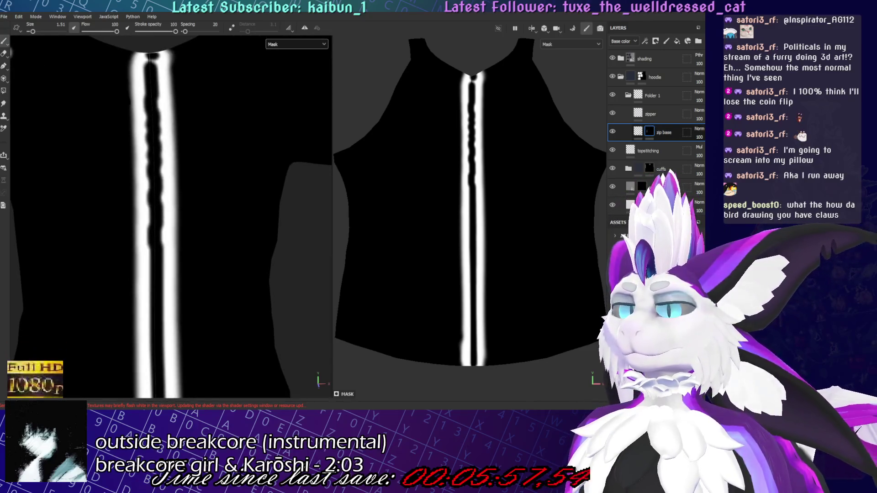
{"action": "key", "text": "ctrl+v"}
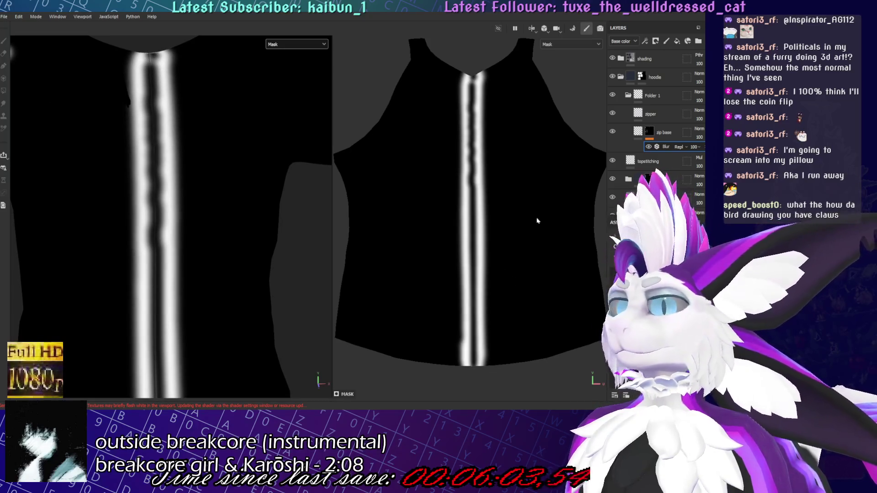
Hide the Blur and retouch the dark centre line with a smaller soft brush
{"action": "left_click", "coordinate": [649, 146]}
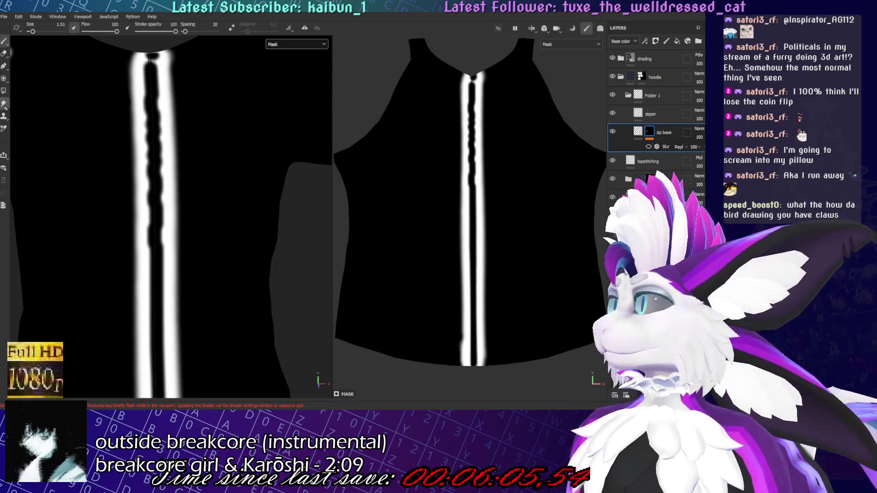
{"action": "left_click", "coordinate": [5, 104]}
{"action": "scroll", "coordinate": [137, 186], "scroll_direction": "up", "scroll_amount": 3}
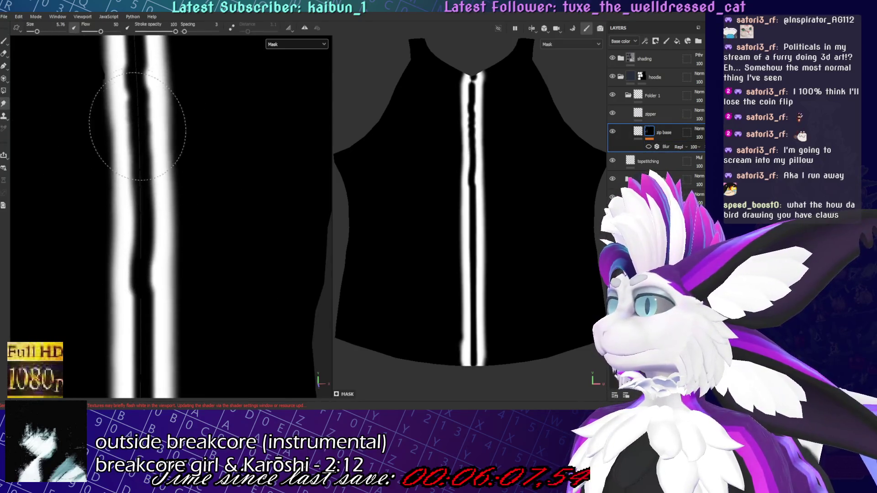
{"action": "middle_click_drag", "start_coordinate": [194, 137], "coordinate": [206, 206]}
{"action": "key", "text": "["}
{"action": "key", "text": "["}
{"action": "key", "text": "["}
{"action": "left_click_drag", "start_coordinate": [145, 114], "coordinate": [151, 398]}
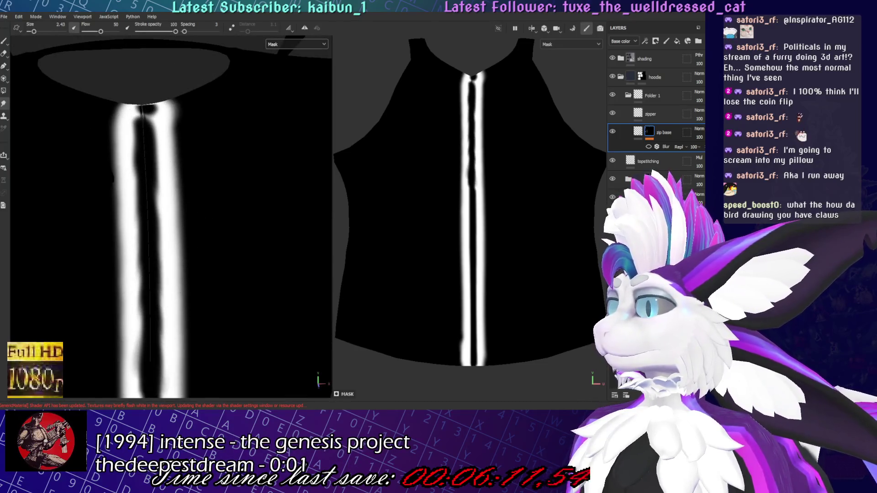
Turn on mirror symmetry and touch up the edges of the zip stripe
{"action": "left_click", "coordinate": [305, 28]}
{"action": "mouse_move", "coordinate": [163, 258]}
{"action": "left_mouse_down"}
{"action": "mouse_move", "coordinate": [145, 114]}
{"action": "mouse_move", "coordinate": [149, 365]}
{"action": "left_mouse_up"}
{"action": "scroll", "coordinate": [155, 319], "scroll_direction": "down", "scroll_amount": 2}
{"action": "middle_click_drag", "start_coordinate": [155, 320], "coordinate": [180, 181]}
{"action": "scroll", "coordinate": [229, 178], "scroll_direction": "down", "scroll_amount": 3}
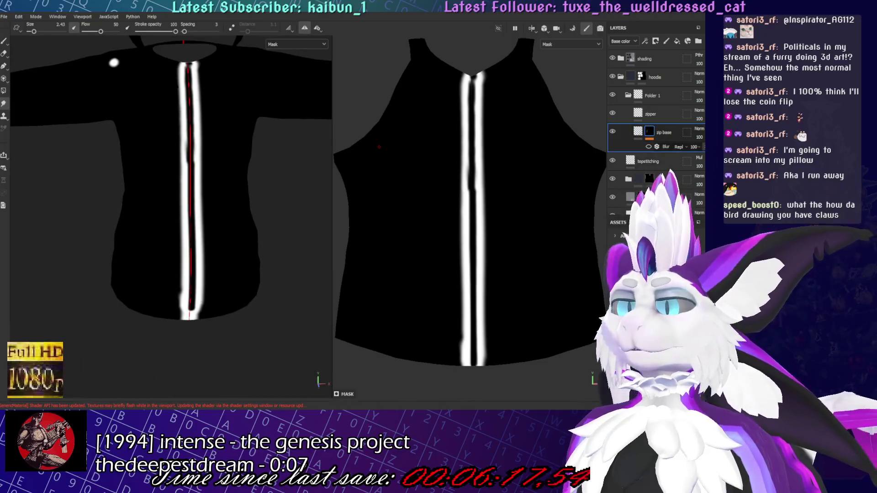
{"action": "double_click", "coordinate": [662, 133]}
Confirm the zip base layer name and return to editing its mask
{"action": "key", "text": "m"}
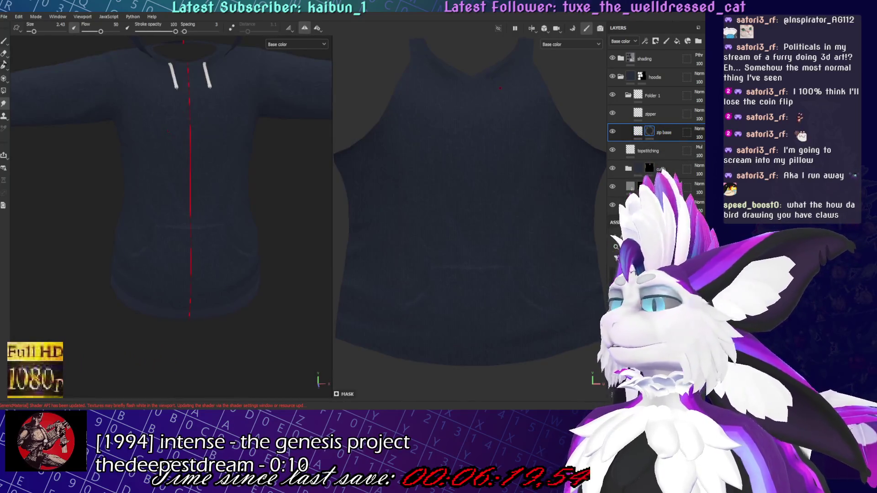
{"action": "key", "text": "Return"}
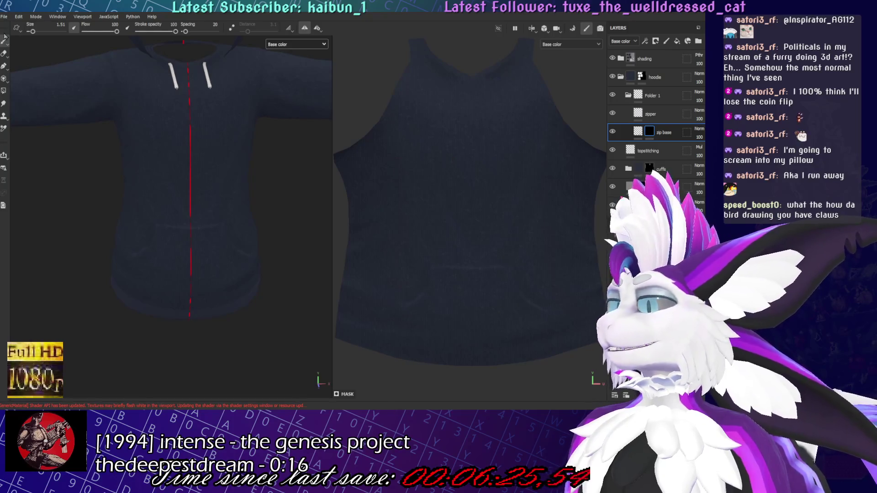
{"action": "left_click", "coordinate": [639, 134]}
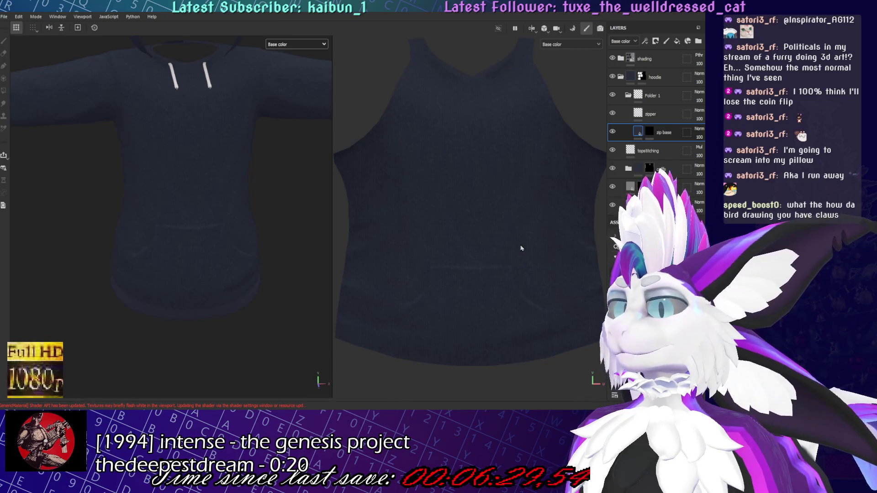
{"action": "left_click", "coordinate": [649, 131]}
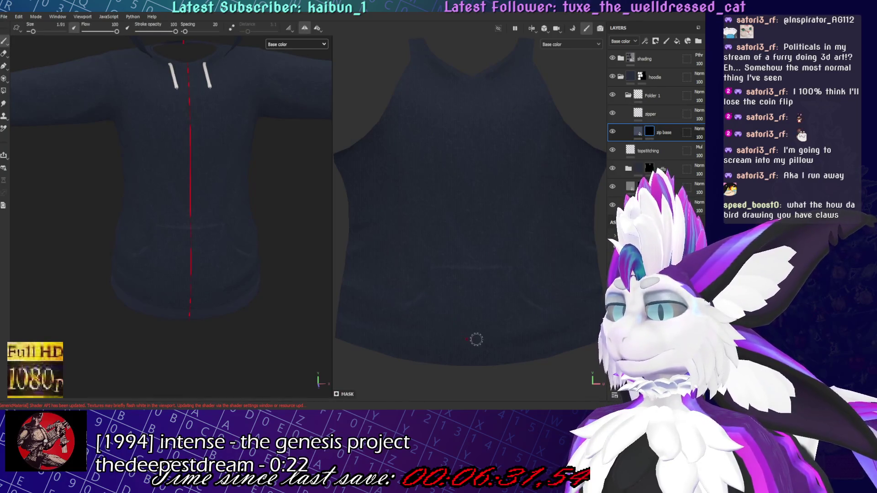
Paint a straight light zip strip from collar to hem and view it in full Material shading
{"action": "right_click_drag", "start_coordinate": [476, 340], "coordinate": [493, 340], "text": "ctrl"}
{"action": "left_click_drag", "start_coordinate": [289, 186], "coordinate": [277, 240], "text": "alt"}
{"action": "mouse_move", "coordinate": [195, 318]}
{"action": "left_mouse_down"}
{"action": "mouse_move", "coordinate": [182, 309]}
{"action": "mouse_move", "coordinate": [190, 77]}
{"action": "left_mouse_up"}
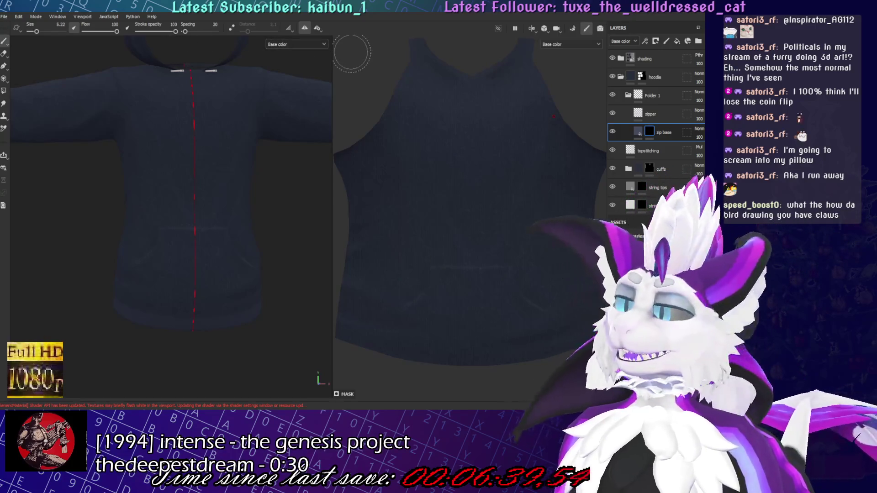
{"action": "right_click_drag", "start_coordinate": [473, 143], "coordinate": [457, 143], "text": "ctrl"}
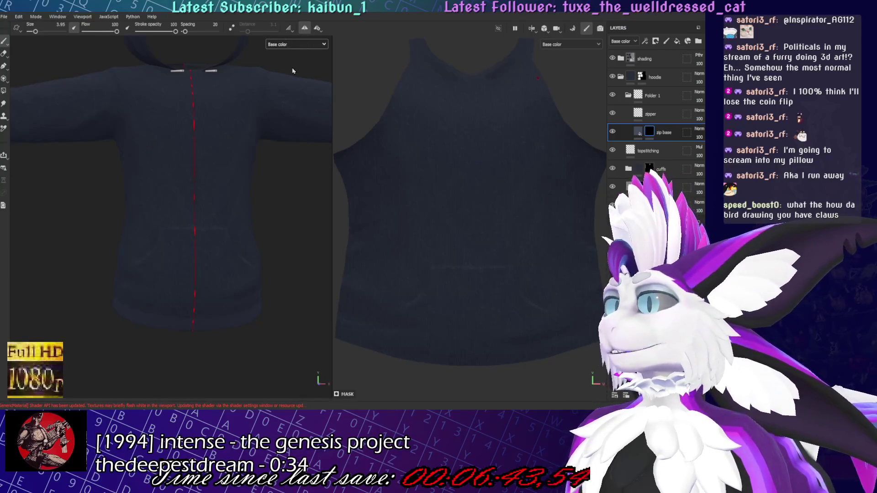
{"action": "key", "text": "m"}
{"action": "left_click", "coordinate": [472, 84]}
{"action": "left_click", "coordinate": [473, 377], "text": "shift"}
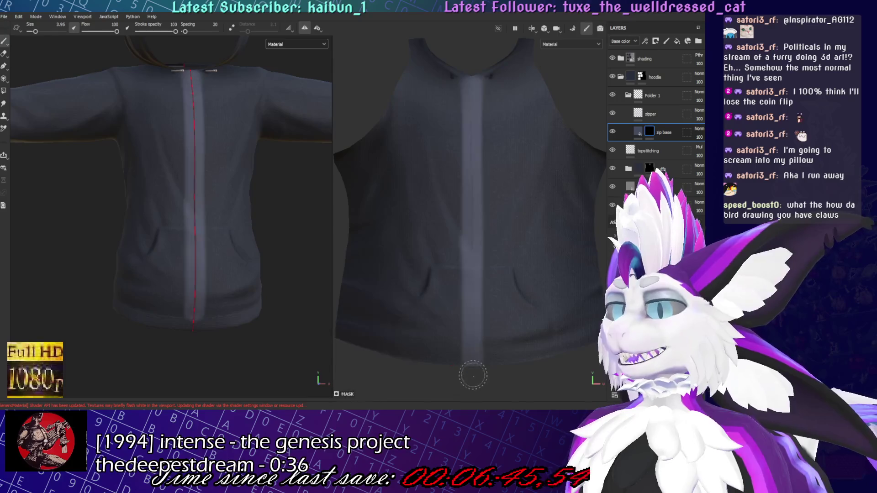
Undo the trial zip stripes so the pale grey zip band is removed from the front
{"action": "scroll", "coordinate": [186, 238], "scroll_direction": "up", "scroll_amount": 5}
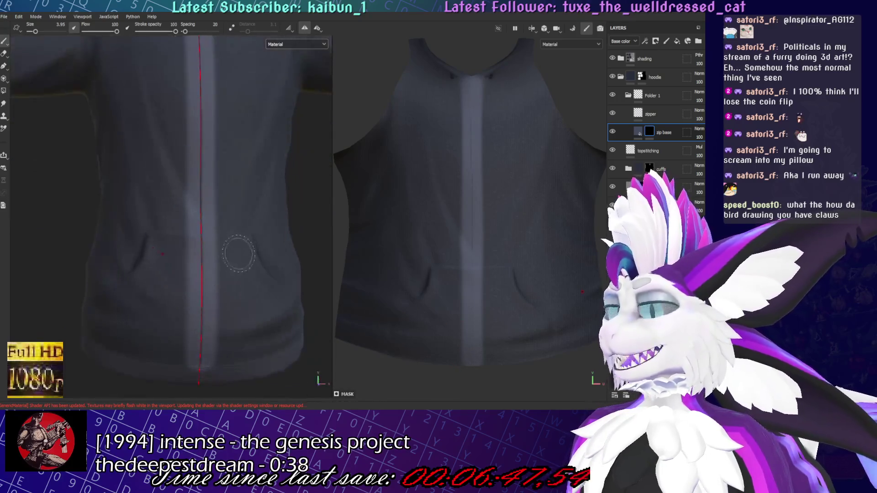
{"action": "scroll", "coordinate": [240, 252], "scroll_direction": "up", "scroll_amount": 2}
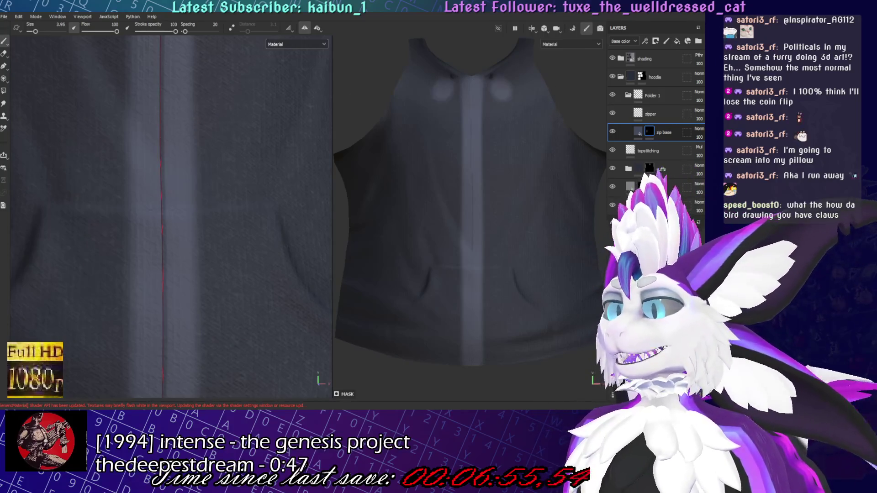
{"action": "key", "text": "ctrl+z"}
{"action": "key", "text": "bracketleft"}
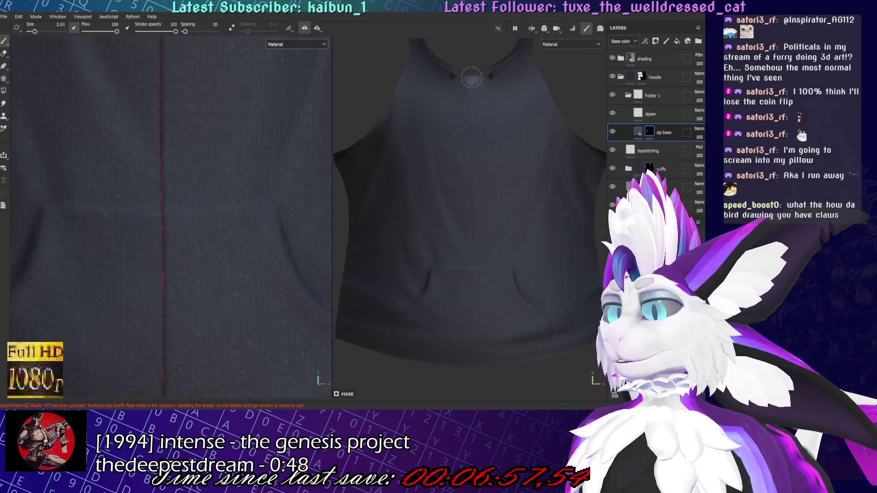
{"action": "left_click", "coordinate": [474, 358], "text": "shift"}
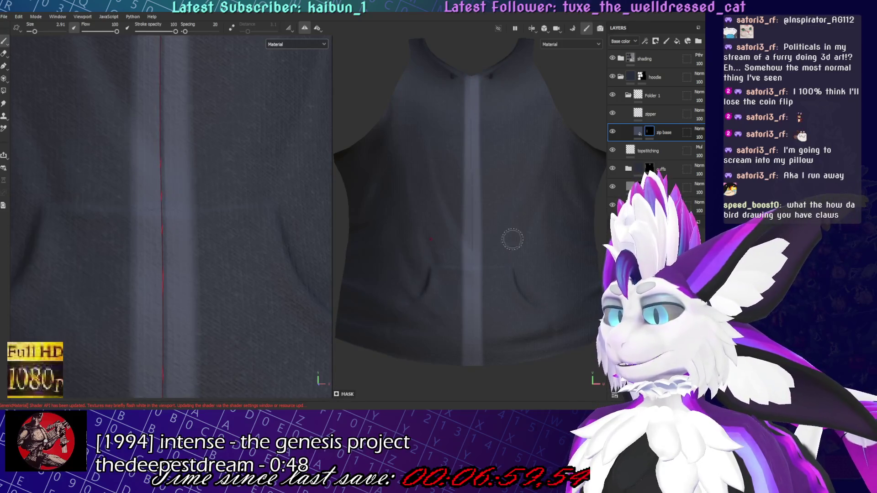
{"action": "scroll", "coordinate": [254, 254], "scroll_direction": "down", "scroll_amount": 3}
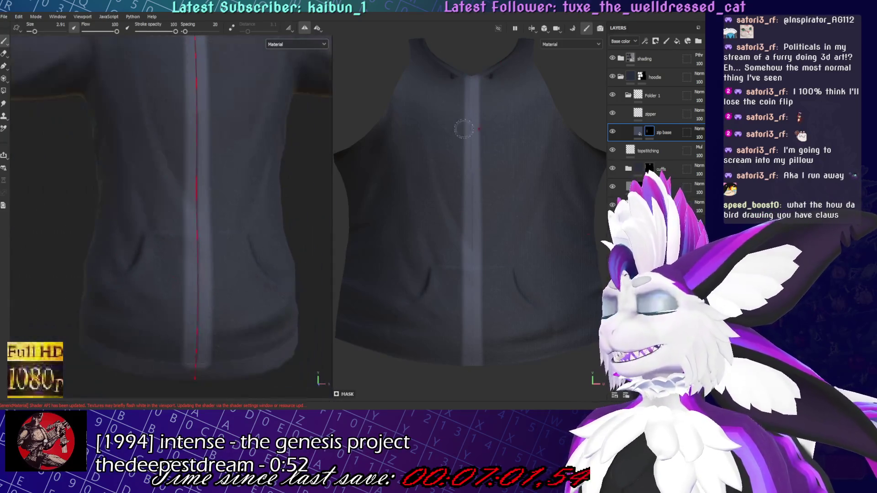
{"action": "key", "text": "ctrl+z"}
{"action": "left_click", "coordinate": [474, 76]}
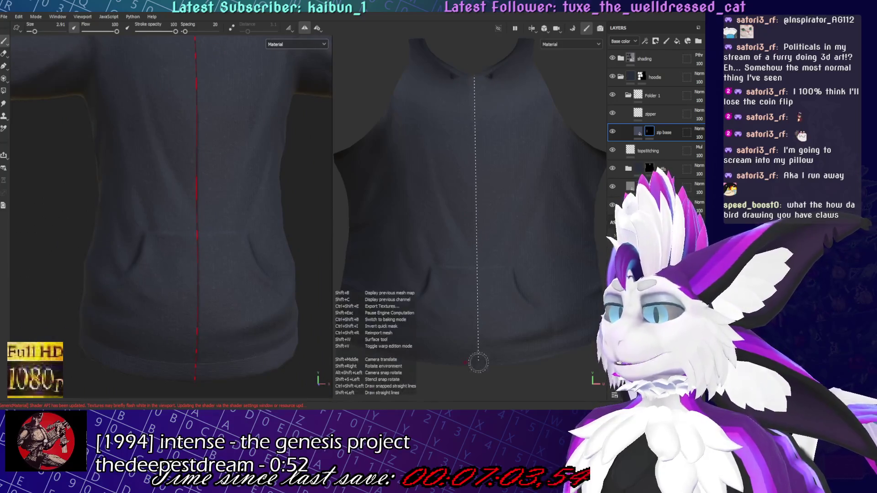
{"action": "left_click", "coordinate": [479, 369], "text": "shift"}
{"action": "key", "text": "ctrl+z"}
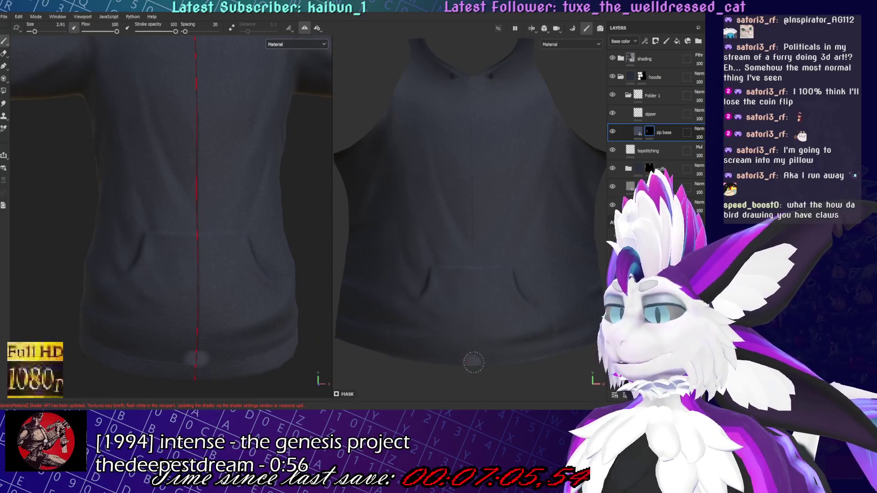
{"action": "left_click", "coordinate": [473, 58], "text": "shift"}
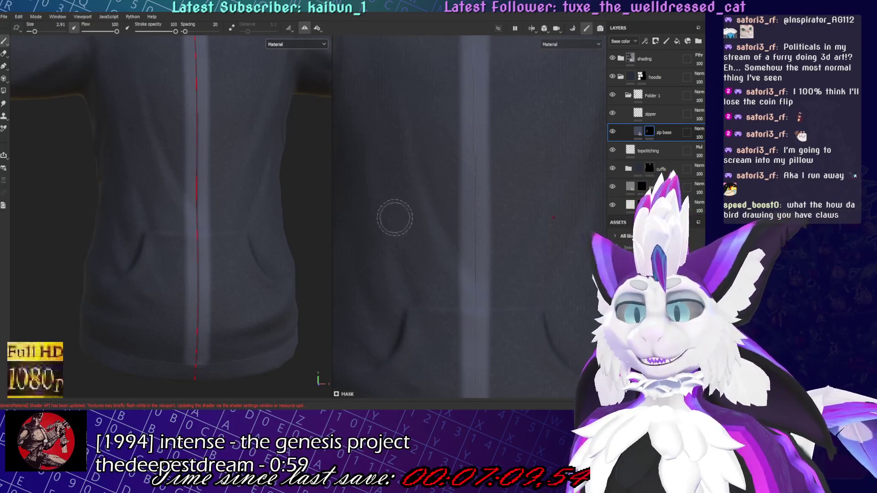
Target the zip base layer's mask and reduce the brush size from 2.91 to 2.21
{"action": "left_click_drag", "start_coordinate": [435, 215], "coordinate": [497, 173], "text": "alt"}
{"action": "scroll", "coordinate": [396, 191], "scroll_direction": "up", "scroll_amount": 5}
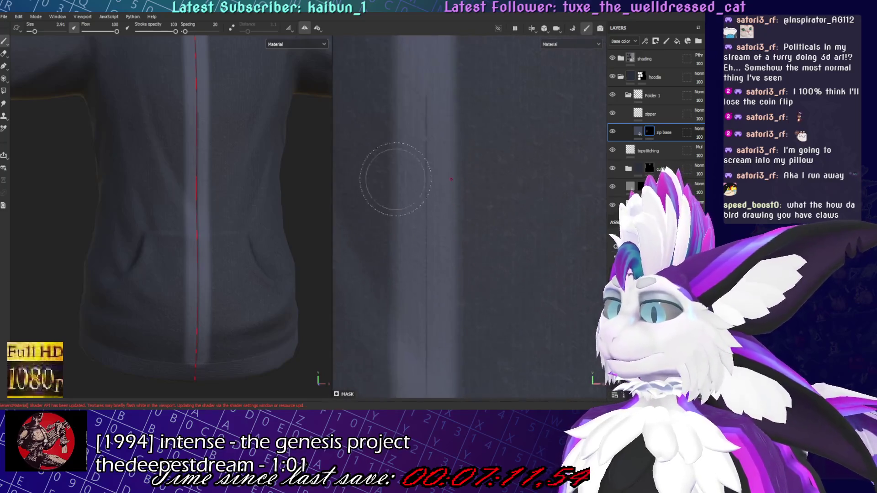
{"action": "scroll", "coordinate": [443, 232], "scroll_direction": "down", "scroll_amount": 5}
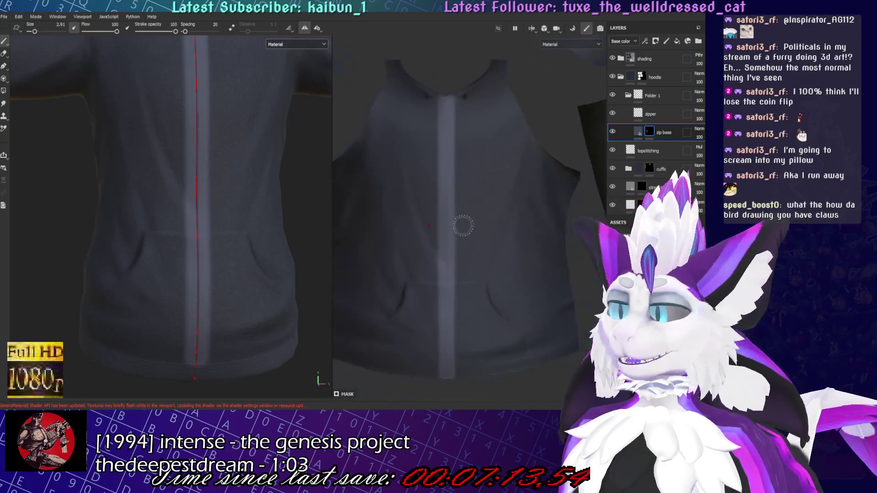
{"action": "scroll", "coordinate": [180, 349], "scroll_direction": "up", "scroll_amount": 5}
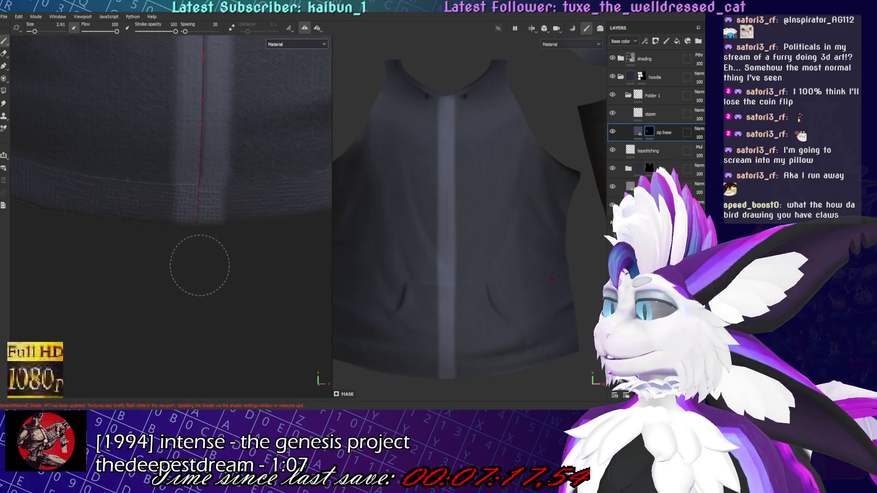
{"action": "scroll", "coordinate": [196, 187], "scroll_direction": "down", "scroll_amount": 5}
{"action": "mouse_move", "coordinate": [228, 94]}
{"action": "left_mouse_down", "text": "alt"}
{"action": "mouse_move", "coordinate": [158, 210]}
{"action": "mouse_move", "coordinate": [308, 186]}
{"action": "left_mouse_up", "text": "alt"}
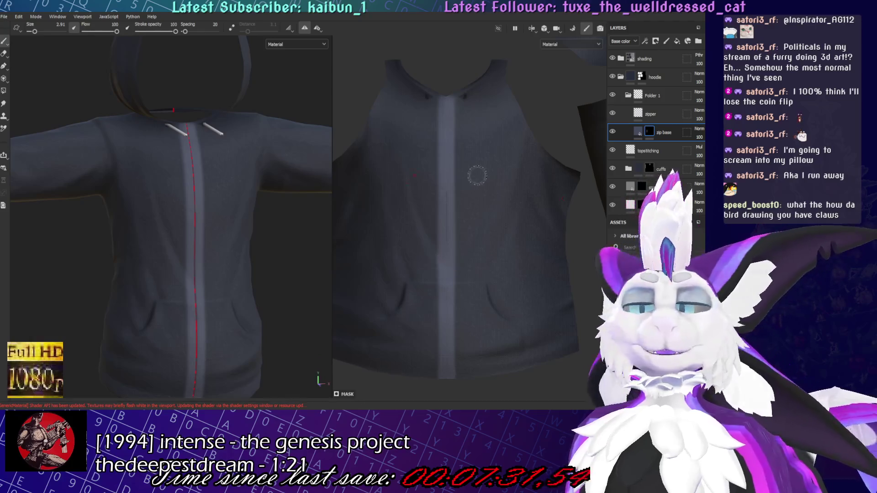
{"action": "scroll", "coordinate": [453, 128], "scroll_direction": "up", "scroll_amount": 3}
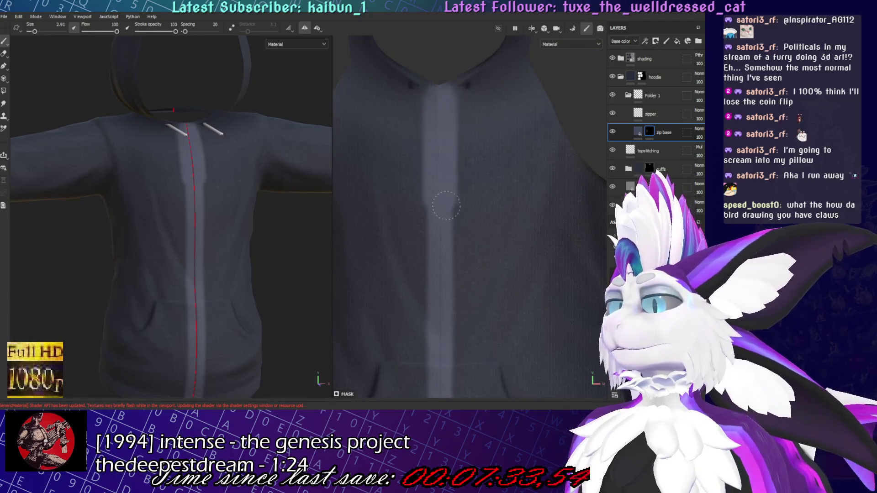
{"action": "scroll", "coordinate": [466, 310], "scroll_direction": "down", "scroll_amount": 2}
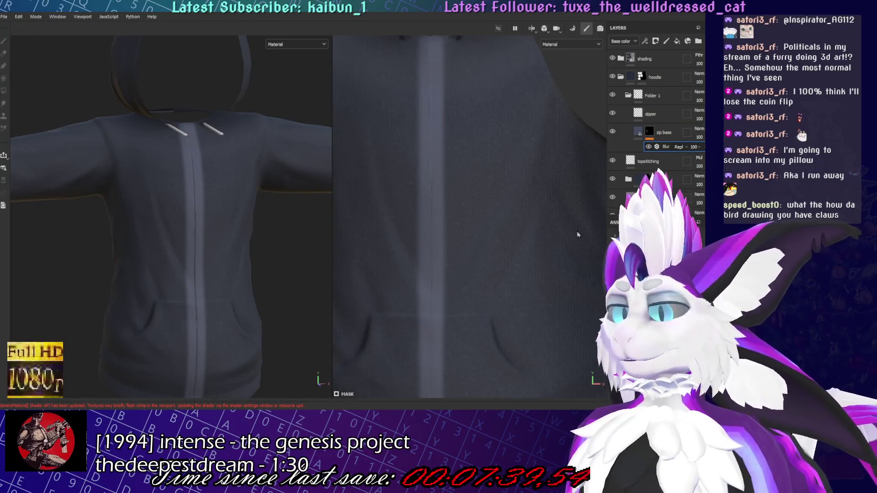
{"action": "middle_click_drag", "start_coordinate": [478, 198], "coordinate": [480, 190]}
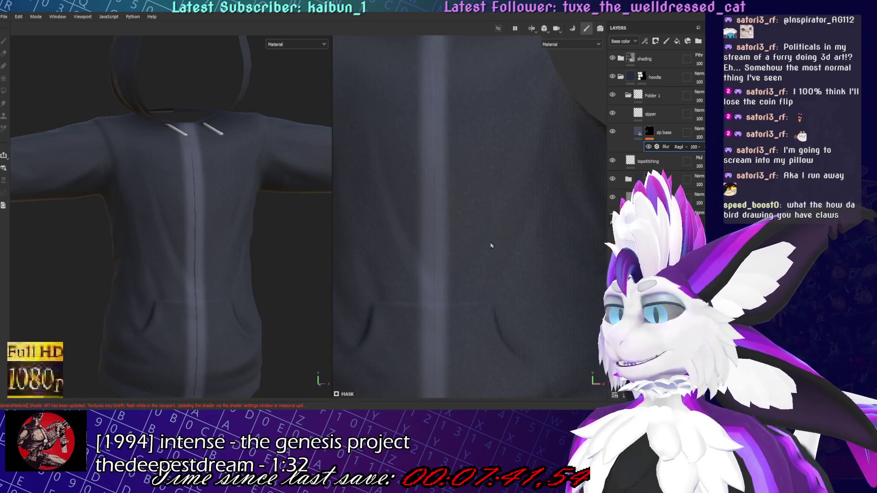
{"action": "left_click", "coordinate": [638, 146]}
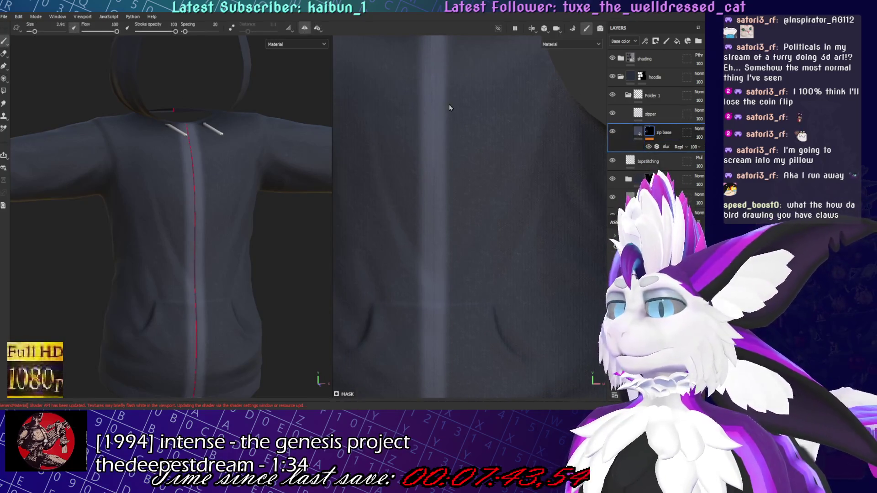
{"action": "left_click", "coordinate": [642, 132]}
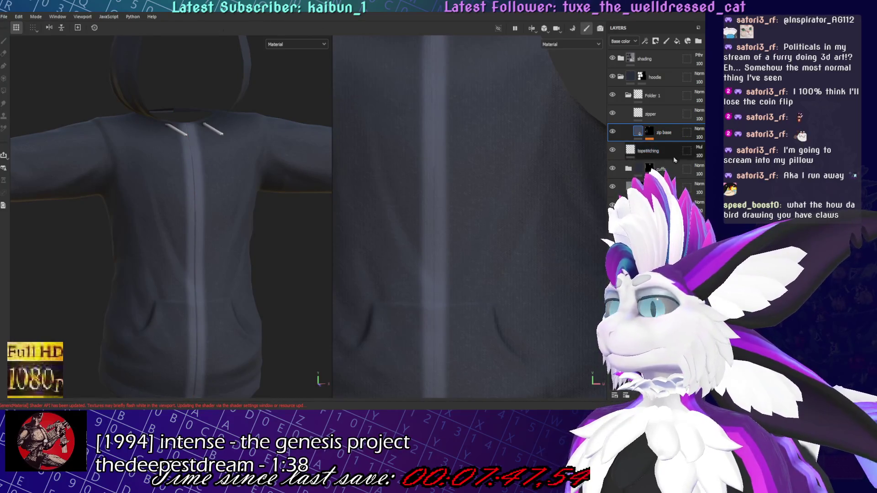
{"action": "mouse_move", "coordinate": [196, 226]}
{"action": "left_mouse_down", "text": "alt"}
{"action": "mouse_move", "coordinate": [282, 188]}
{"action": "mouse_move", "coordinate": [255, 198]}
{"action": "left_mouse_up", "text": "alt"}
{"action": "left_click", "coordinate": [649, 131]}
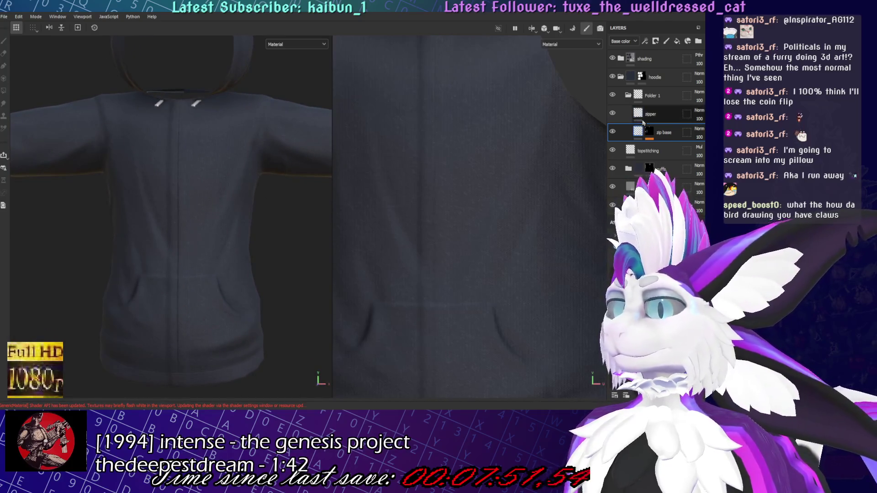
{"action": "key", "text": "bracketleft"}
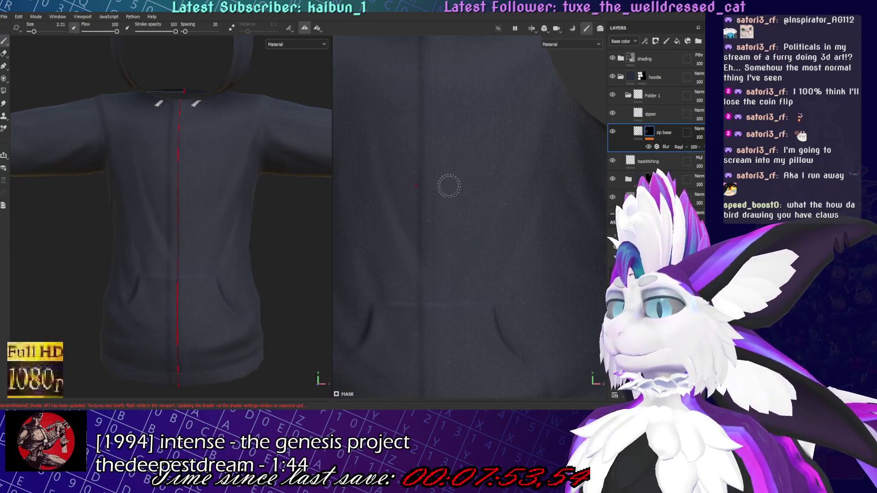
{"action": "scroll", "coordinate": [430, 104], "scroll_direction": "down", "scroll_amount": 5}
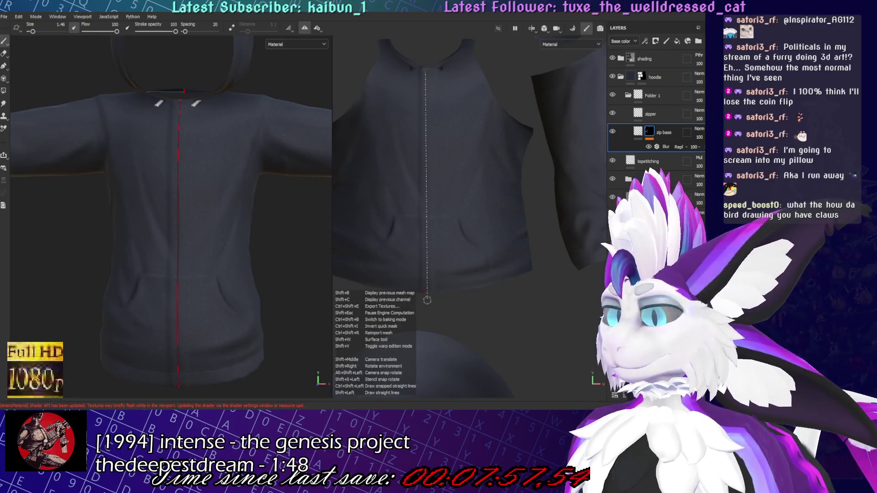
Paint a straight zip-base line down the centre-front seam, then select the zipper layer
{"action": "key", "text": "f"}
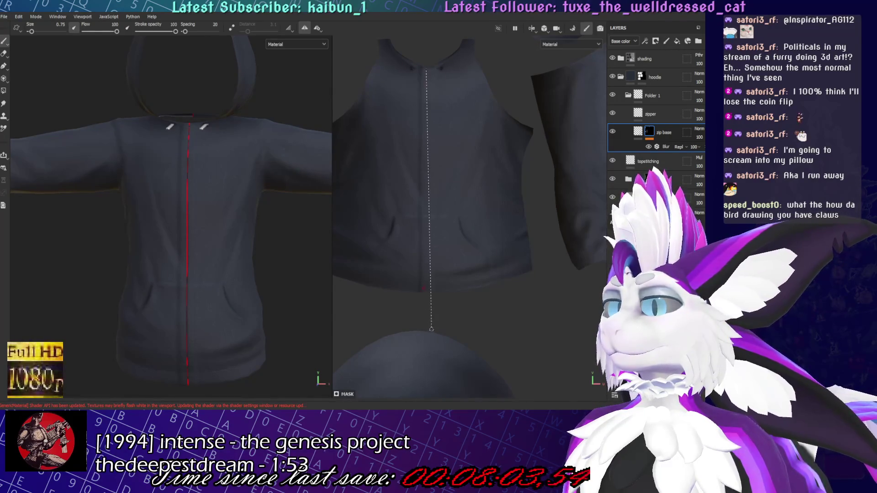
{"action": "left_click", "coordinate": [426, 296], "text": "shift"}
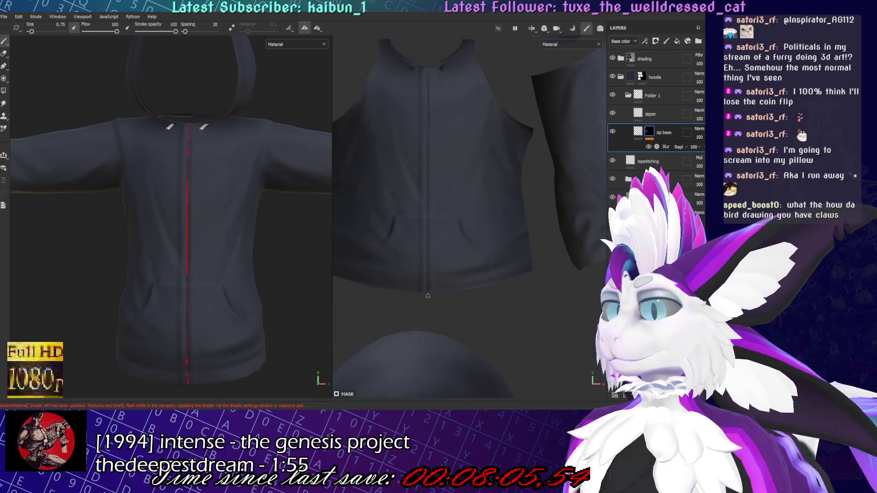
{"action": "left_click_drag", "start_coordinate": [132, 330], "coordinate": [191, 199], "text": "alt"}
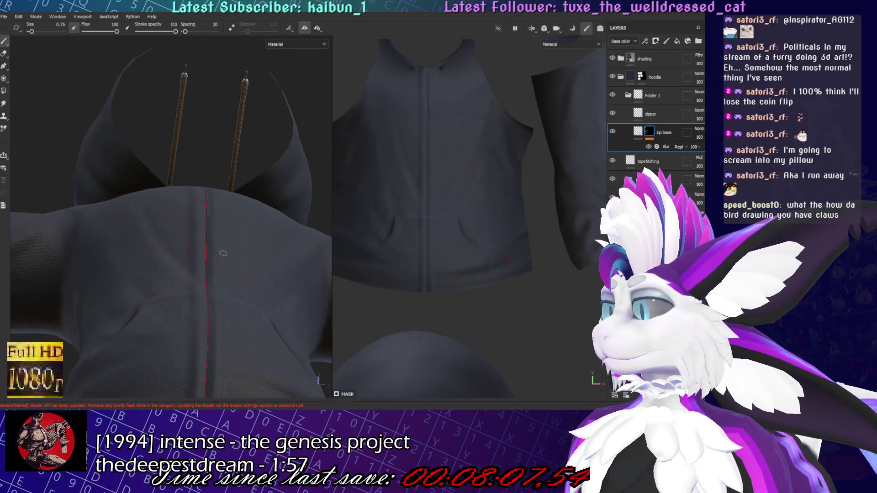
{"action": "key", "text": "f"}
{"action": "scroll", "coordinate": [281, 205], "scroll_direction": "up", "scroll_amount": 2}
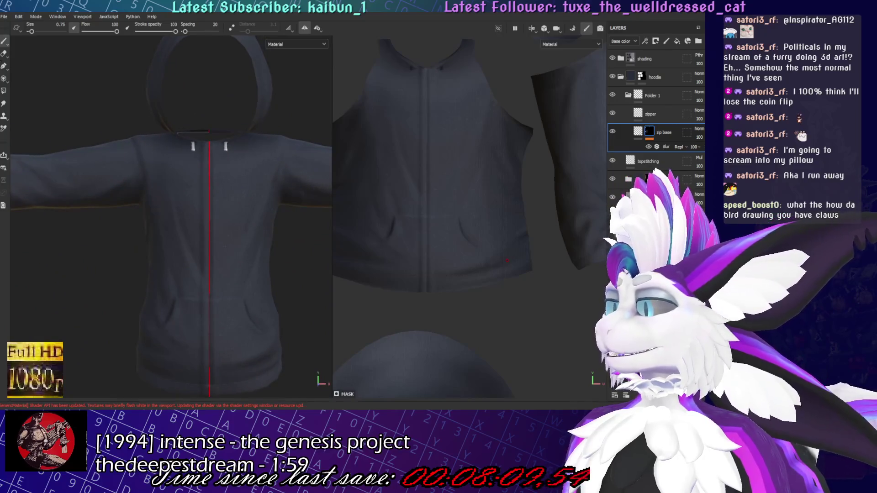
{"action": "scroll", "coordinate": [377, 272], "scroll_direction": "down", "scroll_amount": 3}
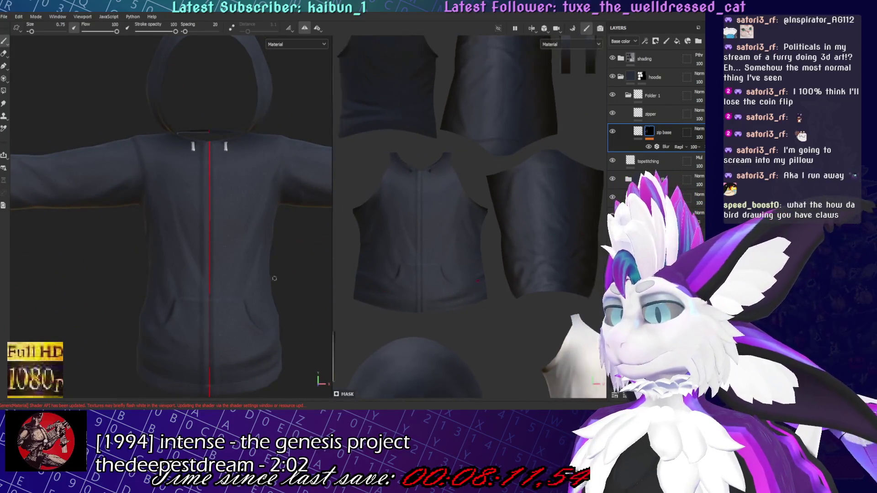
{"action": "scroll", "coordinate": [192, 205], "scroll_direction": "up", "scroll_amount": 5}
{"action": "left_click", "coordinate": [678, 114]}
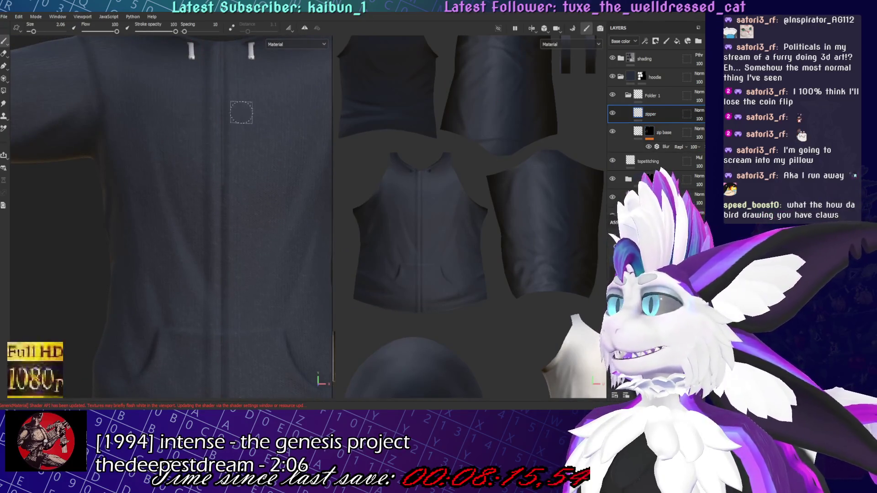
Try a straight zipper stroke down the hoodie front and undo it
{"action": "scroll", "coordinate": [274, 268], "scroll_direction": "down", "scroll_amount": 5}
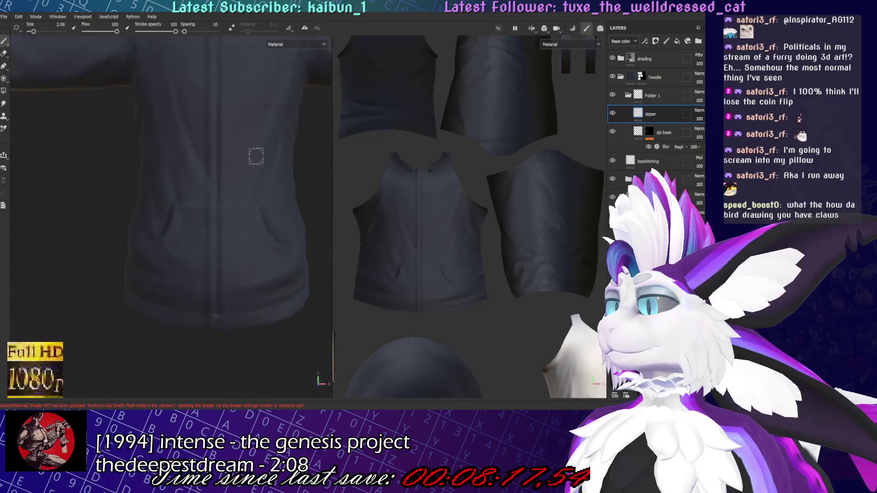
{"action": "scroll", "coordinate": [443, 115], "scroll_direction": "up", "scroll_amount": 5}
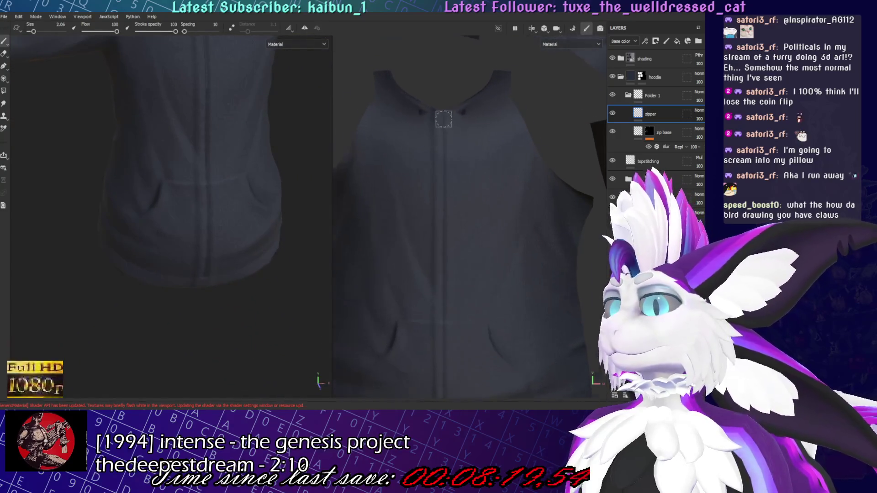
{"action": "scroll", "coordinate": [442, 114], "scroll_direction": "down", "scroll_amount": 2}
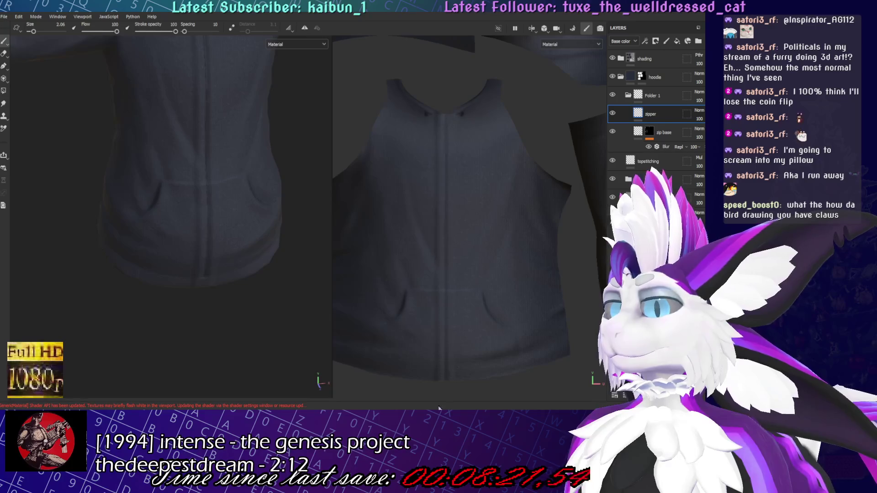
{"action": "key", "text": "shift"}
{"action": "left_click", "coordinate": [445, 384], "text": "shift"}
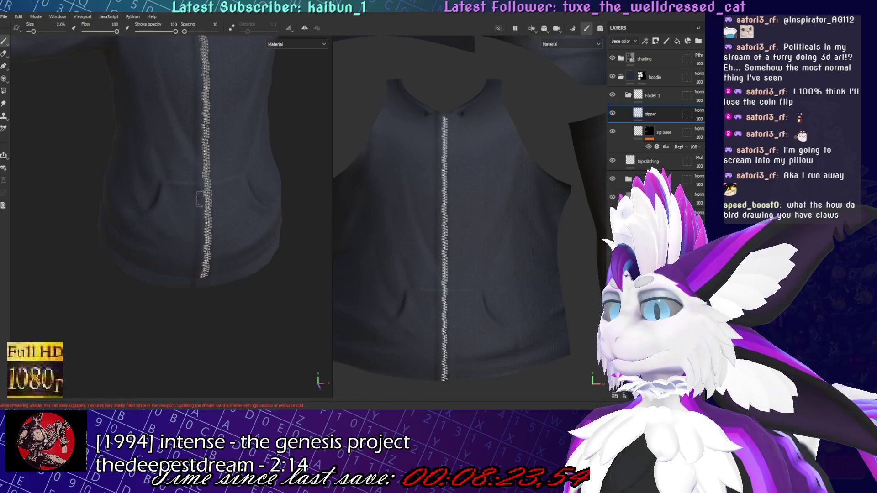
{"action": "scroll", "coordinate": [229, 171], "scroll_direction": "up", "scroll_amount": 2}
{"action": "scroll", "coordinate": [228, 171], "scroll_direction": "down", "scroll_amount": 3}
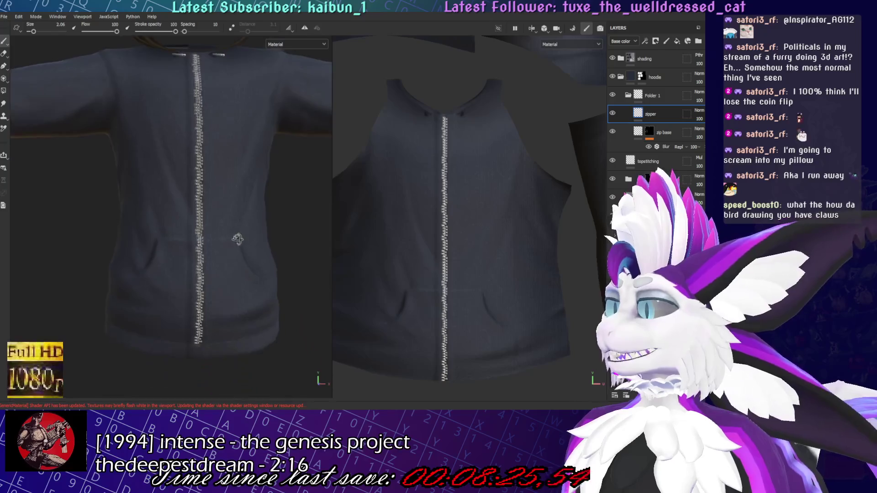
{"action": "key", "text": "ctrl+z"}
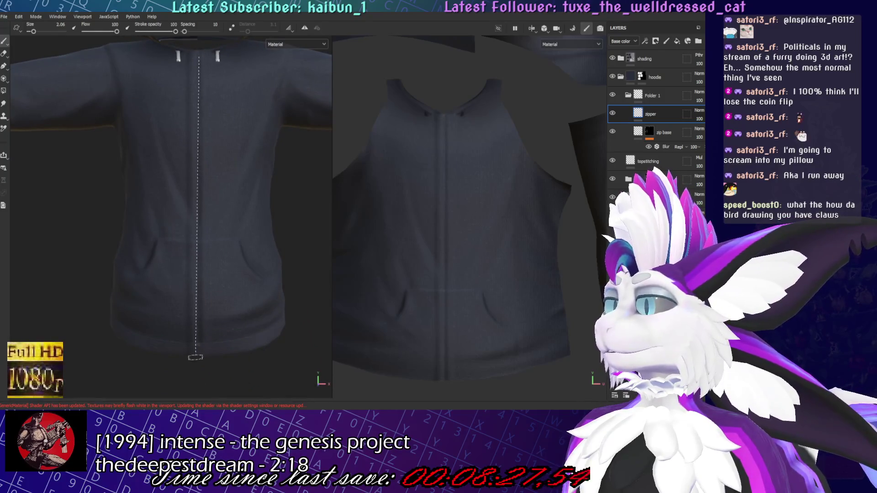
Redraw the zipper as a straight line from collar to hem at brush size 0.87
{"action": "left_click", "coordinate": [198, 367], "text": "shift"}
{"action": "scroll", "coordinate": [228, 274], "scroll_direction": "up", "scroll_amount": 3}
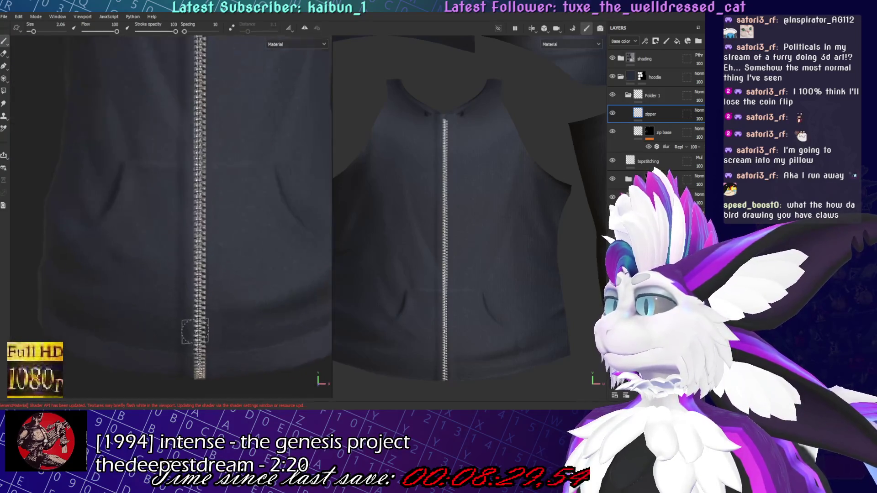
{"action": "key", "text": "ctrl+z"}
{"action": "scroll", "coordinate": [211, 264], "scroll_direction": "down", "scroll_amount": 3}
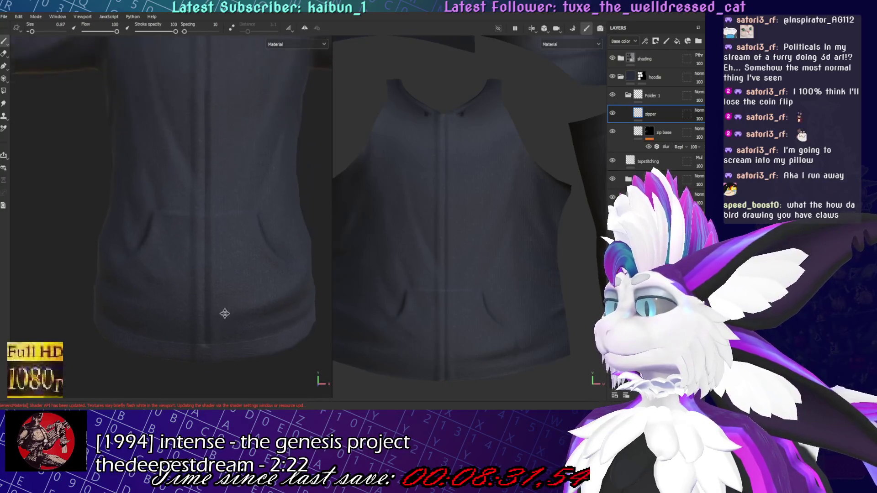
{"action": "left_click", "coordinate": [210, 70]}
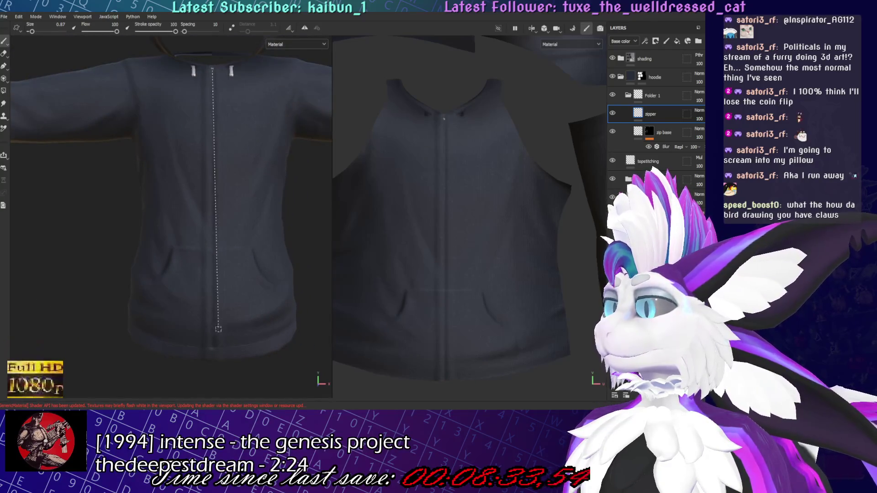
{"action": "left_click", "coordinate": [213, 364], "text": "shift"}
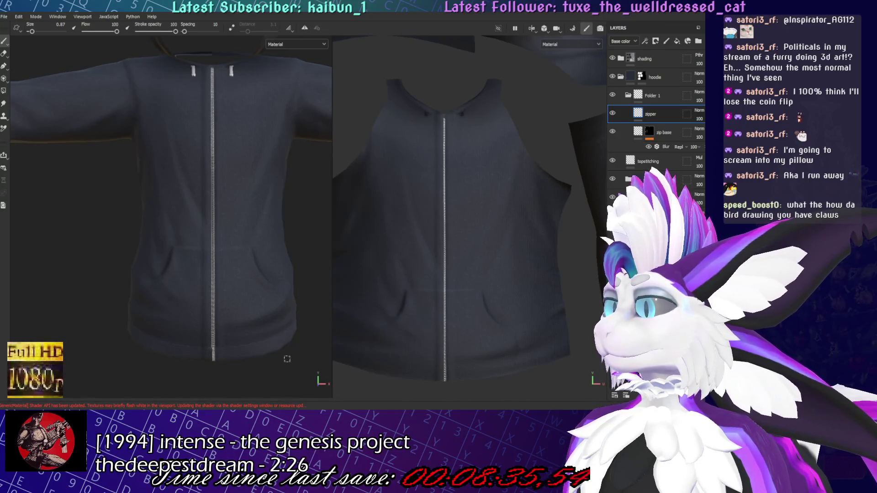
{"action": "scroll", "coordinate": [233, 366], "scroll_direction": "up", "scroll_amount": 5}
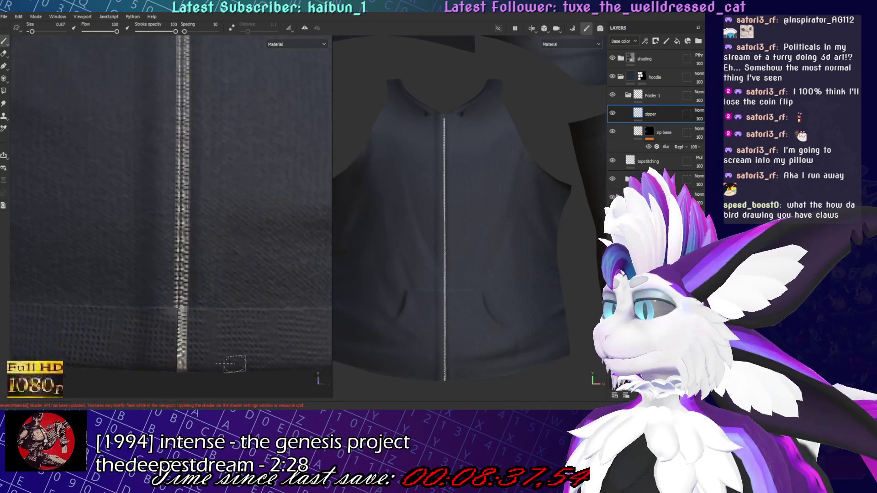
Test dark paint over the lower zipper's left half, then undo it
{"action": "scroll", "coordinate": [233, 370], "scroll_direction": "up", "scroll_amount": 3}
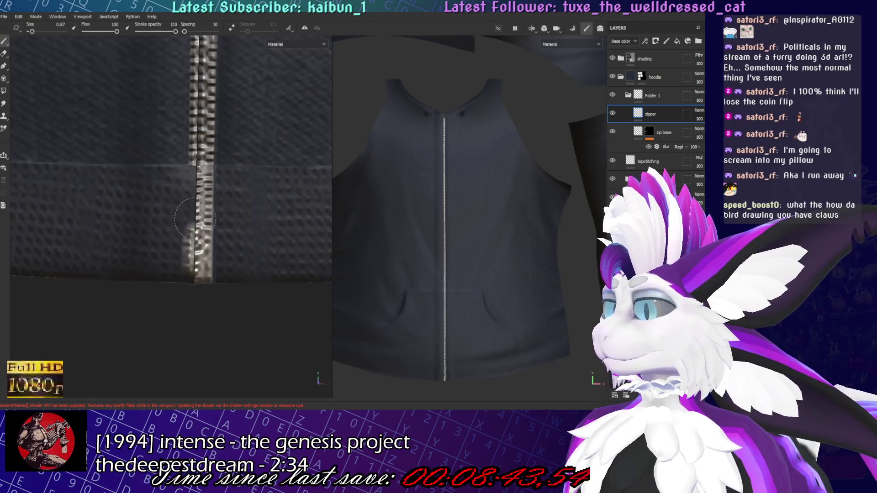
{"action": "scroll", "coordinate": [186, 278], "scroll_direction": "up", "scroll_amount": 1}
{"action": "left_click_drag", "start_coordinate": [186, 304], "coordinate": [185, 164]}
{"action": "key", "text": "ctrl+z"}
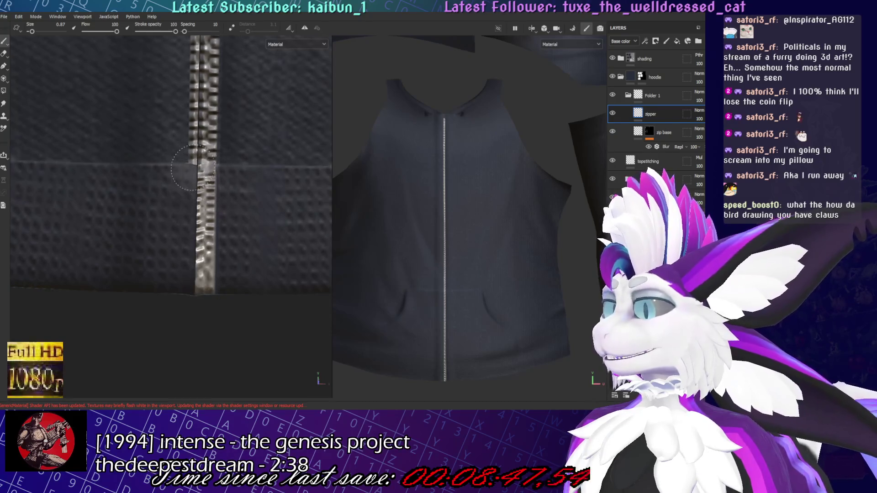
{"action": "key", "text": "ctrl+y"}
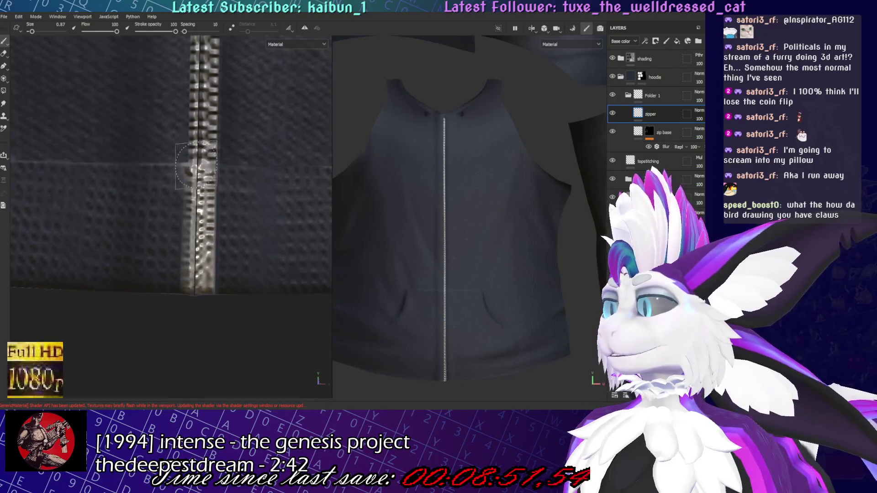
{"action": "scroll", "coordinate": [194, 256], "scroll_direction": "down", "scroll_amount": 5}
{"action": "scroll", "coordinate": [197, 230], "scroll_direction": "up", "scroll_amount": 5}
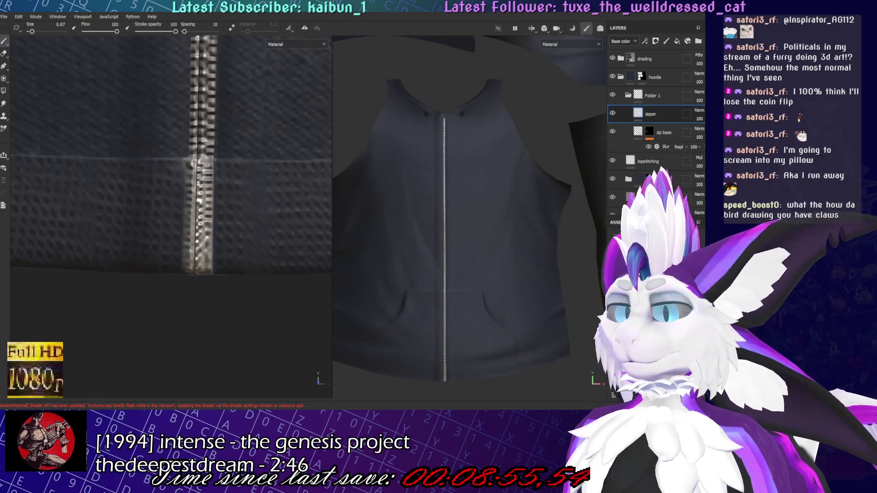
{"action": "key", "text": "ctrl+z"}
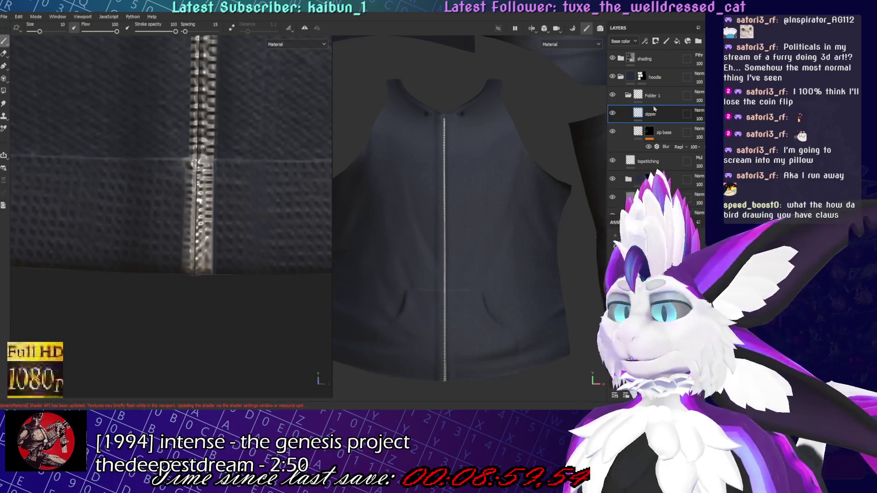
Toggle the eraser and brush, then target the zip base mask at brush size 0.75
{"action": "left_click", "coordinate": [5, 53]}
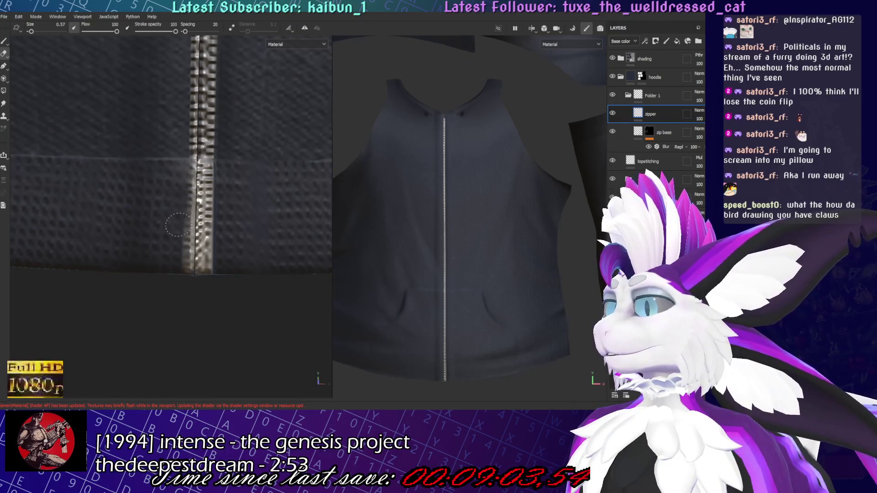
{"action": "scroll", "coordinate": [249, 241], "scroll_direction": "down", "scroll_amount": 5}
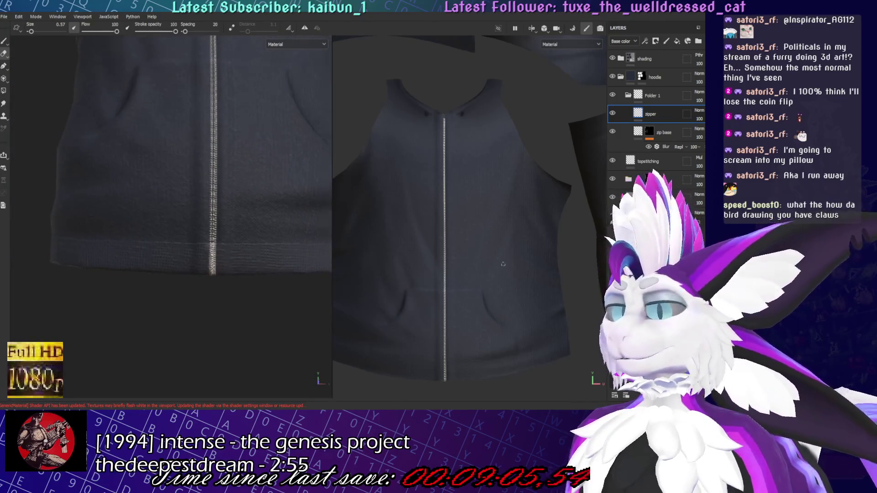
{"action": "scroll", "coordinate": [231, 245], "scroll_direction": "down", "scroll_amount": 3}
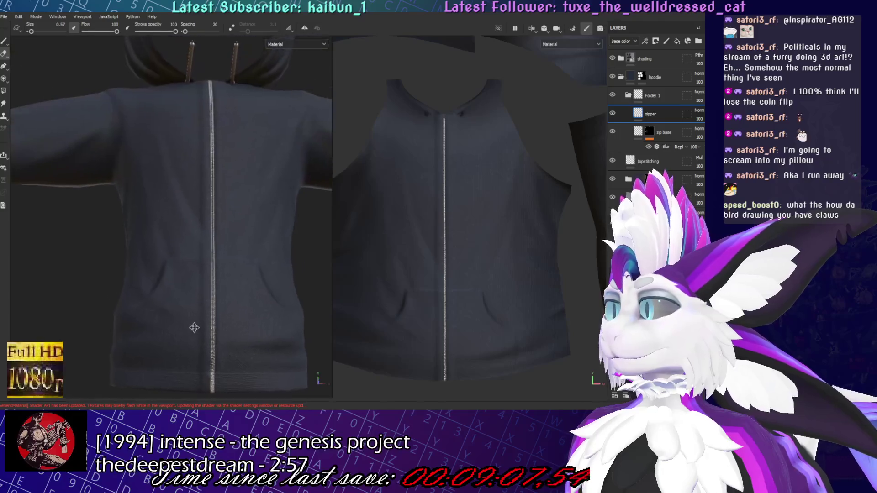
{"action": "scroll", "coordinate": [173, 286], "scroll_direction": "up", "scroll_amount": 8}
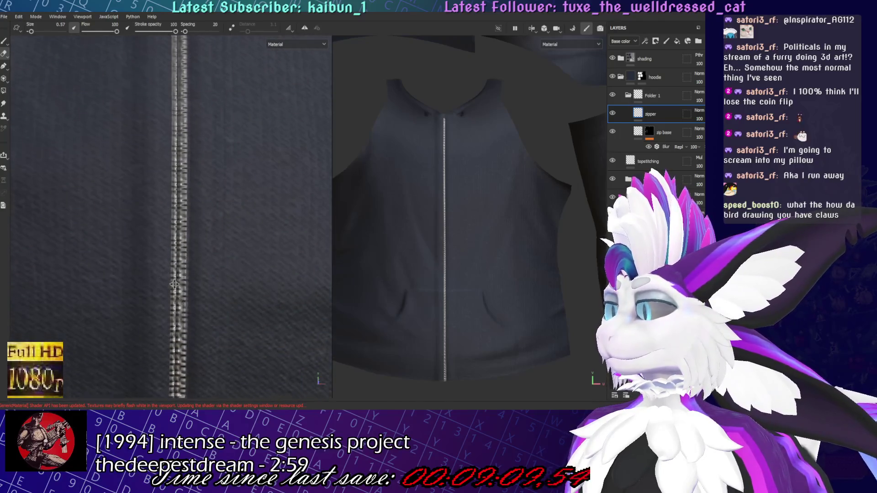
{"action": "left_click", "coordinate": [4, 42]}
{"action": "scroll", "coordinate": [160, 190], "scroll_direction": "up", "scroll_amount": 3}
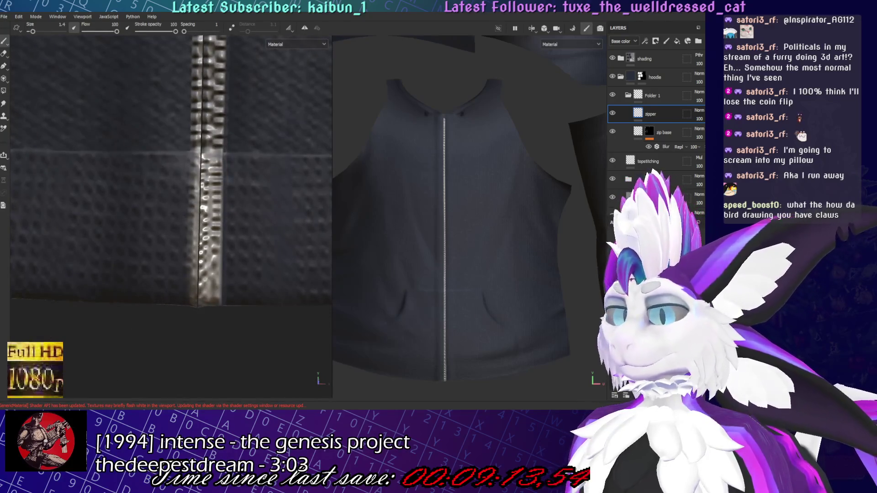
{"action": "left_click", "coordinate": [648, 132]}
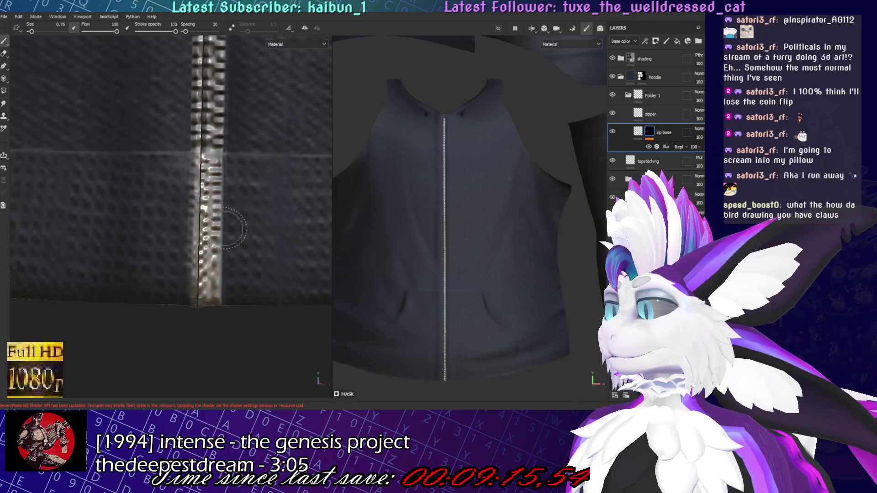
Paint the zip base mask down the zipper to the hem
{"action": "left_click_drag", "start_coordinate": [209, 150], "coordinate": [205, 304]}
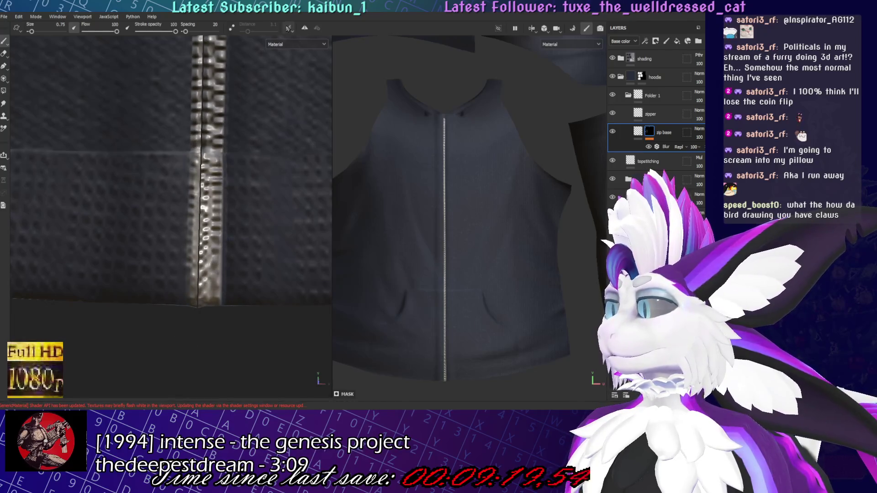
{"action": "scroll", "coordinate": [235, 184], "scroll_direction": "down", "scroll_amount": 5}
{"action": "scroll", "coordinate": [258, 191], "scroll_direction": "up", "scroll_amount": 5}
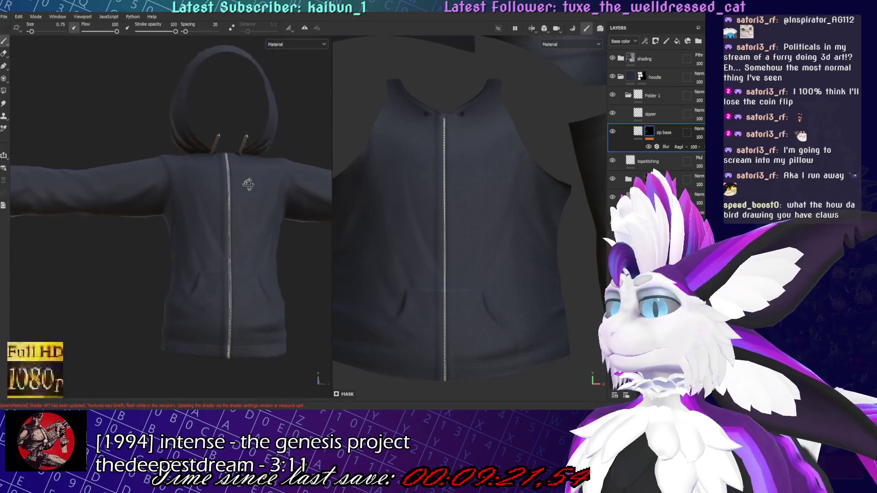
{"action": "scroll", "coordinate": [258, 190], "scroll_direction": "up", "scroll_amount": 5}
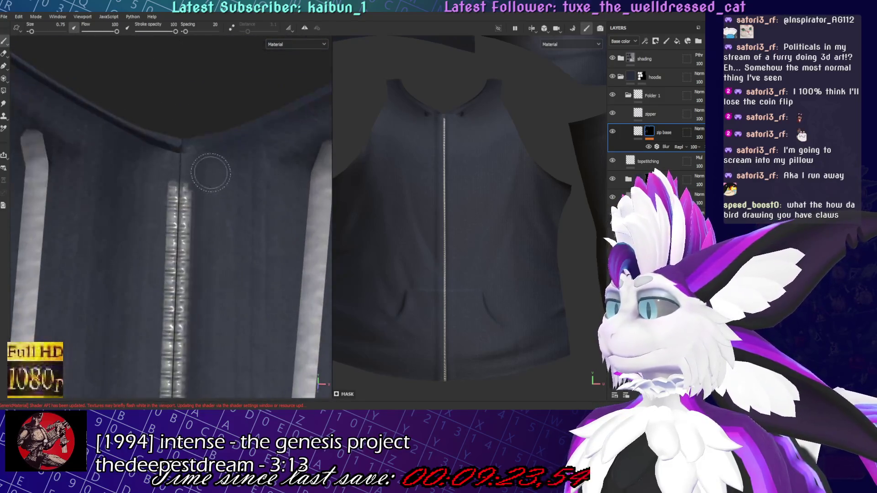
On the zipper layer, paint fine zipper texture toward the collar and undo the stray stroke
{"action": "left_click", "coordinate": [657, 114]}
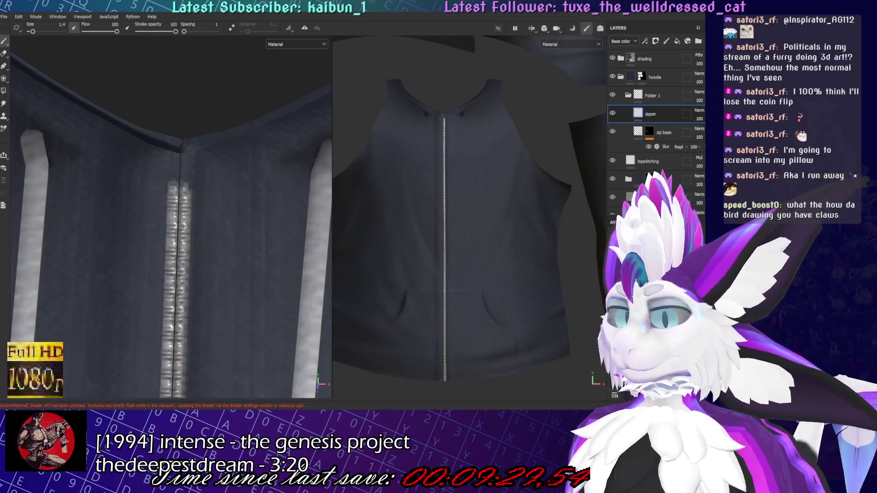
{"action": "right_click_drag", "start_coordinate": [176, 183], "coordinate": [164, 183], "text": "ctrl"}
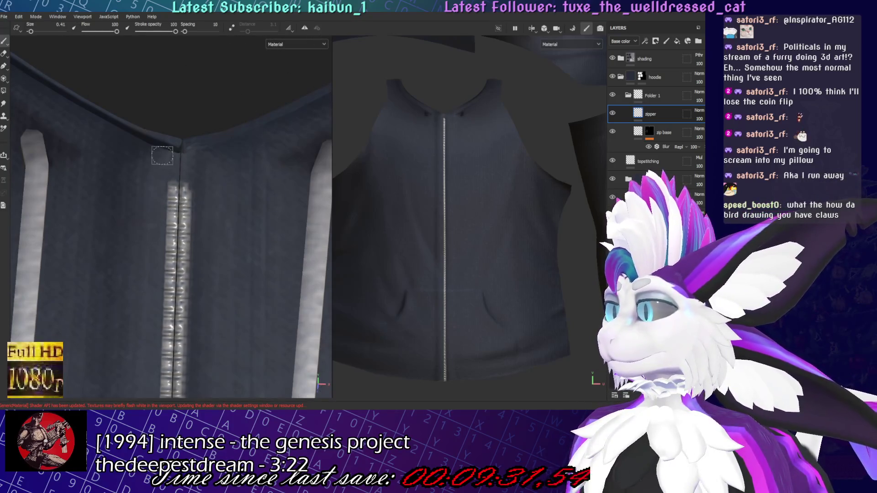
{"action": "left_click_drag", "start_coordinate": [175, 203], "coordinate": [179, 137]}
{"action": "right_click_drag", "start_coordinate": [179, 136], "coordinate": [191, 136], "text": "ctrl"}
{"action": "key", "text": "ctrl+z"}
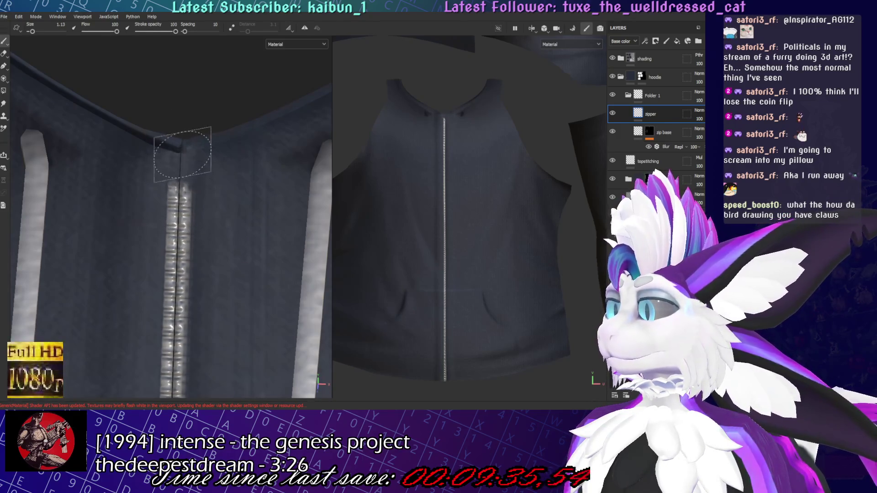
{"action": "scroll", "coordinate": [178, 159], "scroll_direction": "down", "scroll_amount": 2}
Brighten the lower zipper with metallic paint using a slightly larger brush
{"action": "mouse_move", "coordinate": [178, 160]}
{"action": "left_mouse_down", "text": "alt"}
{"action": "mouse_move", "coordinate": [247, 274]}
{"action": "mouse_move", "coordinate": [211, 273]}
{"action": "left_mouse_up", "text": "alt"}
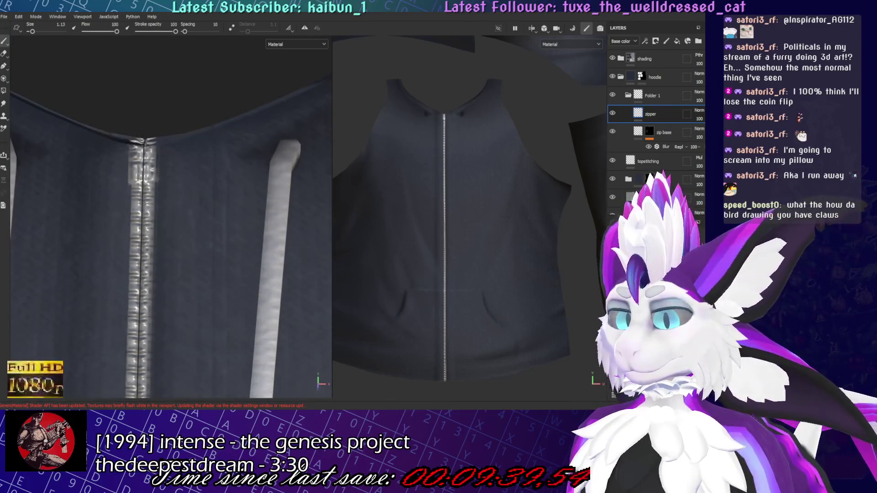
{"action": "mouse_move", "coordinate": [195, 204]}
{"action": "left_mouse_down", "text": "alt"}
{"action": "mouse_move", "coordinate": [196, 183]}
{"action": "mouse_move", "coordinate": [198, 215]}
{"action": "mouse_move", "coordinate": [244, 180]}
{"action": "left_mouse_up", "text": "alt"}
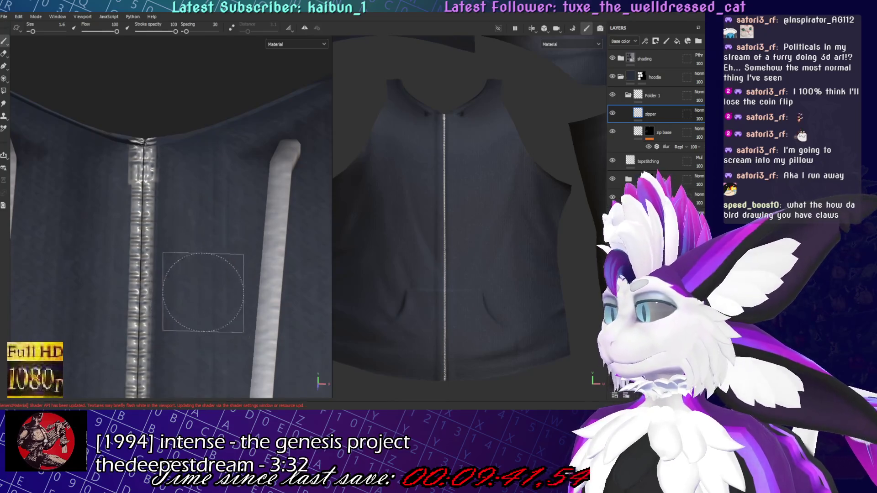
{"action": "scroll", "coordinate": [114, 325], "scroll_direction": "up", "scroll_amount": 5}
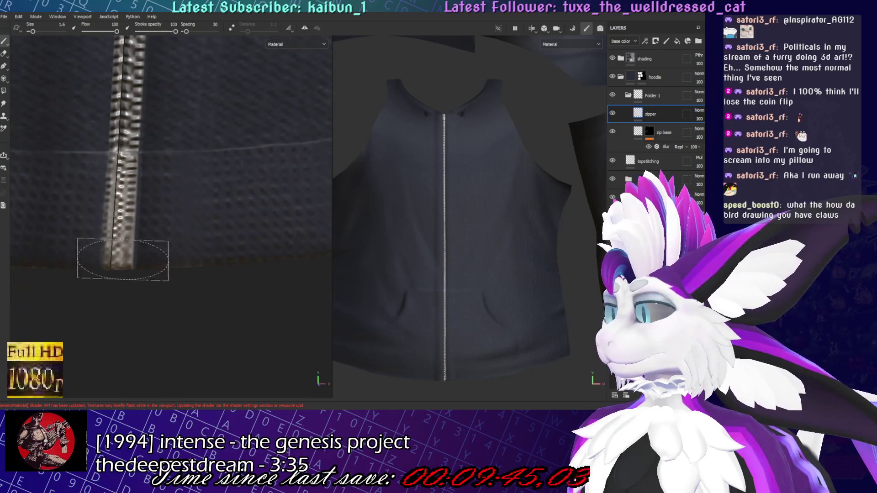
{"action": "mouse_move", "coordinate": [118, 255]}
{"action": "left_mouse_down", "text": "alt"}
{"action": "mouse_move", "coordinate": [115, 219]}
{"action": "mouse_move", "coordinate": [109, 247]}
{"action": "left_mouse_up", "text": "alt"}
{"action": "middle_click_drag", "start_coordinate": [115, 229], "coordinate": [164, 213], "text": "alt"}
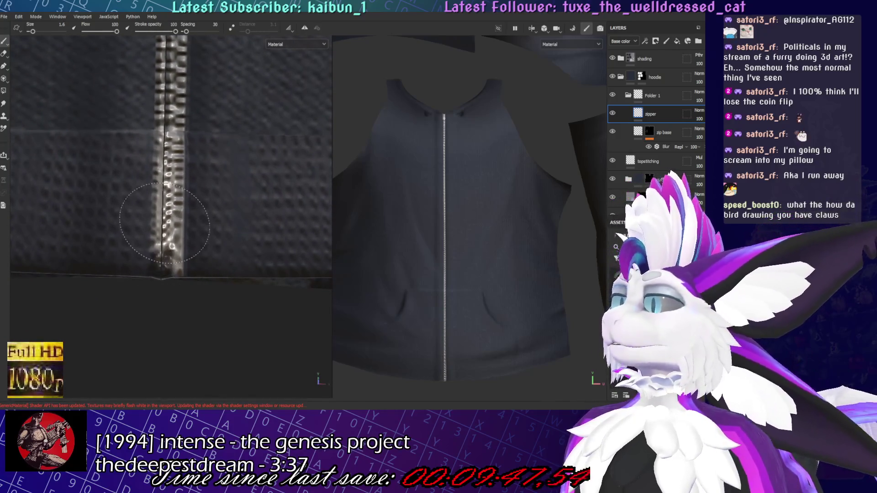
{"action": "right_click_drag", "start_coordinate": [166, 215], "coordinate": [183, 219], "text": "ctrl"}
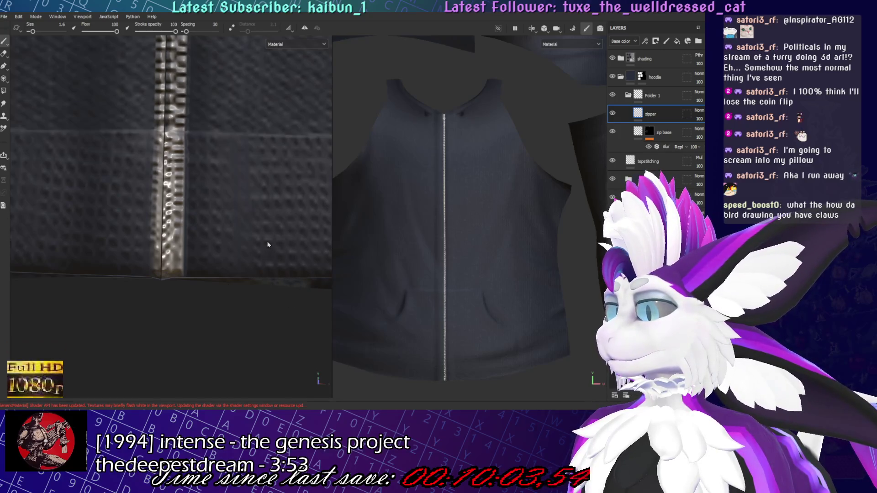
{"action": "left_click_drag", "start_coordinate": [172, 255], "coordinate": [169, 203]}
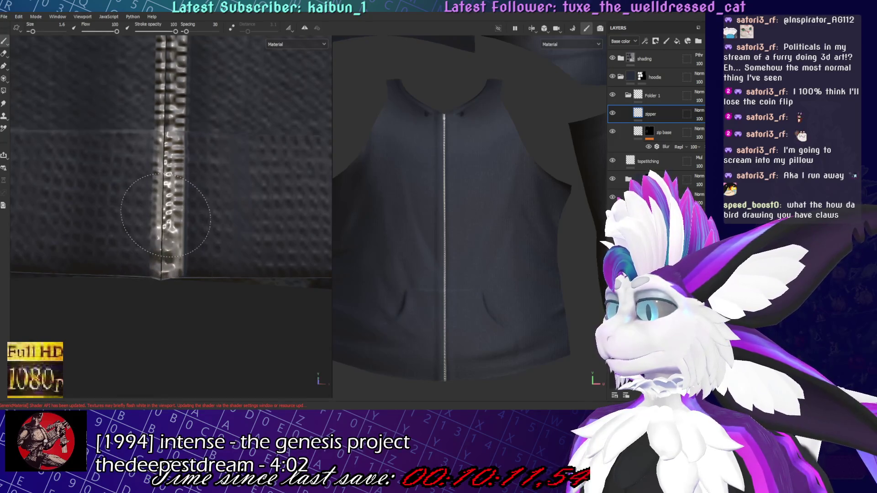
Paint over the zipper's top end at the neckline, leaving brush size 1.43
{"action": "scroll", "coordinate": [209, 219], "scroll_direction": "down", "scroll_amount": 5}
{"action": "left_click_drag", "start_coordinate": [209, 219], "coordinate": [222, 117], "text": "alt"}
{"action": "mouse_move", "coordinate": [222, 117]}
{"action": "right_mouse_down", "text": "alt"}
{"action": "mouse_move", "coordinate": [231, 146]}
{"action": "mouse_move", "coordinate": [578, 348]}
{"action": "right_mouse_up", "text": "alt"}
{"action": "mouse_move", "coordinate": [247, 196]}
{"action": "left_mouse_down", "text": "alt"}
{"action": "mouse_move", "coordinate": [260, 191]}
{"action": "mouse_move", "coordinate": [229, 201]}
{"action": "mouse_move", "coordinate": [272, 172]}
{"action": "mouse_move", "coordinate": [239, 191]}
{"action": "left_mouse_up", "text": "alt"}
{"action": "scroll", "coordinate": [239, 191], "scroll_direction": "up", "scroll_amount": 3}
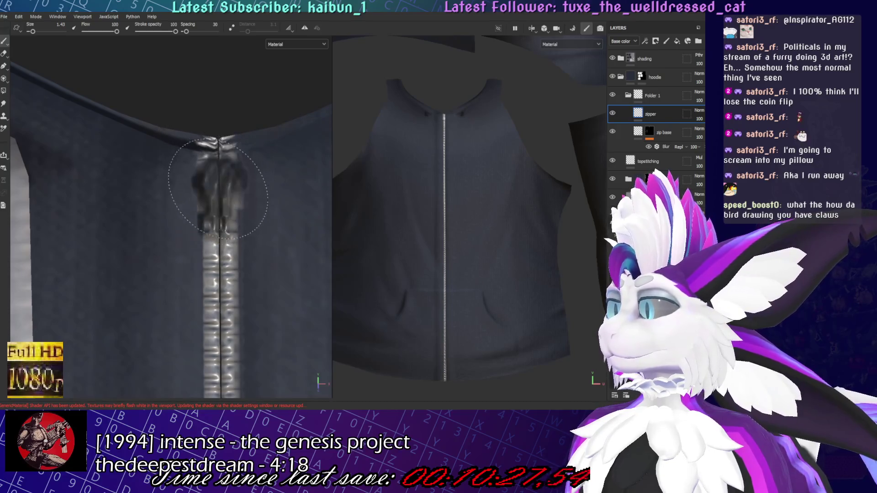
{"action": "mouse_move", "coordinate": [231, 180]}
{"action": "left_mouse_down"}
{"action": "mouse_move", "coordinate": [220, 163]}
{"action": "mouse_move", "coordinate": [229, 157]}
{"action": "mouse_move", "coordinate": [230, 169]}
{"action": "left_mouse_up"}
{"action": "left_click_drag", "start_coordinate": [220, 103], "coordinate": [225, 180], "text": "alt"}
{"action": "scroll", "coordinate": [237, 164], "scroll_direction": "down", "scroll_amount": 2}
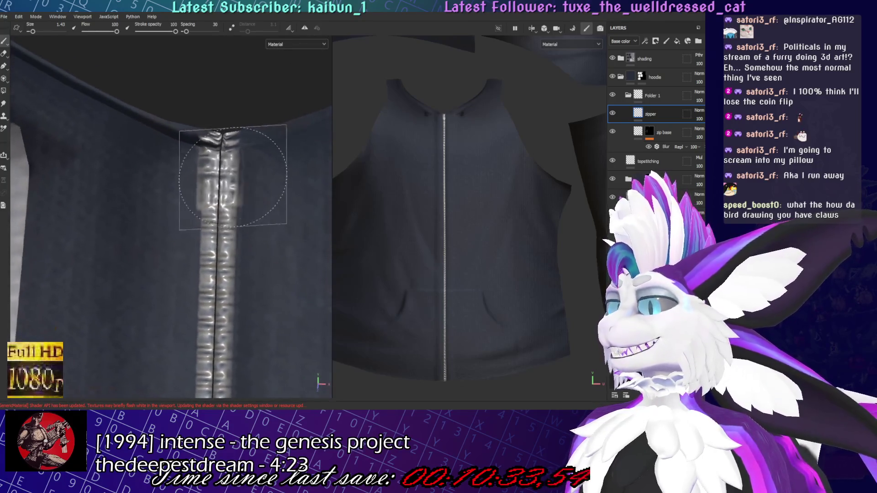
{"action": "scroll", "coordinate": [257, 222], "scroll_direction": "down", "scroll_amount": 2}
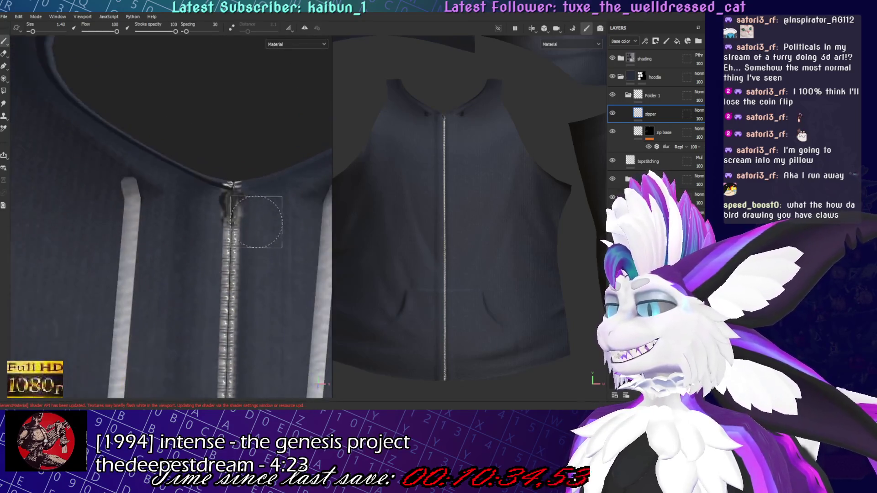
{"action": "scroll", "coordinate": [257, 222], "scroll_direction": "down", "scroll_amount": 5}
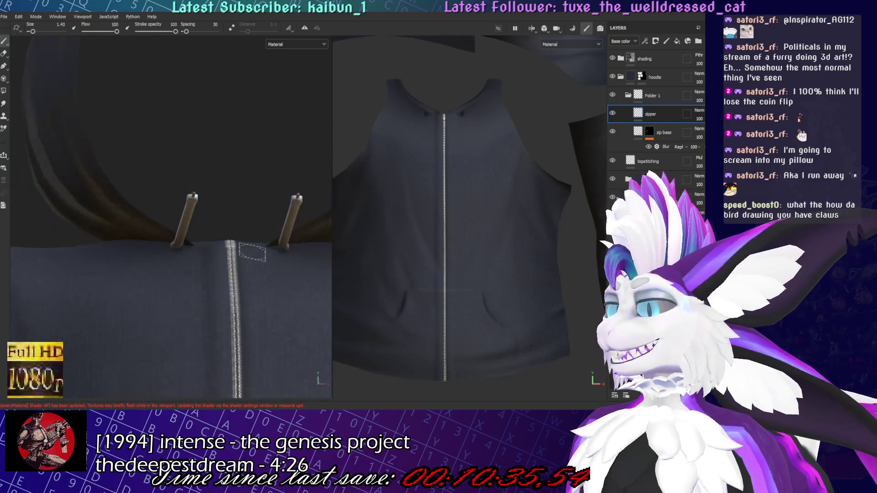
Save the project and inspect the hoodie's back
{"action": "key", "text": "ctrl+s"}
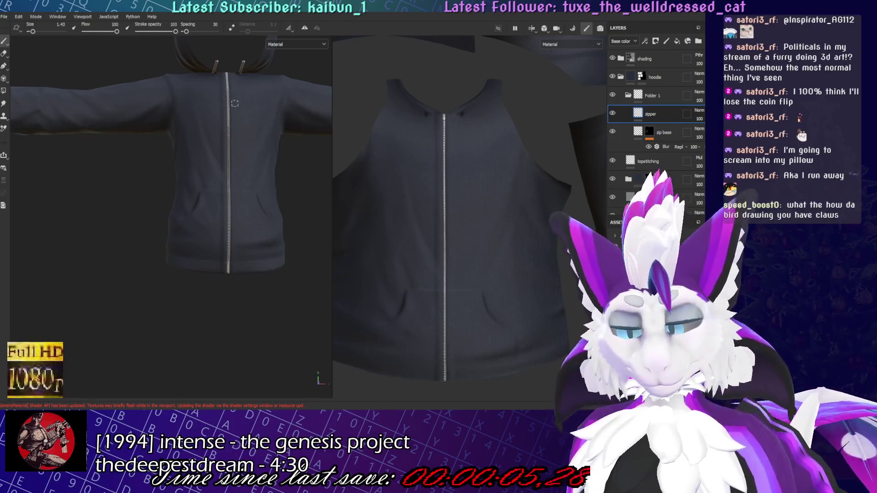
{"action": "scroll", "coordinate": [174, 183], "scroll_direction": "down", "scroll_amount": 3}
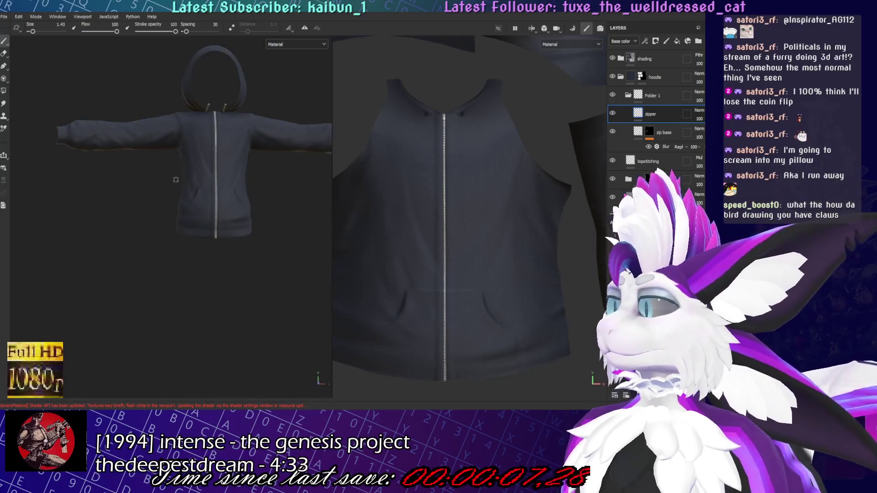
{"action": "left_click_drag", "start_coordinate": [244, 130], "coordinate": [186, 263], "text": "alt"}
{"action": "scroll", "coordinate": [187, 262], "scroll_direction": "up", "scroll_amount": 5}
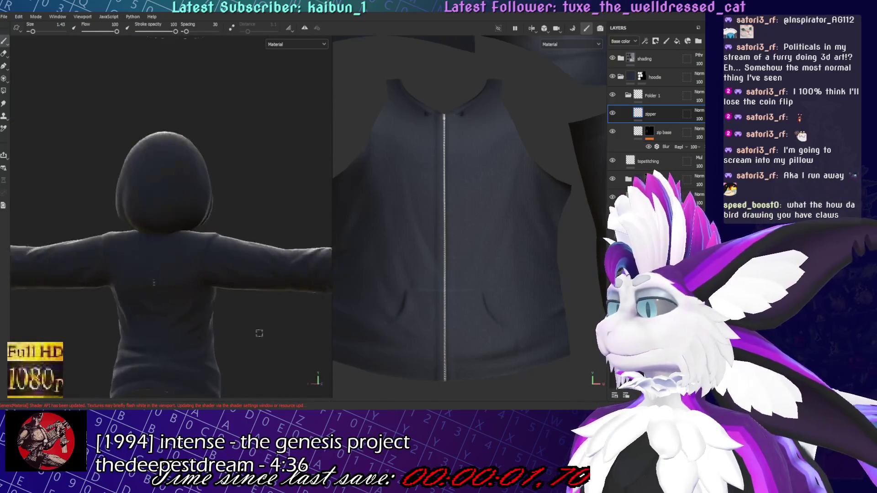
{"action": "scroll", "coordinate": [187, 262], "scroll_direction": "up", "scroll_amount": 2}
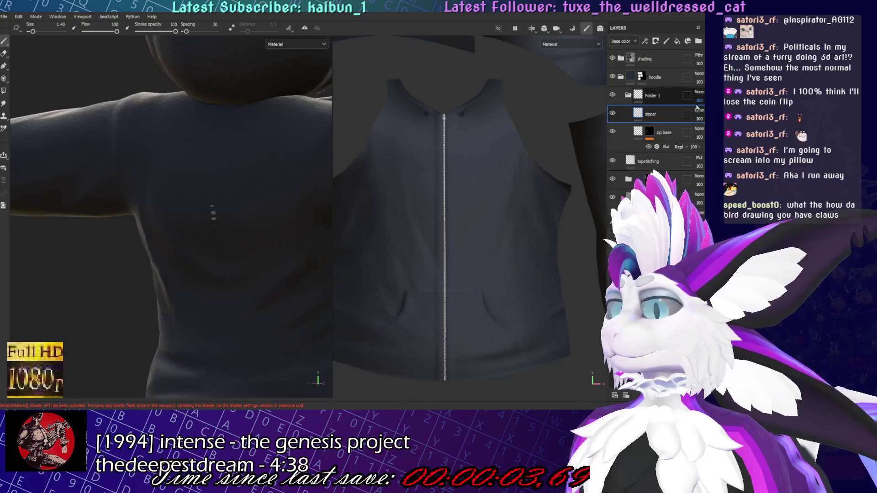
Switch to polygon fill, then the eraser, and view the zipper seam from the side
{"action": "key", "text": "4"}
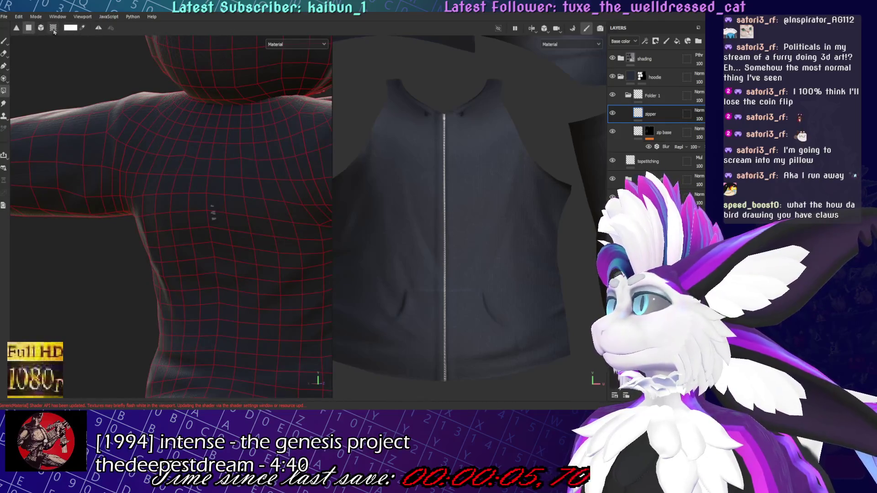
{"action": "key", "text": "2"}
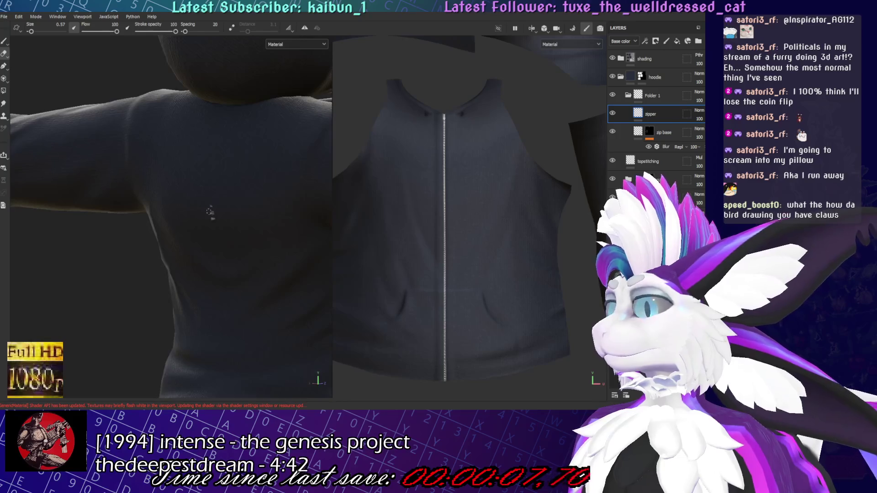
{"action": "scroll", "coordinate": [211, 205], "scroll_direction": "down", "scroll_amount": 5}
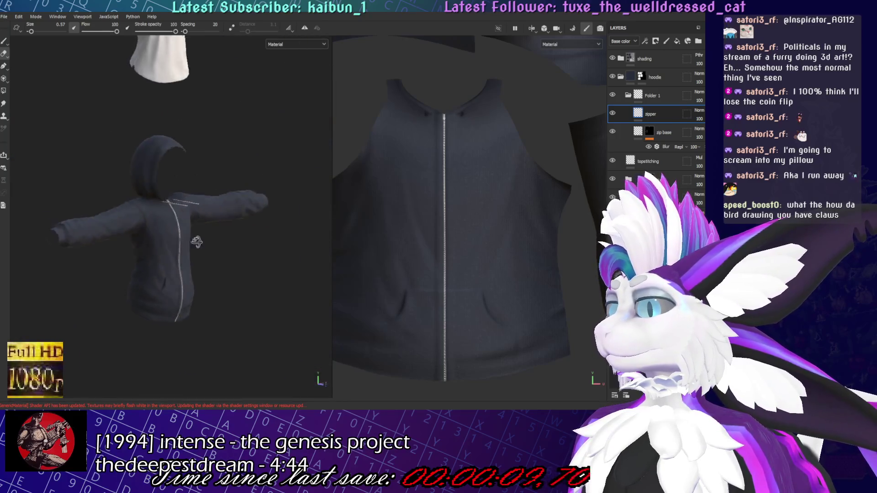
{"action": "key", "text": "f"}
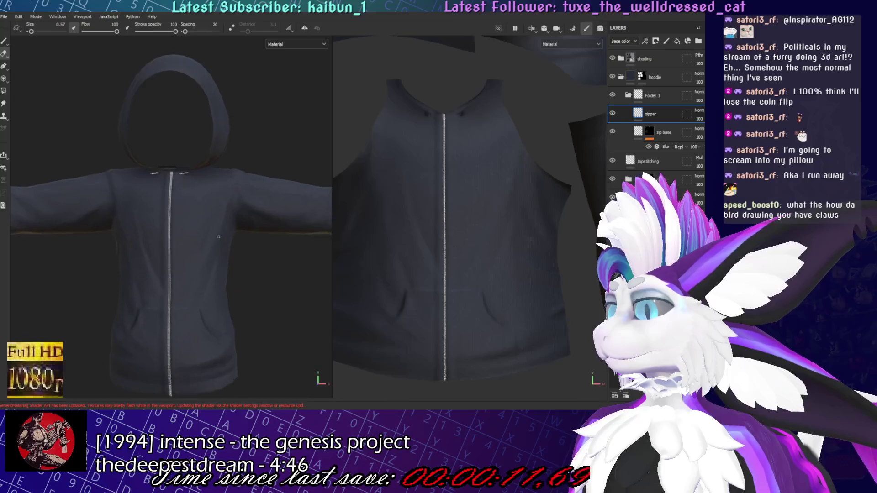
{"action": "mouse_move", "coordinate": [193, 205]}
{"action": "left_mouse_down", "text": "alt"}
{"action": "mouse_move", "coordinate": [114, 228]}
{"action": "mouse_move", "coordinate": [265, 198]}
{"action": "mouse_move", "coordinate": [254, 269]}
{"action": "left_mouse_up", "text": "alt"}
{"action": "scroll", "coordinate": [254, 269], "scroll_direction": "up", "scroll_amount": 3}
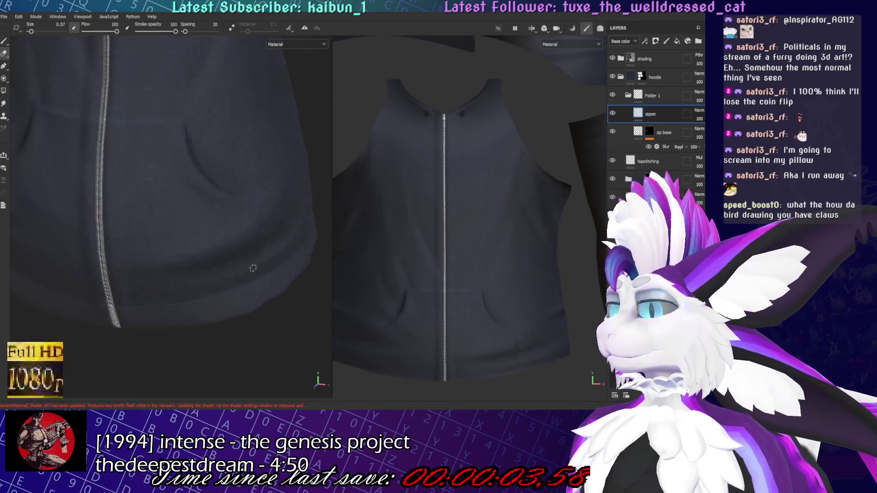
{"action": "mouse_move", "coordinate": [220, 208]}
{"action": "left_mouse_down", "text": "alt"}
{"action": "mouse_move", "coordinate": [293, 229]}
{"action": "mouse_move", "coordinate": [274, 220]}
{"action": "left_mouse_up", "text": "alt"}
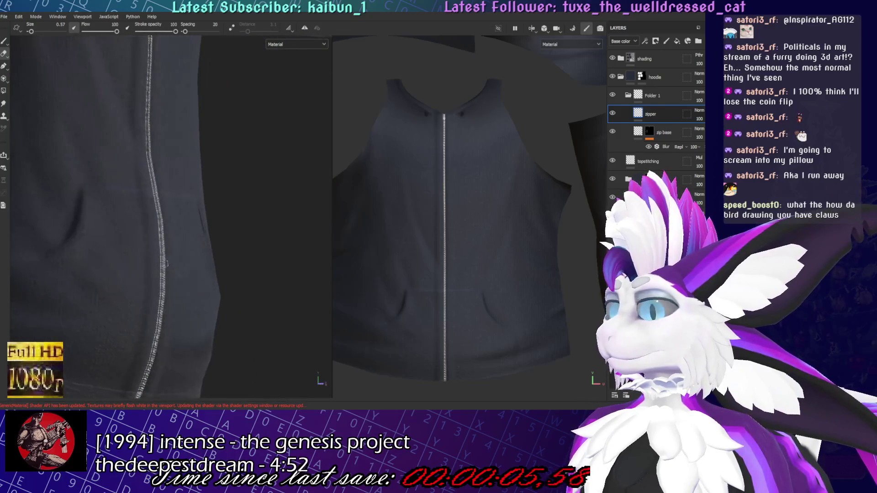
Name the folder 'zipper' and toggle its visibility off and on to check it
{"action": "left_click", "coordinate": [666, 102]}
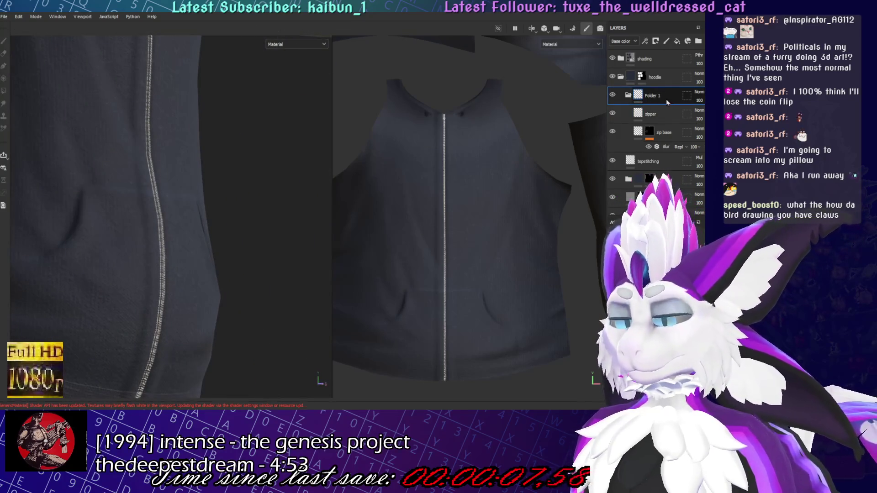
{"action": "type", "text": "zipper"}
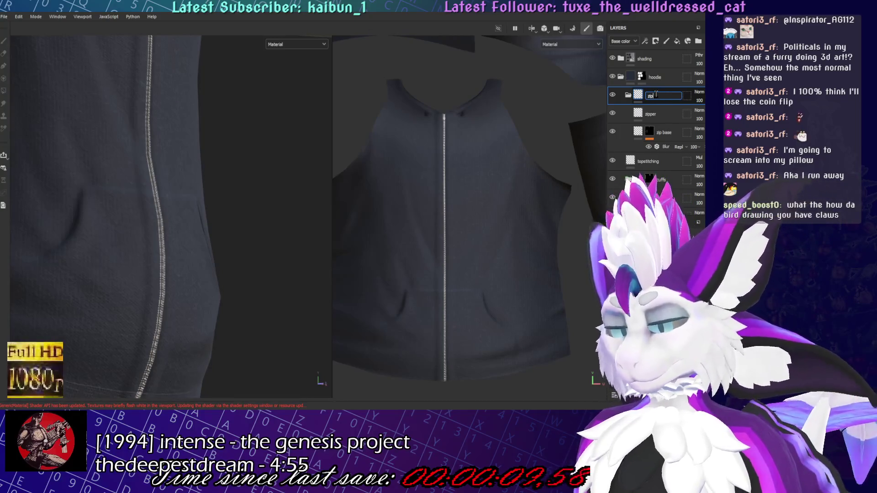
{"action": "key", "text": "Return"}
{"action": "left_click", "coordinate": [613, 95]}
{"action": "left_click", "coordinate": [615, 94]}
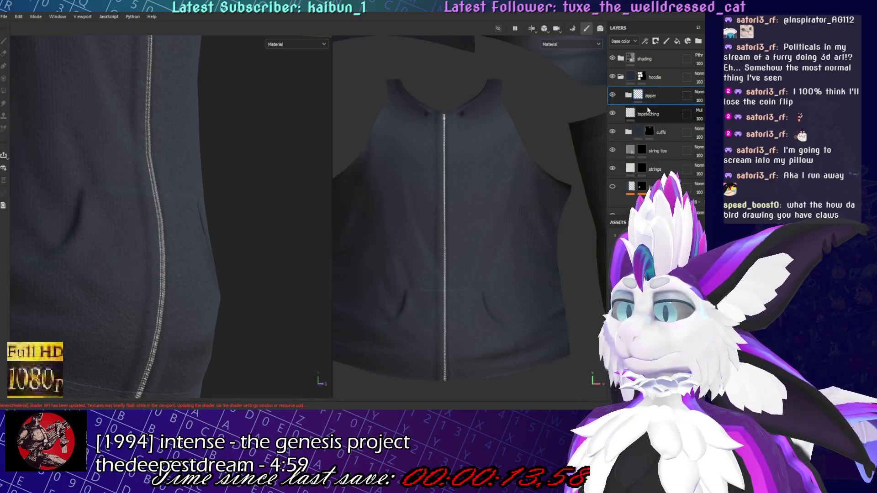
{"action": "left_click", "coordinate": [658, 114]}
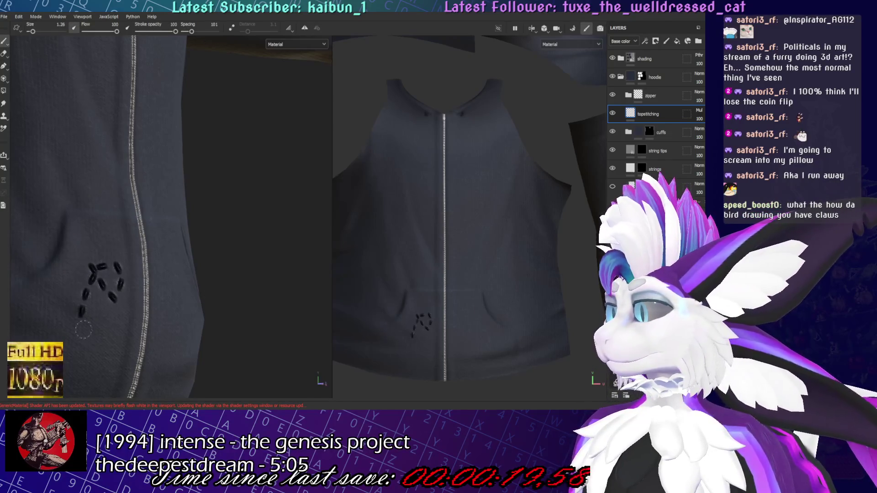
Undo the stray black dabs and trial pocket stitch rows, leaving the pocket plain navy
{"action": "key", "text": "ctrl+z"}
{"action": "scroll", "coordinate": [155, 249], "scroll_direction": "up", "scroll_amount": 3}
{"action": "key", "text": "ctrl+z"}
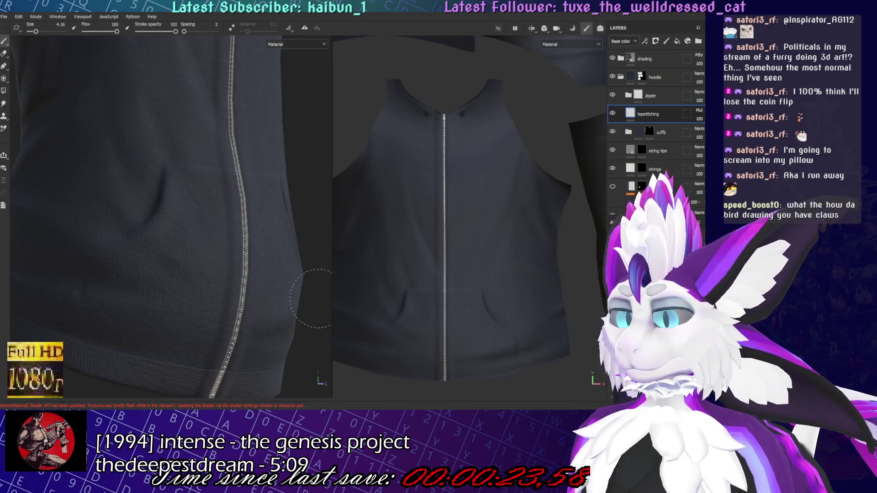
{"action": "left_click_drag", "start_coordinate": [161, 261], "coordinate": [158, 137]}
{"action": "key", "text": "ctrl+z"}
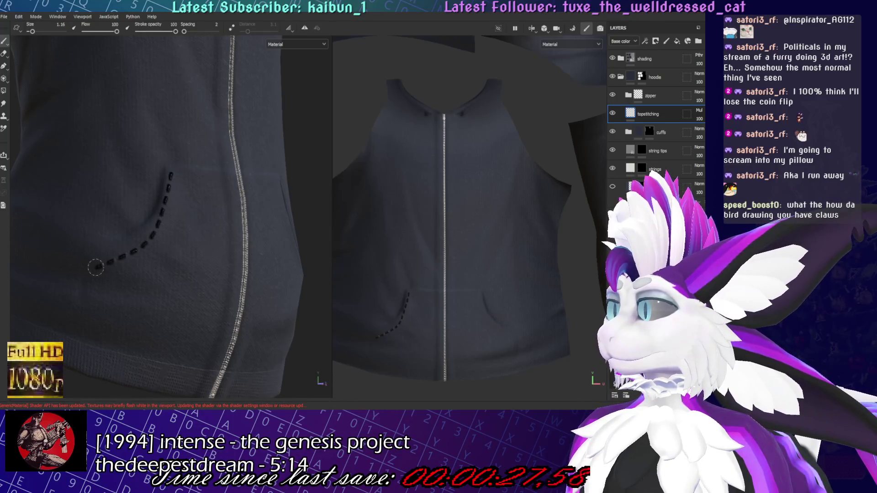
{"action": "key", "text": "ctrl+z"}
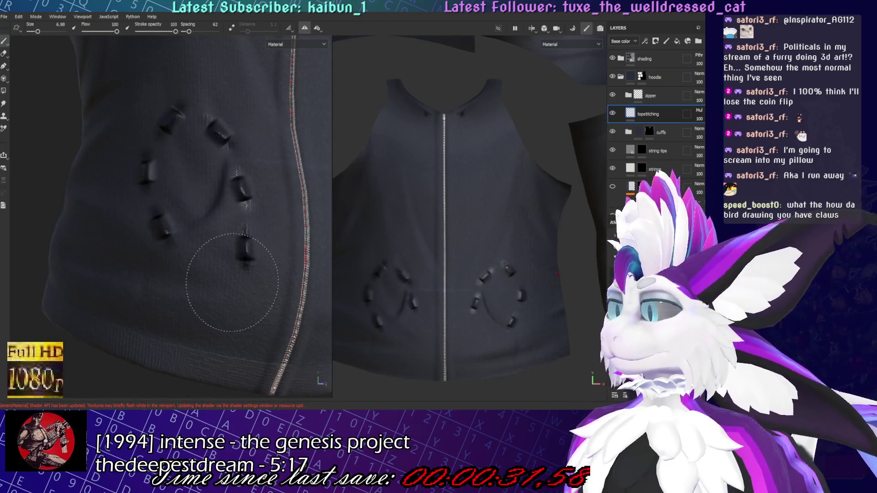
{"action": "key", "text": "ctrl+z"}
{"action": "left_click_drag", "start_coordinate": [156, 260], "coordinate": [238, 161]}
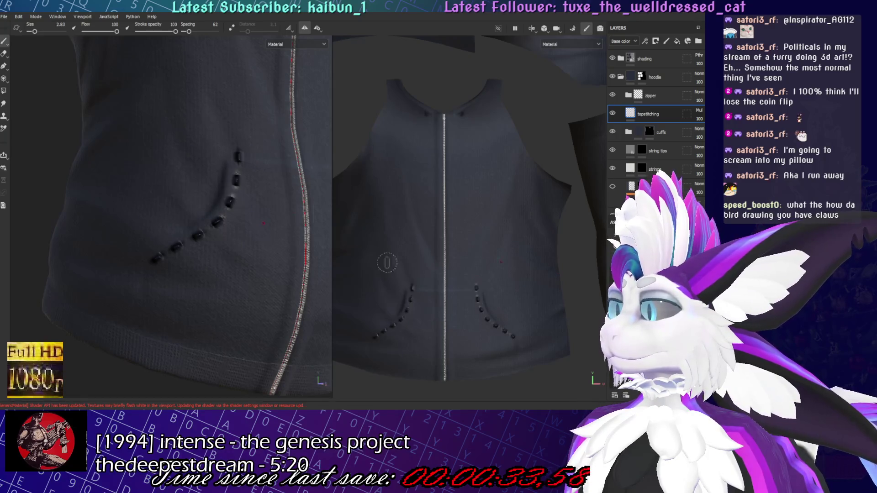
{"action": "key", "text": "ctrl+z"}
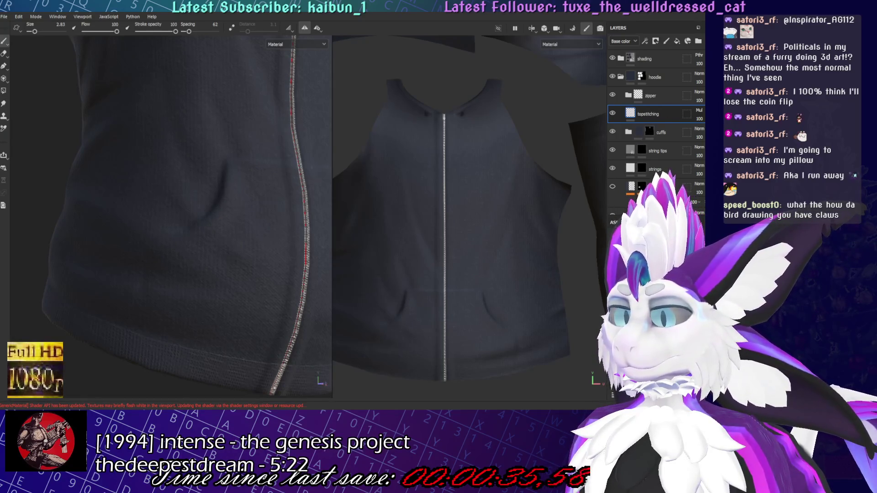
{"action": "key", "text": "ctrl+z"}
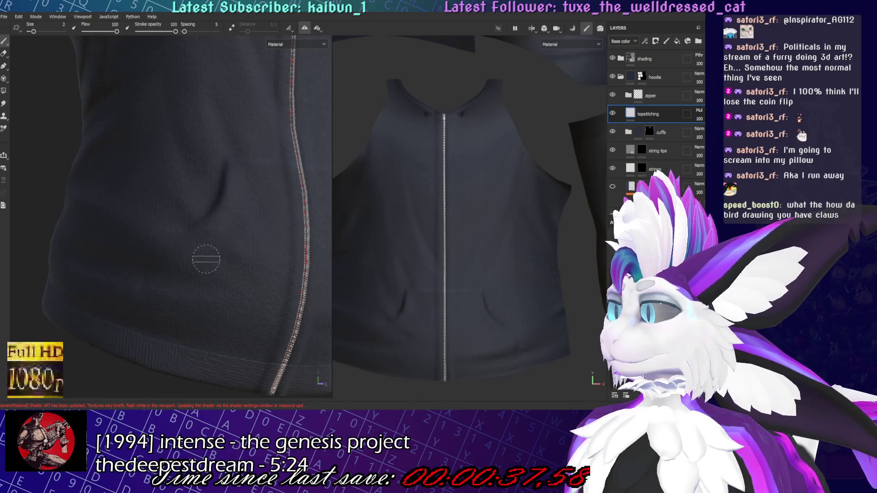
Zoom in on the hem and pocket, then paint a trial dashed stitch near the pocket top
{"action": "middle_click_drag", "start_coordinate": [166, 289], "coordinate": [215, 345]}
{"action": "left_click_drag", "start_coordinate": [216, 346], "coordinate": [192, 288], "text": "alt"}
{"action": "left_click_drag", "start_coordinate": [295, 212], "coordinate": [269, 272], "text": "alt"}
{"action": "left_click_drag", "start_coordinate": [191, 274], "coordinate": [168, 254], "text": "alt"}
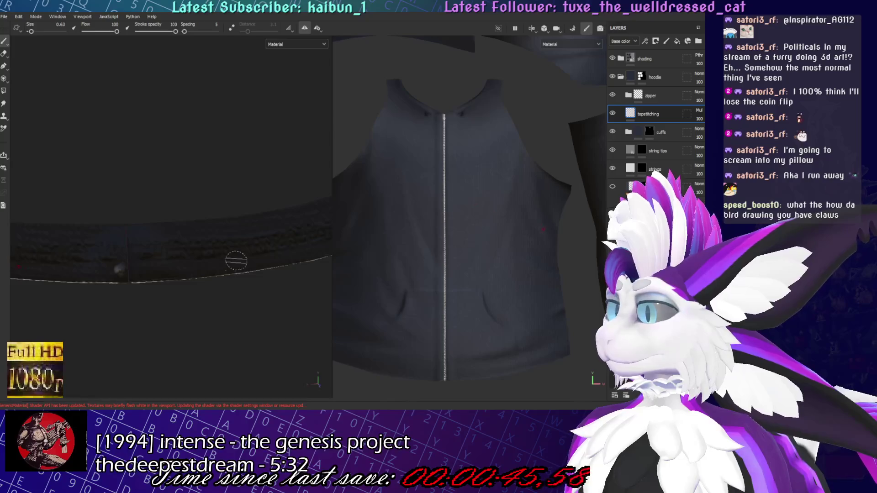
{"action": "scroll", "coordinate": [253, 256], "scroll_direction": "down", "scroll_amount": 4}
{"action": "mouse_move", "coordinate": [260, 303]}
{"action": "left_mouse_down", "text": "alt"}
{"action": "mouse_move", "coordinate": [210, 297]}
{"action": "mouse_move", "coordinate": [270, 253]}
{"action": "mouse_move", "coordinate": [174, 197]}
{"action": "mouse_move", "coordinate": [168, 149]}
{"action": "left_mouse_up", "text": "alt"}
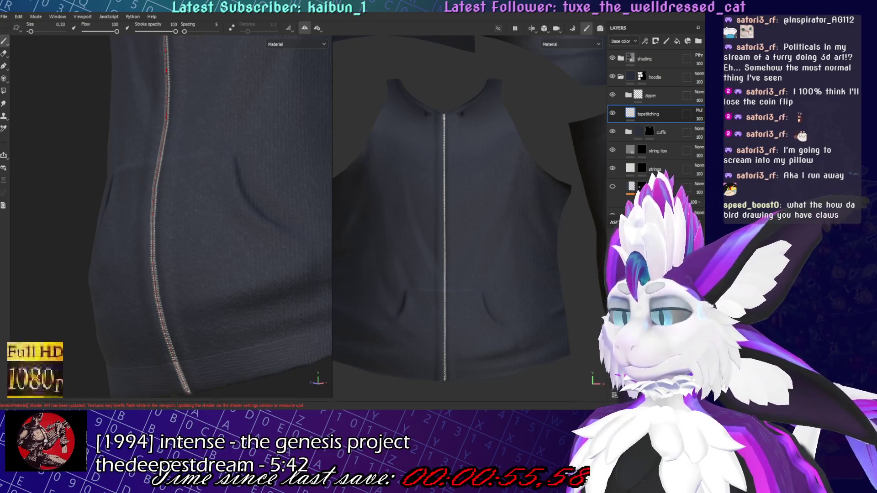
{"action": "left_click_drag", "start_coordinate": [169, 149], "coordinate": [128, 206], "text": "alt"}
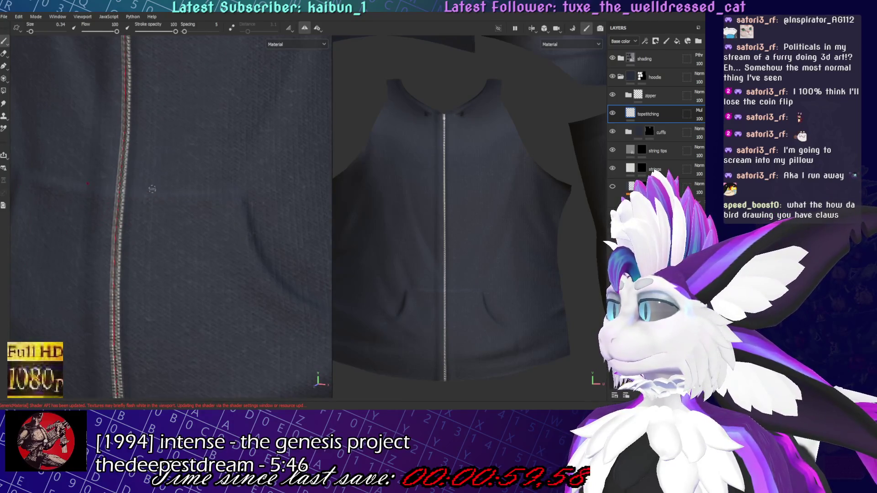
{"action": "right_click_drag", "start_coordinate": [155, 188], "coordinate": [183, 198], "text": "ctrl"}
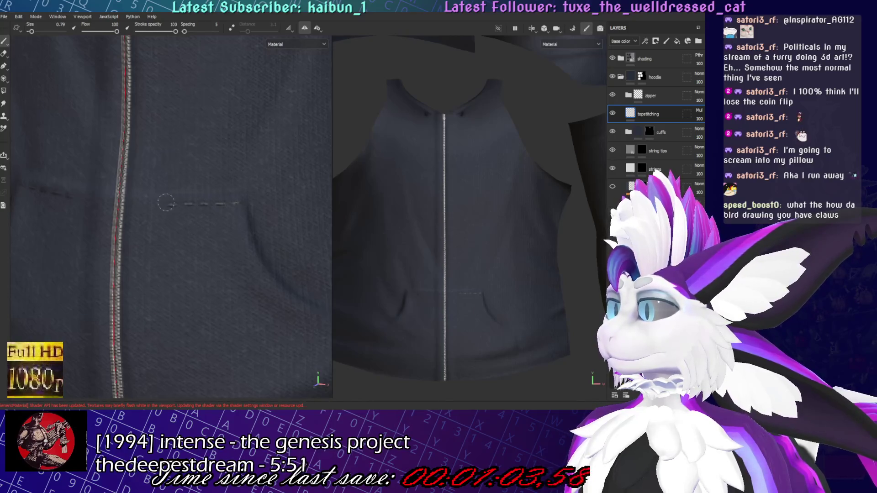
Paint a larger horizontal dashed stitch across the pocket opening and undo it
{"action": "scroll", "coordinate": [137, 203], "scroll_direction": "down", "scroll_amount": 3}
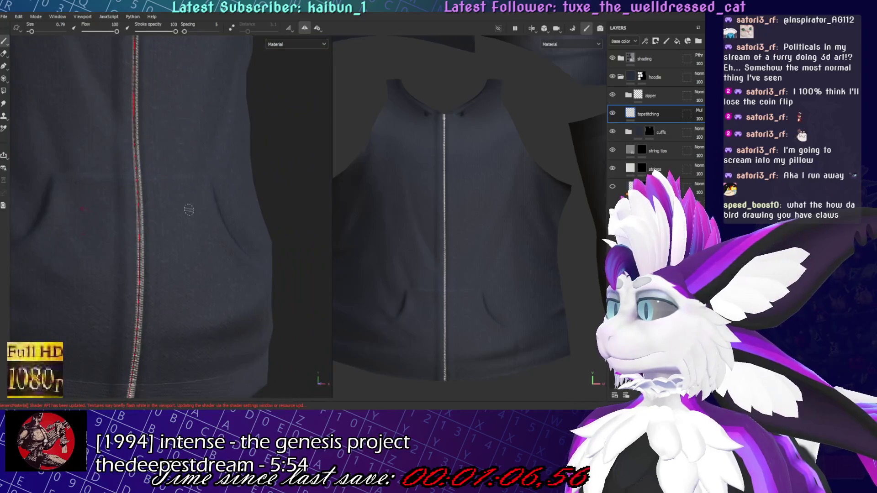
{"action": "scroll", "coordinate": [188, 210], "scroll_direction": "up", "scroll_amount": 3}
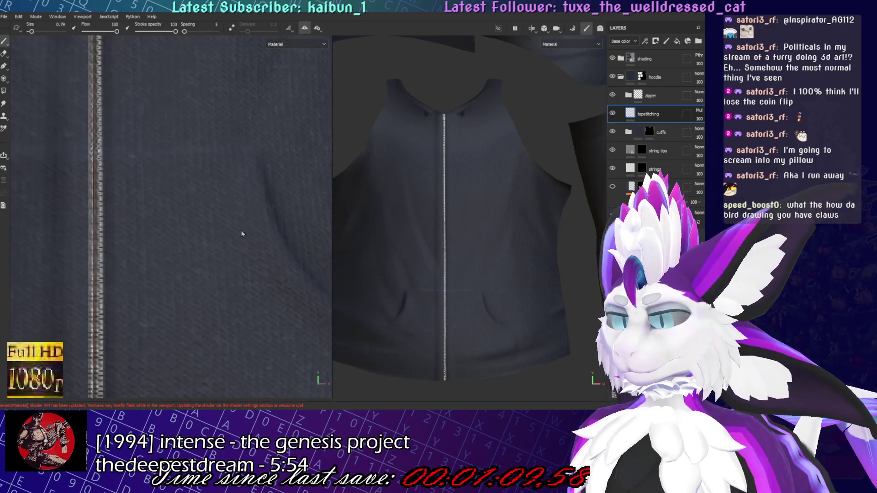
{"action": "right_click_drag", "start_coordinate": [176, 289], "coordinate": [176, 290], "text": "ctrl"}
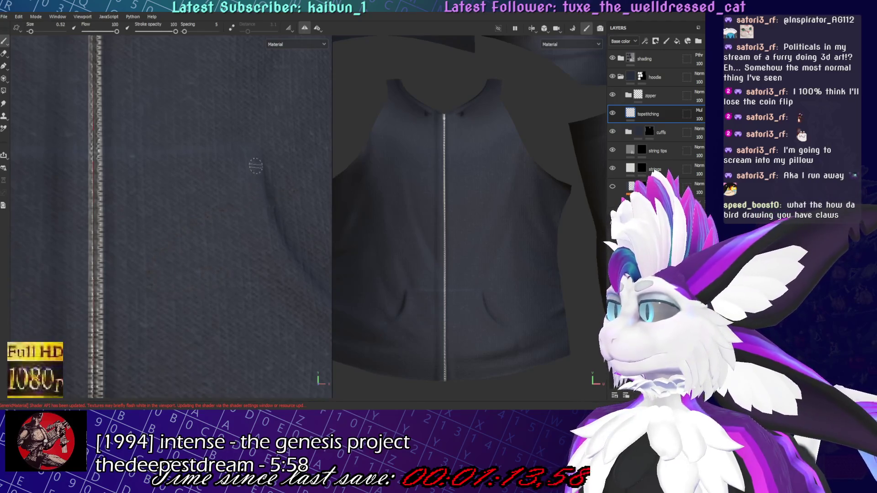
{"action": "left_click_drag", "start_coordinate": [255, 166], "coordinate": [157, 166]}
{"action": "key", "text": "ctrl+z"}
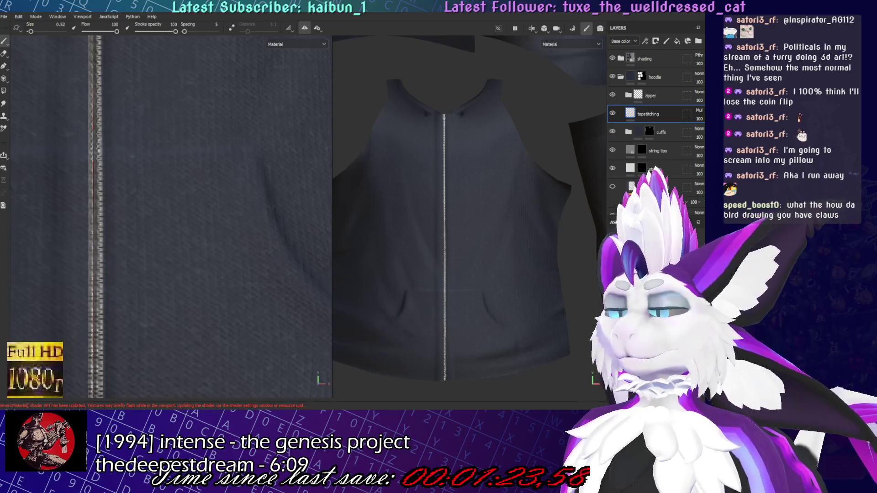
Lay a two-point stitch path across the pocket's top edge at brush size 0.33
{"action": "key", "text": "3"}
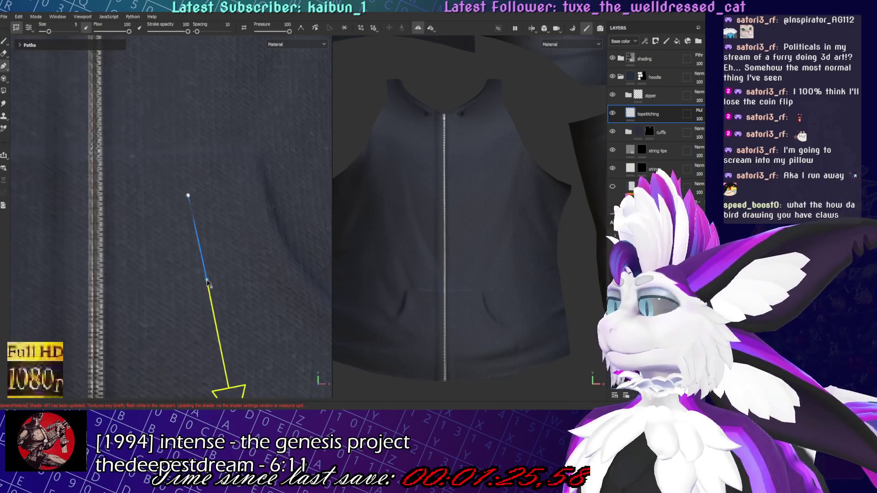
{"action": "middle_click_drag", "start_coordinate": [186, 182], "coordinate": [200, 201]}
{"action": "left_click", "coordinate": [177, 210]}
{"action": "left_click", "coordinate": [285, 206]}
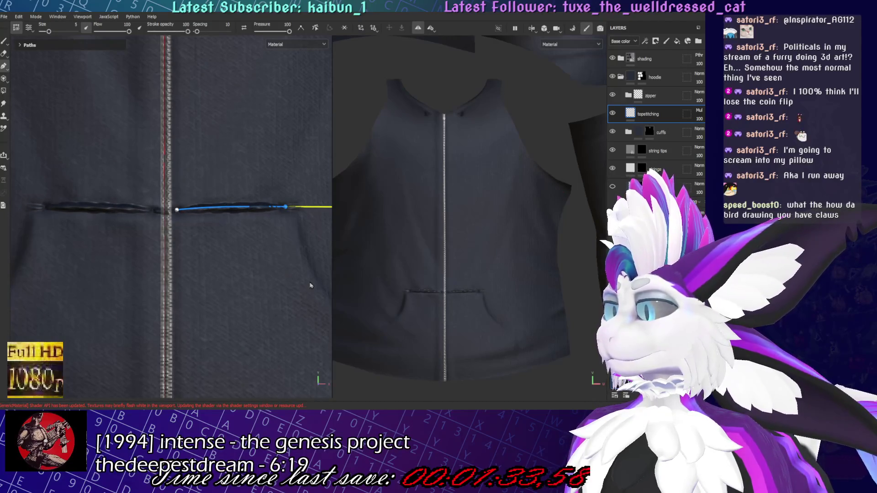
{"action": "right_click_drag", "start_coordinate": [271, 240], "coordinate": [263, 244], "text": "ctrl"}
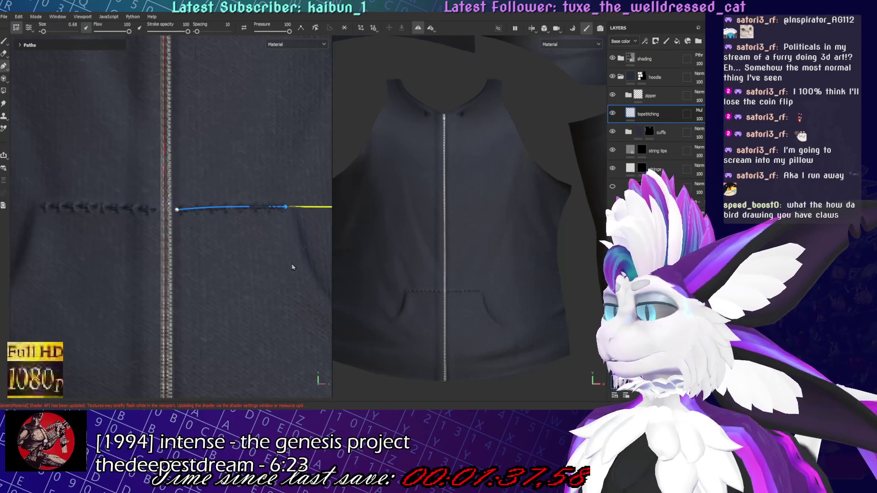
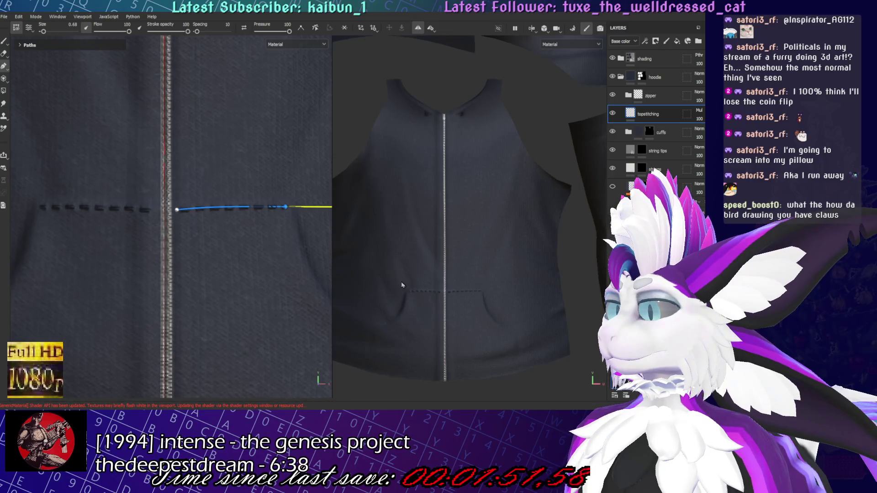
Set the pocket-top stitch size to 0.37
{"action": "scroll", "coordinate": [183, 285], "scroll_direction": "down", "scroll_amount": 3}
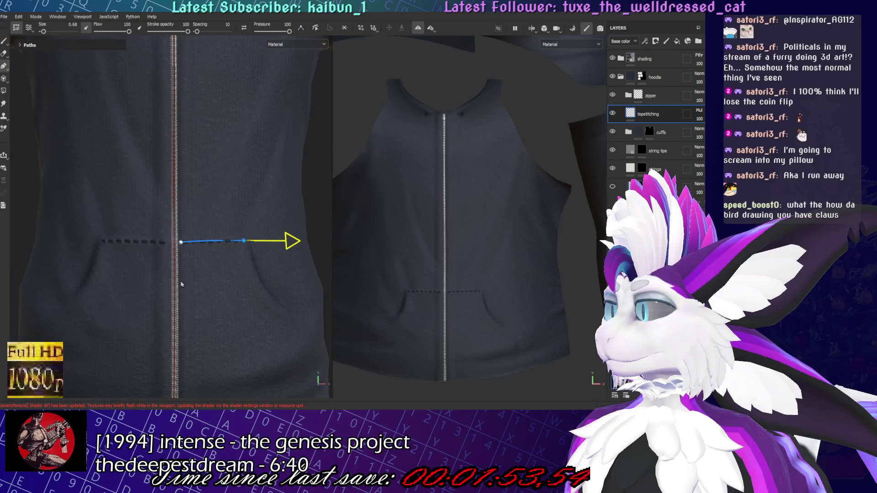
{"action": "scroll", "coordinate": [181, 284], "scroll_direction": "up", "scroll_amount": 5}
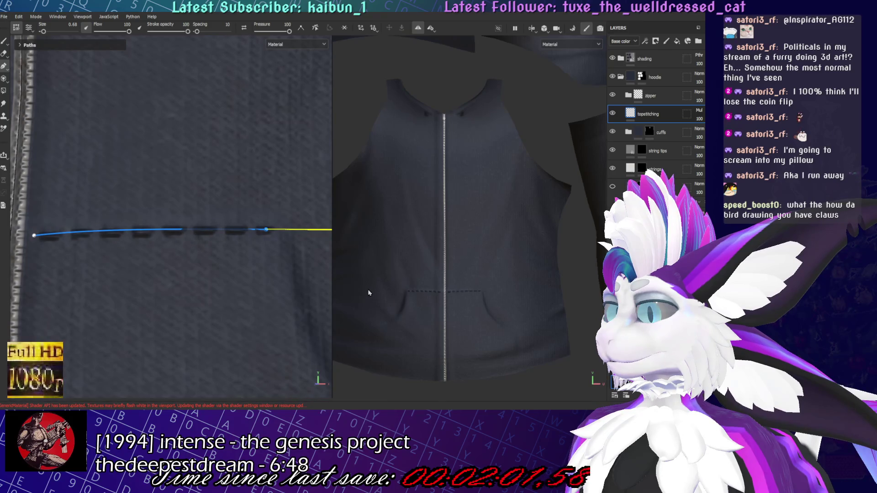
{"action": "scroll", "coordinate": [161, 318], "scroll_direction": "down", "scroll_amount": 5}
{"action": "middle_click_drag", "start_coordinate": [161, 318], "coordinate": [198, 231]}
{"action": "scroll", "coordinate": [197, 231], "scroll_direction": "up", "scroll_amount": 3}
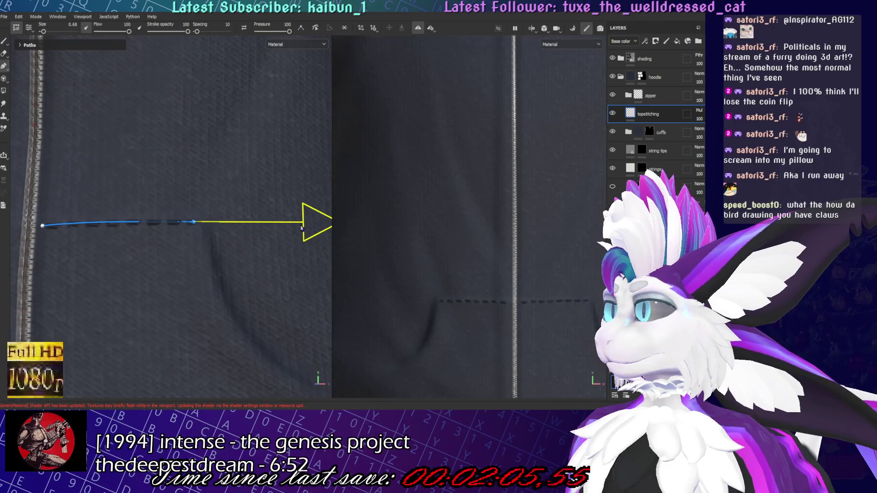
{"action": "key", "text": "bracketright"}
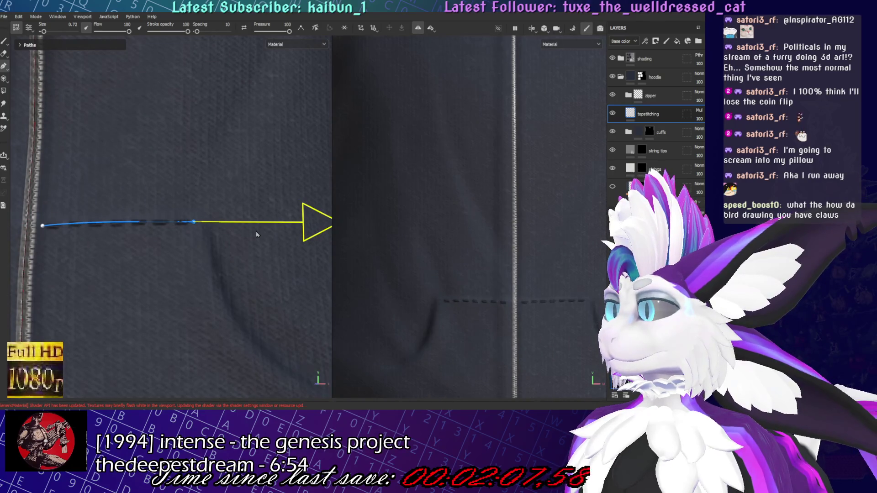
{"action": "key", "text": "bracketleft"}
{"action": "key", "text": "bracketleft"}
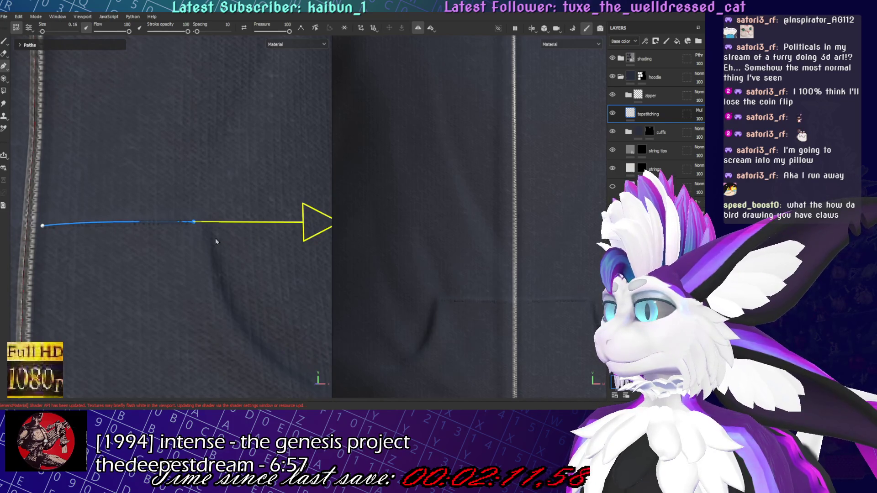
{"action": "key", "text": "bracketright"}
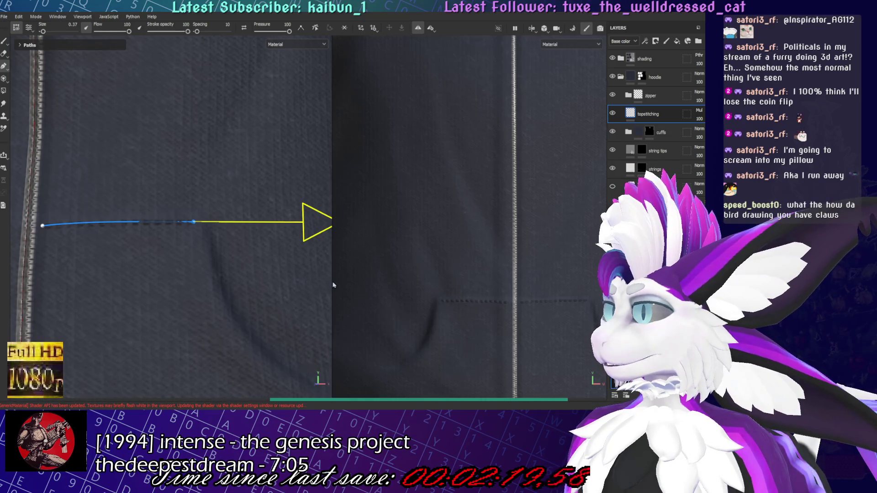
Reshape the pocket-top stitch path by raising its end point and adding a flattening middle point
{"action": "scroll", "coordinate": [227, 212], "scroll_direction": "down", "scroll_amount": 5}
{"action": "scroll", "coordinate": [226, 212], "scroll_direction": "up", "scroll_amount": 5}
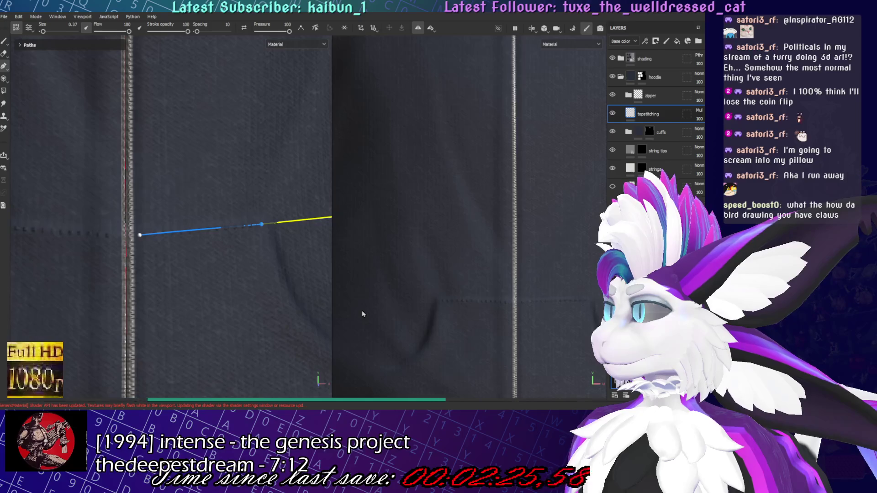
{"action": "scroll", "coordinate": [203, 299], "scroll_direction": "down", "scroll_amount": 3}
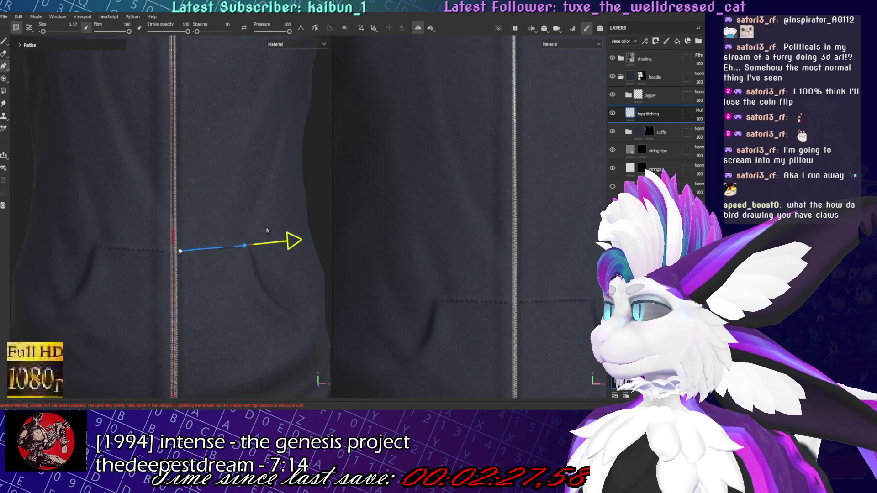
{"action": "mouse_move", "coordinate": [285, 307]}
{"action": "left_mouse_down", "text": "alt"}
{"action": "mouse_move", "coordinate": [167, 264]}
{"action": "mouse_move", "coordinate": [183, 237]}
{"action": "mouse_move", "coordinate": [265, 240]}
{"action": "left_mouse_up", "text": "alt"}
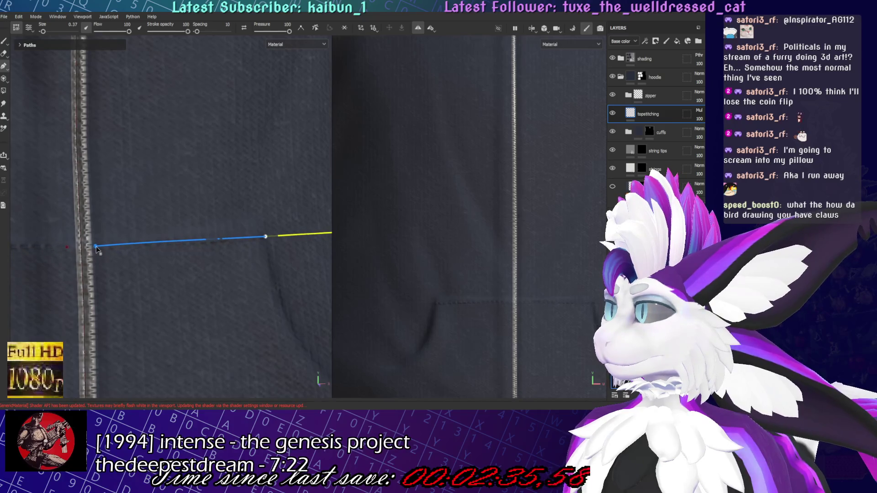
{"action": "scroll", "coordinate": [245, 231], "scroll_direction": "down", "scroll_amount": 5}
{"action": "scroll", "coordinate": [299, 231], "scroll_direction": "up", "scroll_amount": 5}
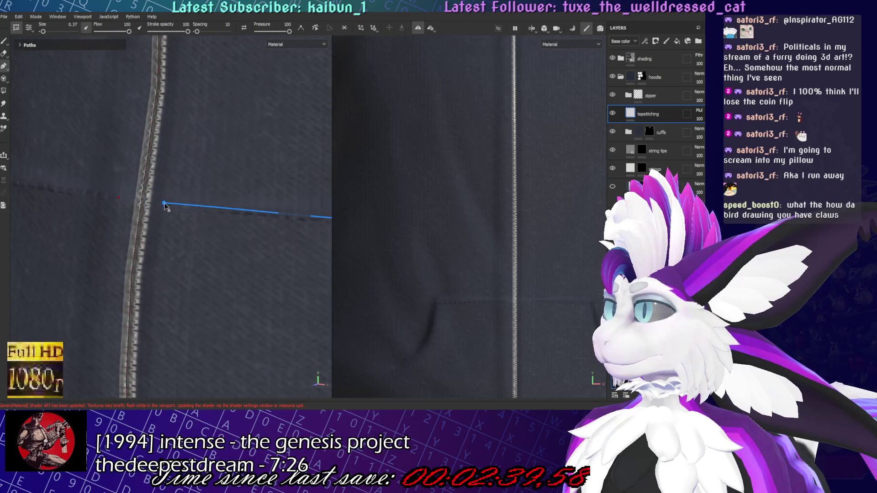
{"action": "mouse_move", "coordinate": [163, 206]}
{"action": "left_mouse_down", "text": "alt"}
{"action": "mouse_move", "coordinate": [196, 211]}
{"action": "mouse_move", "coordinate": [188, 234]}
{"action": "left_mouse_up", "text": "alt"}
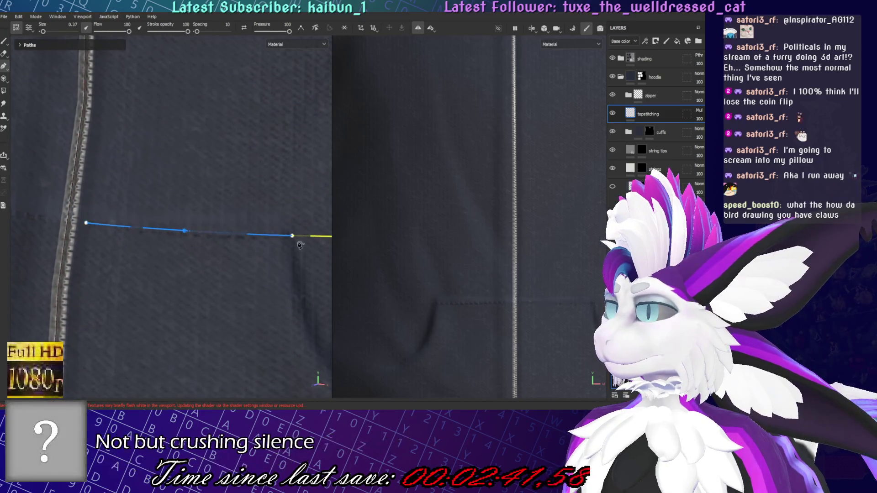
{"action": "left_click_drag", "start_coordinate": [292, 235], "coordinate": [284, 224]}
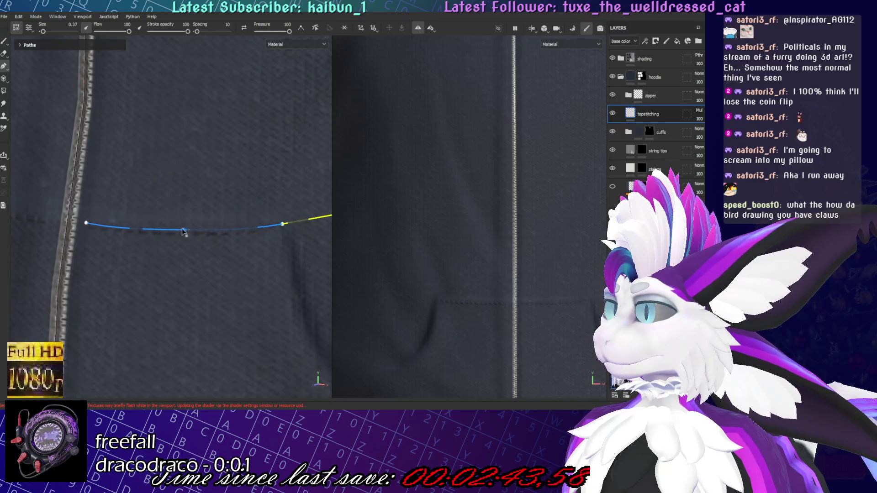
{"action": "left_click_drag", "start_coordinate": [182, 231], "coordinate": [236, 232]}
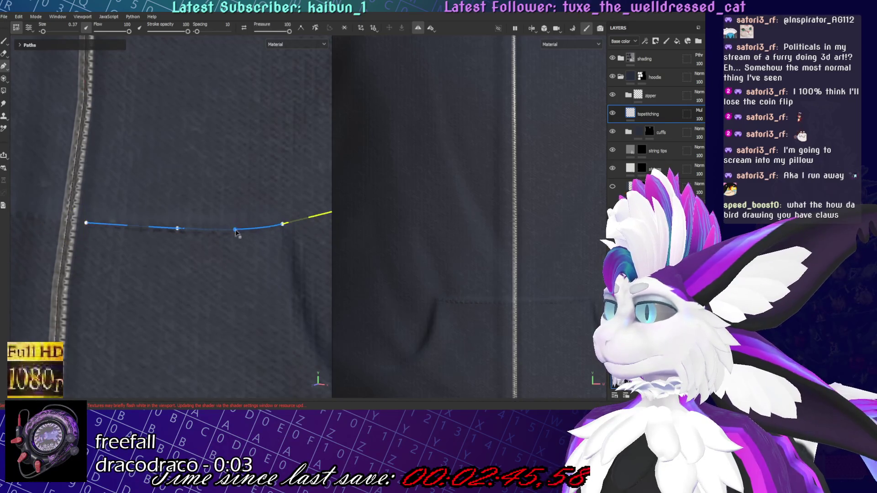
{"action": "scroll", "coordinate": [225, 241], "scroll_direction": "down", "scroll_amount": 2}
{"action": "scroll", "coordinate": [229, 232], "scroll_direction": "down", "scroll_amount": 2}
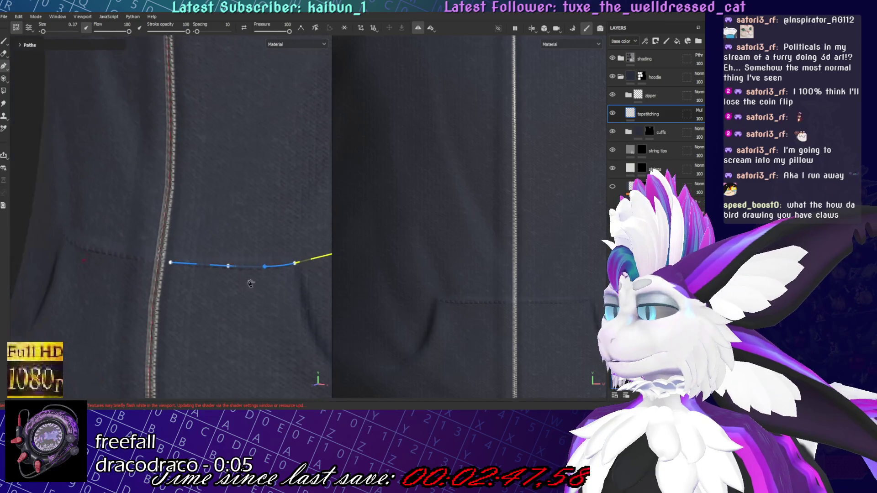
{"action": "middle_click_drag", "start_coordinate": [228, 182], "coordinate": [236, 196]}
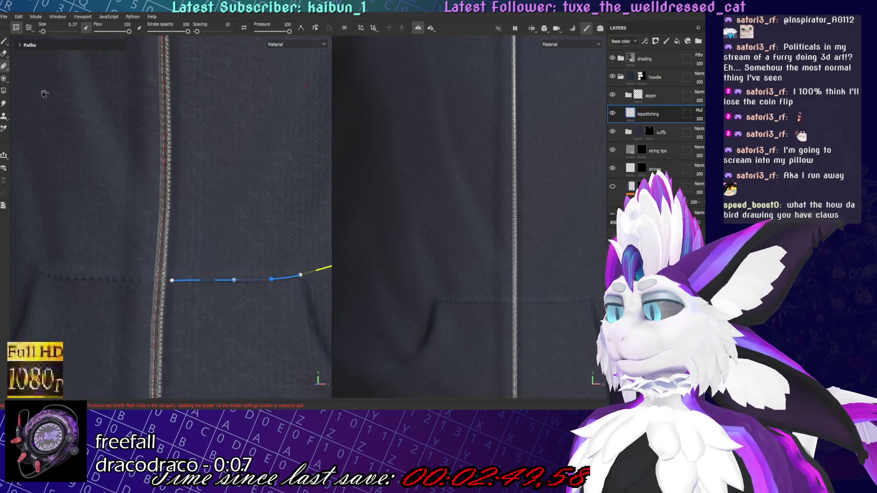
Finish editing the pocket stitch and start a new path at the zipper's top
{"action": "left_click", "coordinate": [32, 45]}
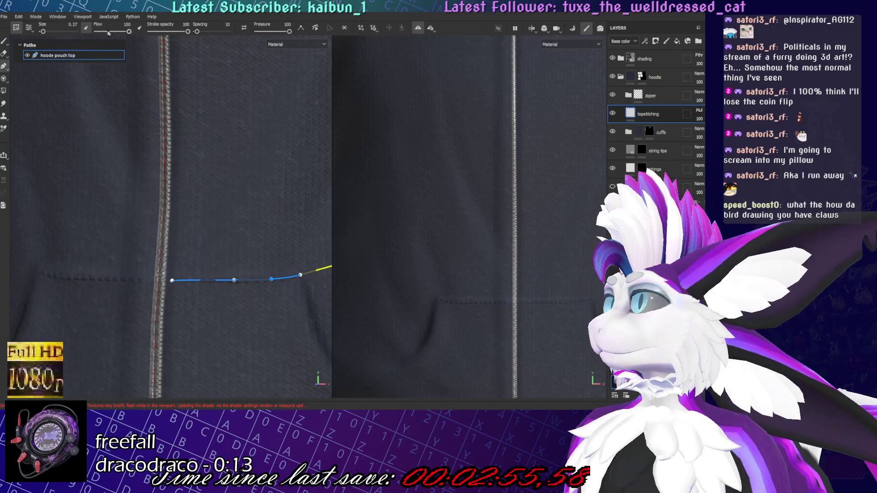
{"action": "scroll", "coordinate": [241, 228], "scroll_direction": "down", "scroll_amount": 6}
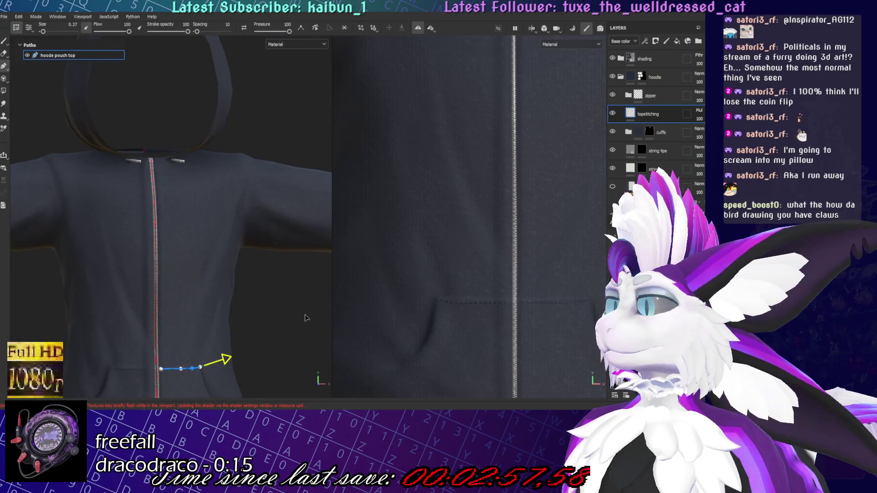
{"action": "key", "text": "Escape"}
{"action": "left_click_drag", "start_coordinate": [256, 276], "coordinate": [209, 216], "text": "alt"}
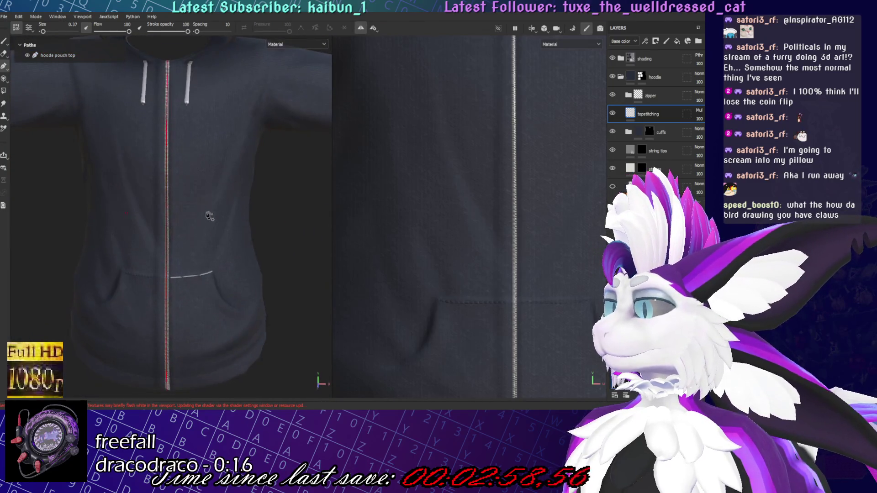
{"action": "left_click", "coordinate": [176, 63]}
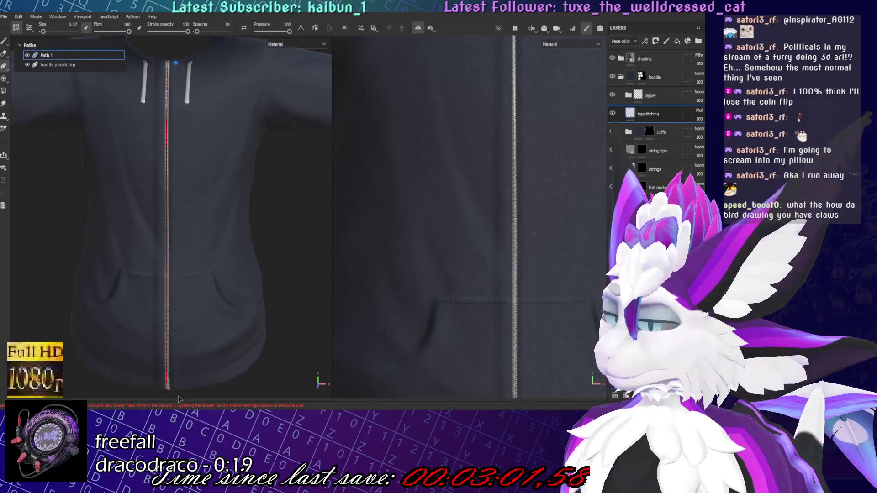
Extend Path 1 down to the zipper bottom and add points along the zipper
{"action": "left_click", "coordinate": [178, 386]}
{"action": "left_click_drag", "start_coordinate": [183, 208], "coordinate": [176, 209]}
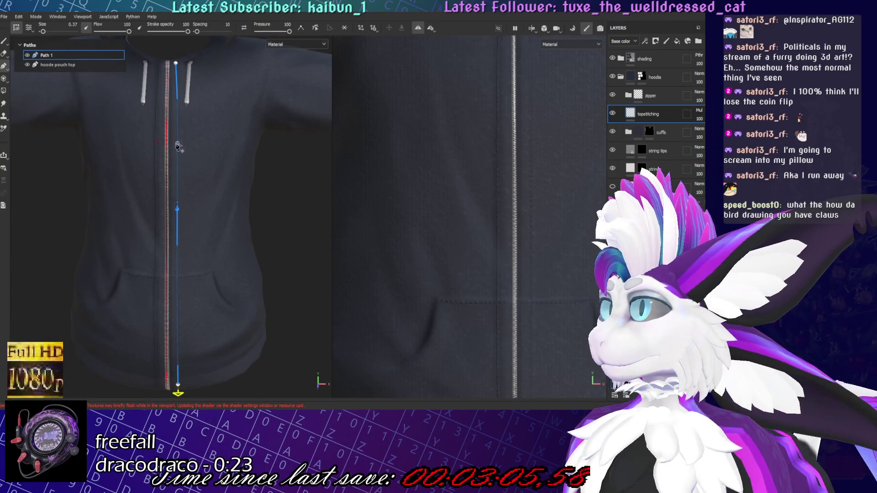
{"action": "scroll", "coordinate": [178, 153], "scroll_direction": "up", "scroll_amount": 5}
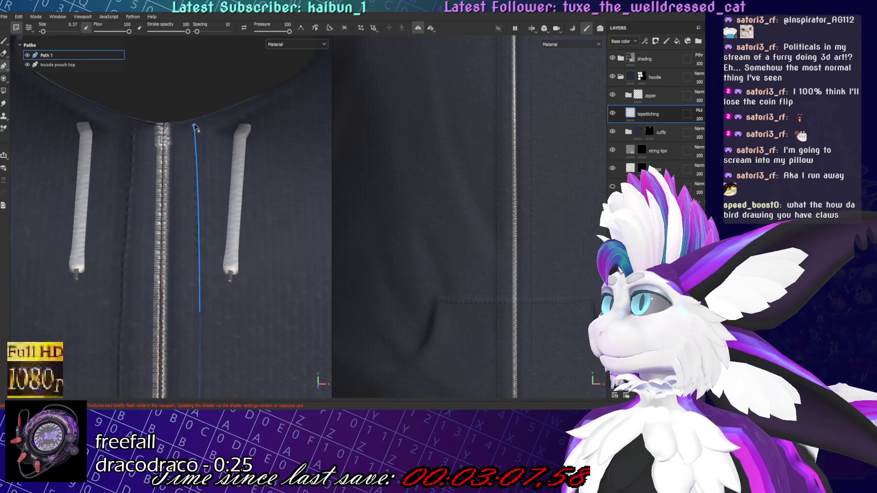
{"action": "left_click_drag", "start_coordinate": [193, 124], "coordinate": [195, 122]}
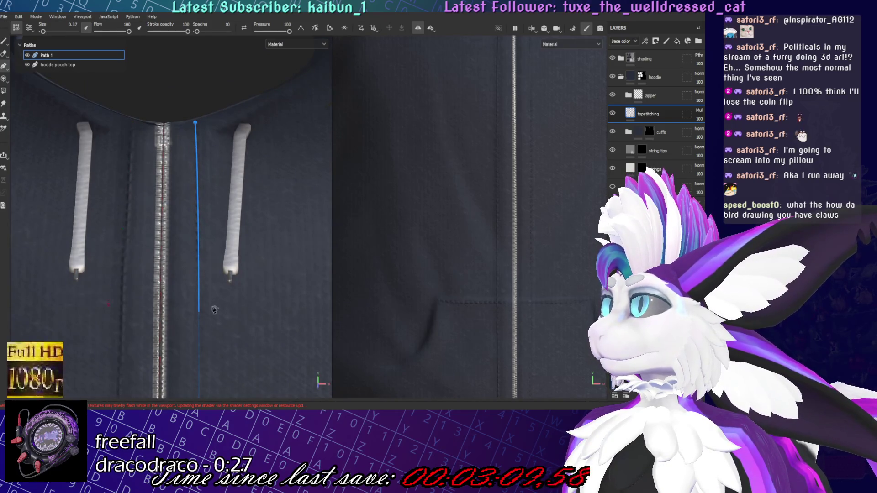
{"action": "scroll", "coordinate": [214, 309], "scroll_direction": "down", "scroll_amount": 2}
{"action": "mouse_move", "coordinate": [215, 309]}
{"action": "middle_mouse_down"}
{"action": "mouse_move", "coordinate": [251, 173]}
{"action": "mouse_move", "coordinate": [286, 290]}
{"action": "mouse_move", "coordinate": [255, 235]}
{"action": "mouse_move", "coordinate": [215, 227]}
{"action": "mouse_move", "coordinate": [255, 220]}
{"action": "middle_mouse_up"}
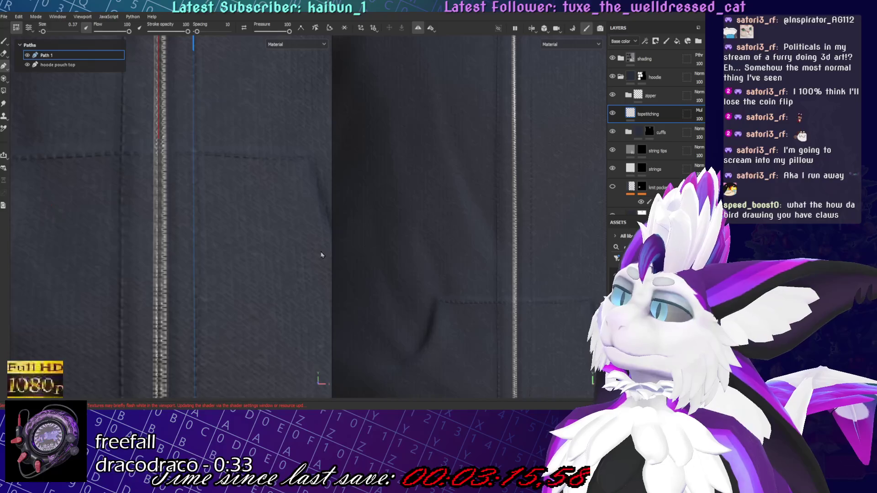
{"action": "left_click", "coordinate": [193, 232]}
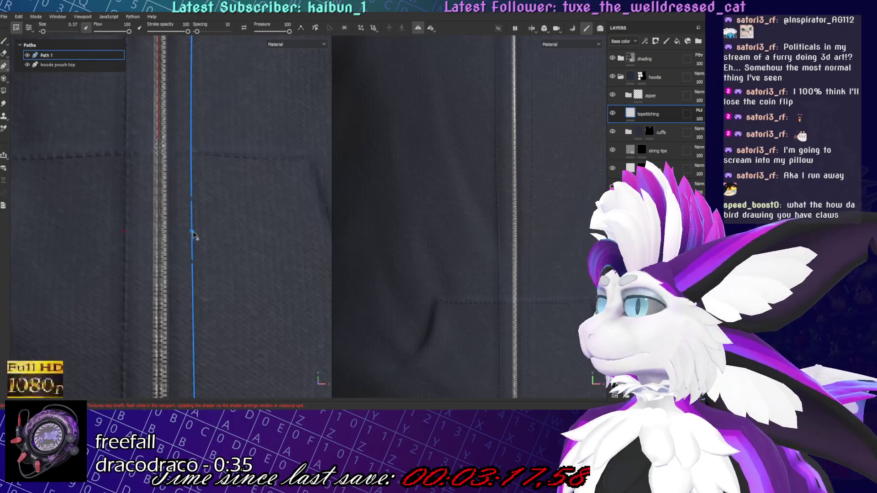
{"action": "left_click", "coordinate": [190, 137]}
{"action": "scroll", "coordinate": [192, 151], "scroll_direction": "down", "scroll_amount": 3}
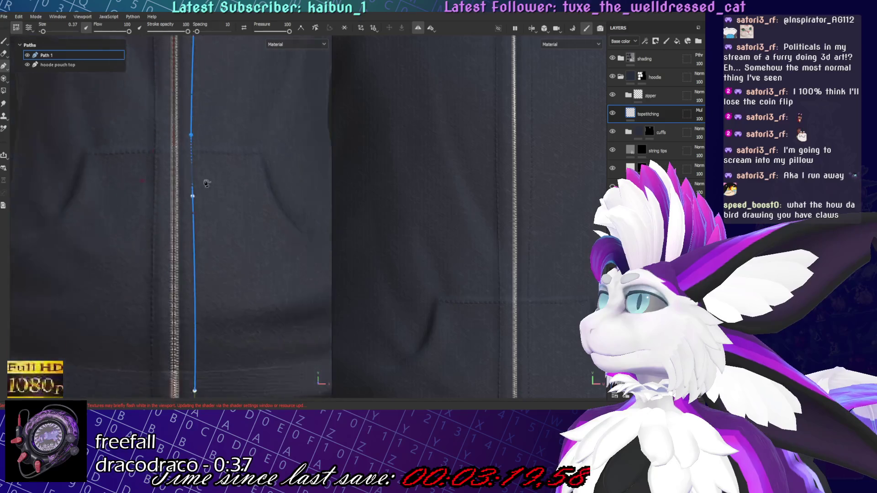
{"action": "scroll", "coordinate": [207, 195], "scroll_direction": "up", "scroll_amount": 3}
{"action": "left_click_drag", "start_coordinate": [193, 129], "coordinate": [191, 161]}
Straighten Path 1's lower part with a point near the hem, and save the project
{"action": "mouse_move", "coordinate": [187, 295]}
{"action": "middle_mouse_down"}
{"action": "mouse_move", "coordinate": [182, 313]}
{"action": "mouse_move", "coordinate": [188, 225]}
{"action": "middle_mouse_up"}
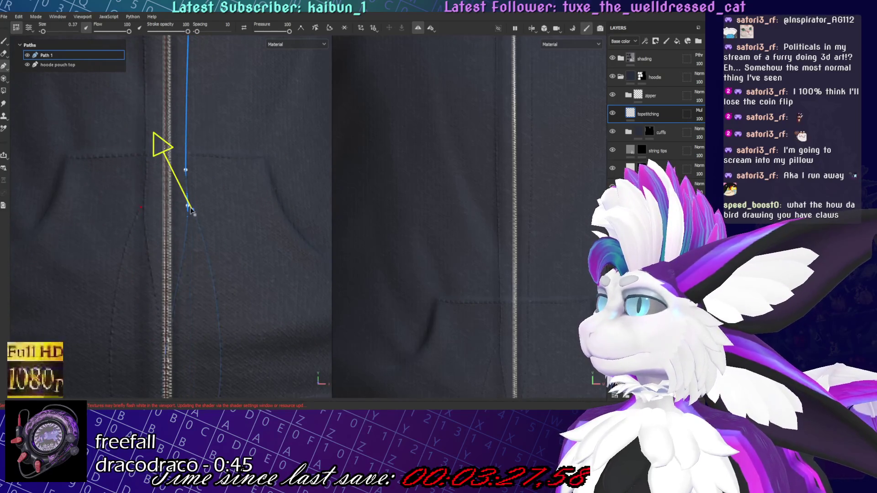
{"action": "left_click", "coordinate": [187, 205]}
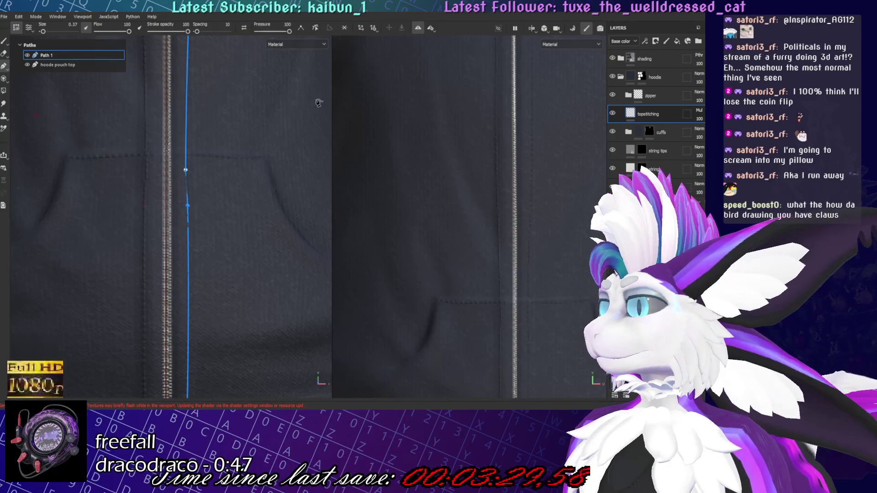
{"action": "scroll", "coordinate": [221, 156], "scroll_direction": "down", "scroll_amount": 2}
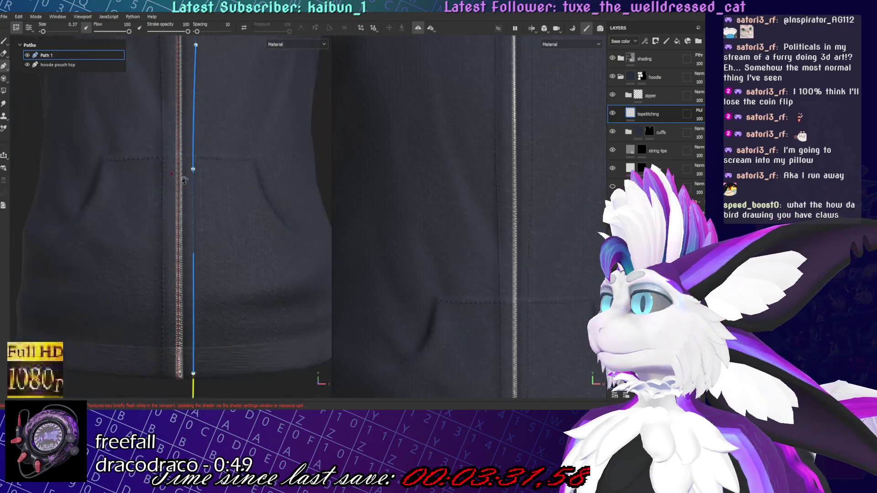
{"action": "left_click", "coordinate": [193, 211]}
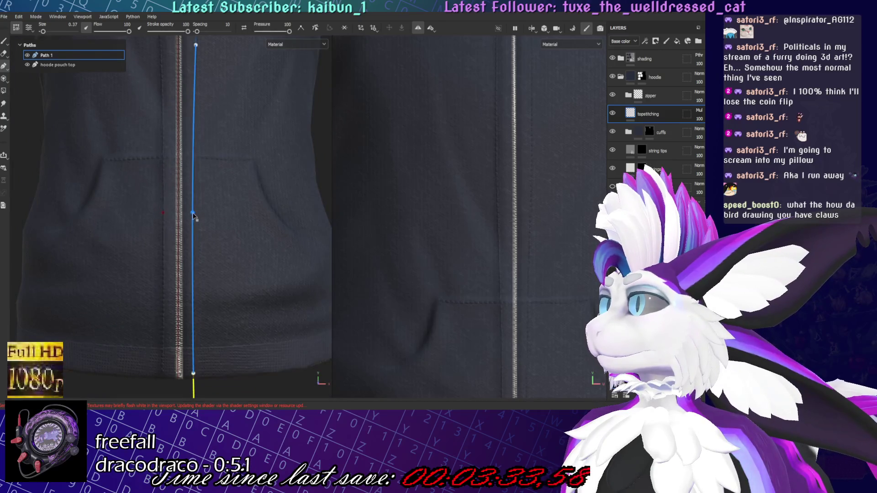
{"action": "key", "text": "ctrl+s"}
Align Path 1's top end and points into a vertical line beside the zipper
{"action": "mouse_move", "coordinate": [213, 137]}
{"action": "middle_mouse_down"}
{"action": "mouse_move", "coordinate": [245, 225]}
{"action": "mouse_move", "coordinate": [228, 241]}
{"action": "middle_mouse_up"}
{"action": "left_click_drag", "start_coordinate": [212, 241], "coordinate": [206, 242]}
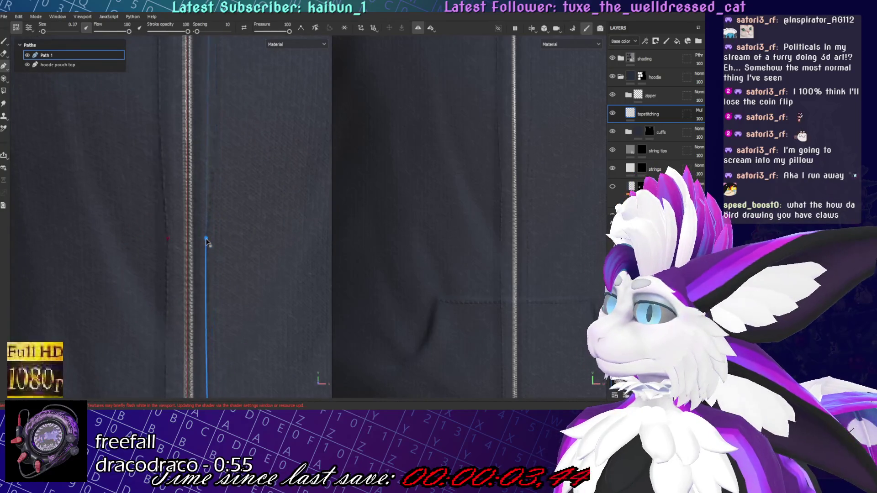
{"action": "middle_click_drag", "start_coordinate": [224, 146], "coordinate": [232, 269]}
{"action": "left_click_drag", "start_coordinate": [219, 123], "coordinate": [213, 125]}
{"action": "left_click_drag", "start_coordinate": [217, 248], "coordinate": [214, 254]}
{"action": "mouse_move", "coordinate": [214, 254]}
{"action": "middle_mouse_down"}
{"action": "mouse_move", "coordinate": [205, 235]}
{"action": "mouse_move", "coordinate": [218, 215]}
{"action": "middle_mouse_up"}
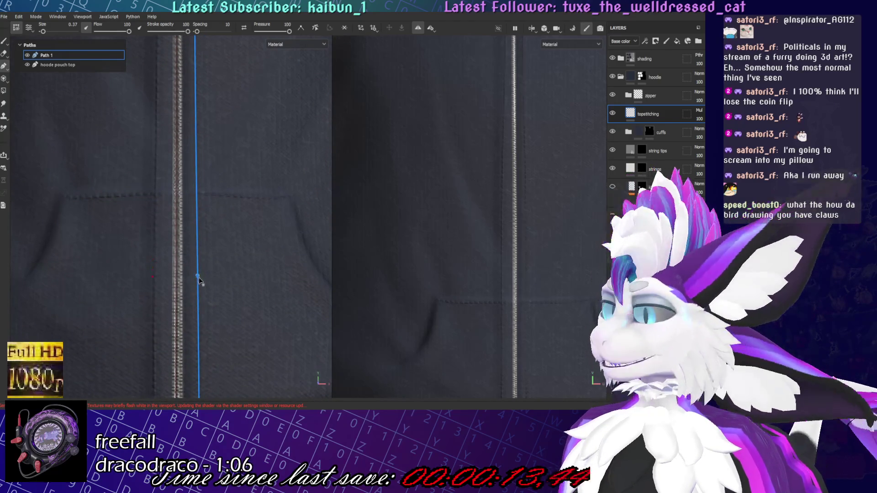
{"action": "scroll", "coordinate": [206, 255], "scroll_direction": "down", "scroll_amount": 2}
{"action": "scroll", "coordinate": [207, 228], "scroll_direction": "up", "scroll_amount": 2}
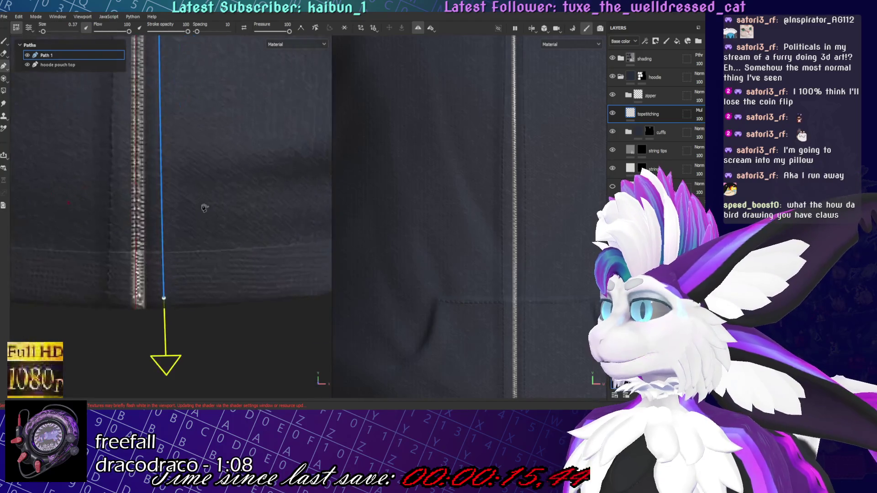
Nudge Path 1's bottom, top and lower points so it runs straight beside the zipper
{"action": "left_click_drag", "start_coordinate": [163, 298], "coordinate": [158, 298]}
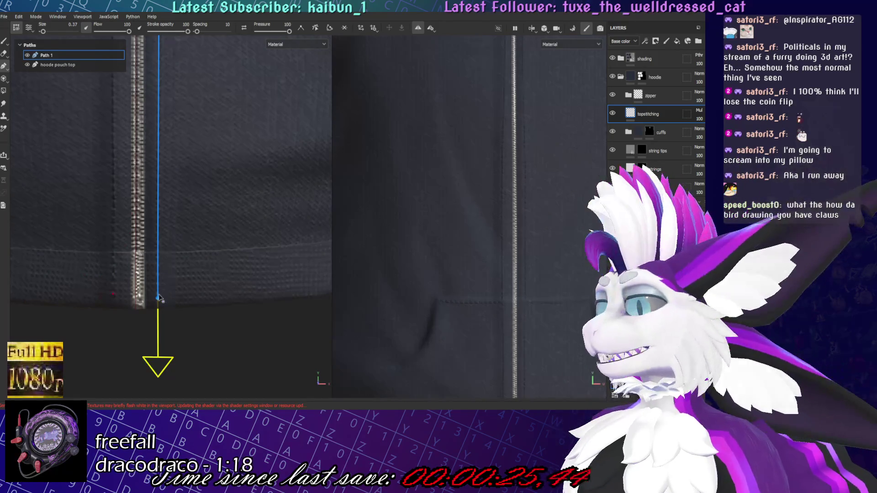
{"action": "mouse_move", "coordinate": [157, 301]}
{"action": "middle_mouse_down"}
{"action": "mouse_move", "coordinate": [191, 320]}
{"action": "mouse_move", "coordinate": [217, 203]}
{"action": "mouse_move", "coordinate": [222, 308]}
{"action": "middle_mouse_up"}
{"action": "scroll", "coordinate": [233, 211], "scroll_direction": "up", "scroll_amount": 3}
{"action": "left_click_drag", "start_coordinate": [209, 81], "coordinate": [195, 80]}
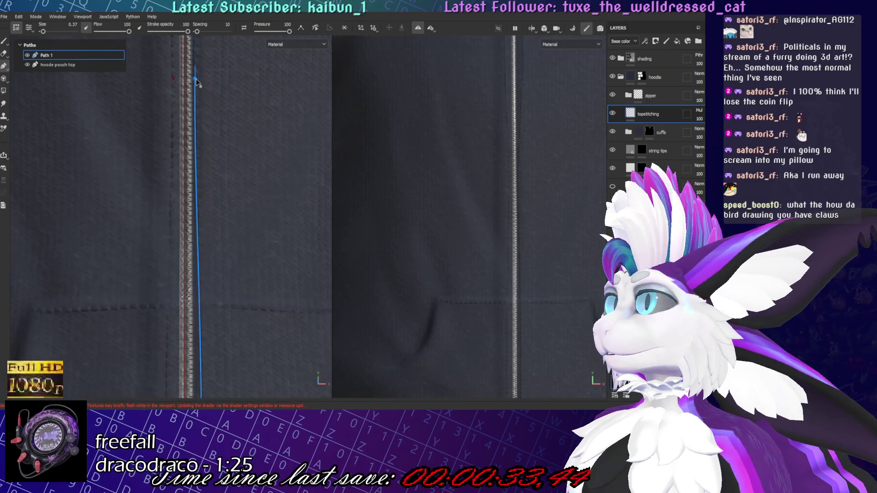
{"action": "key", "text": "f"}
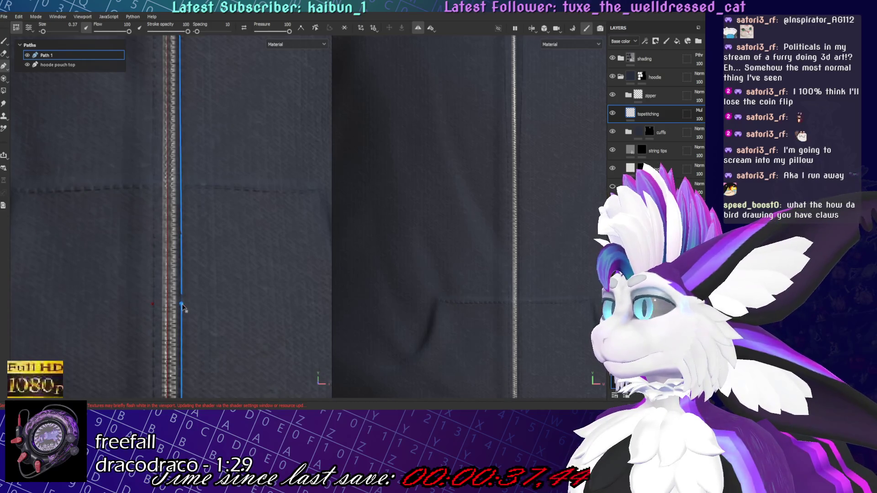
{"action": "scroll", "coordinate": [194, 361], "scroll_direction": "down", "scroll_amount": 2}
{"action": "left_click_drag", "start_coordinate": [196, 280], "coordinate": [194, 280]}
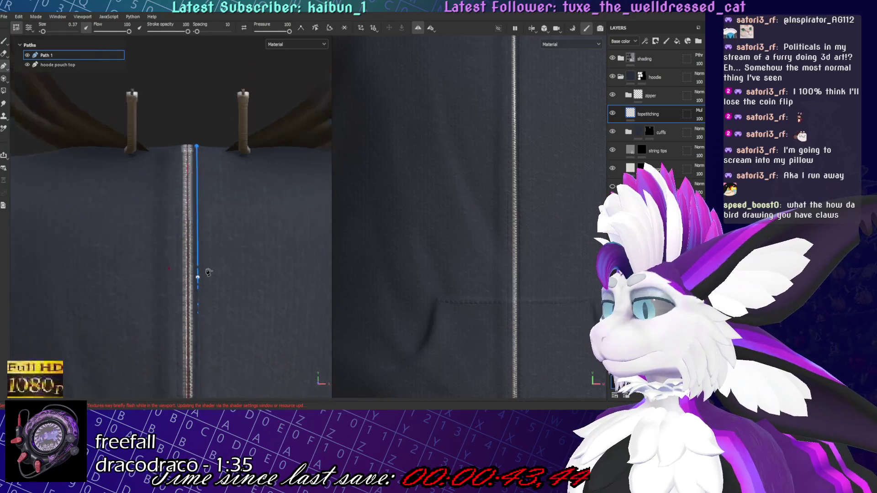
{"action": "scroll", "coordinate": [204, 274], "scroll_direction": "up", "scroll_amount": 2}
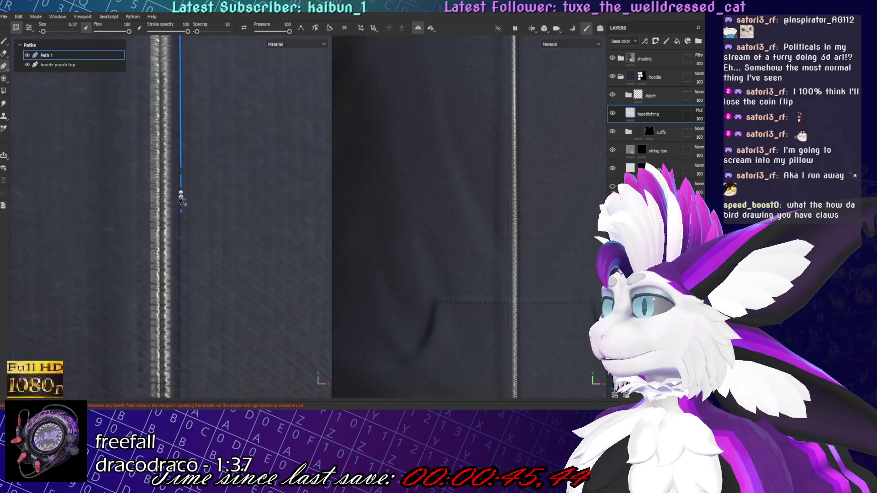
{"action": "scroll", "coordinate": [187, 172], "scroll_direction": "down", "scroll_amount": 2}
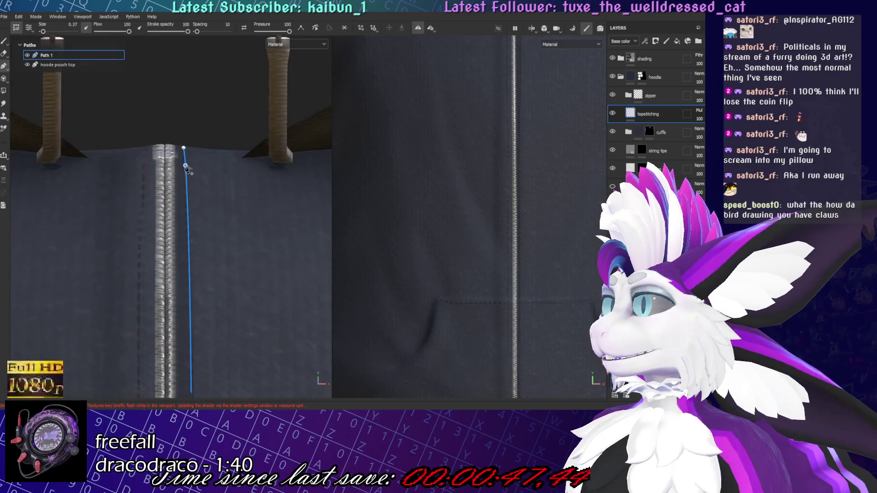
{"action": "left_click_drag", "start_coordinate": [184, 148], "coordinate": [186, 147]}
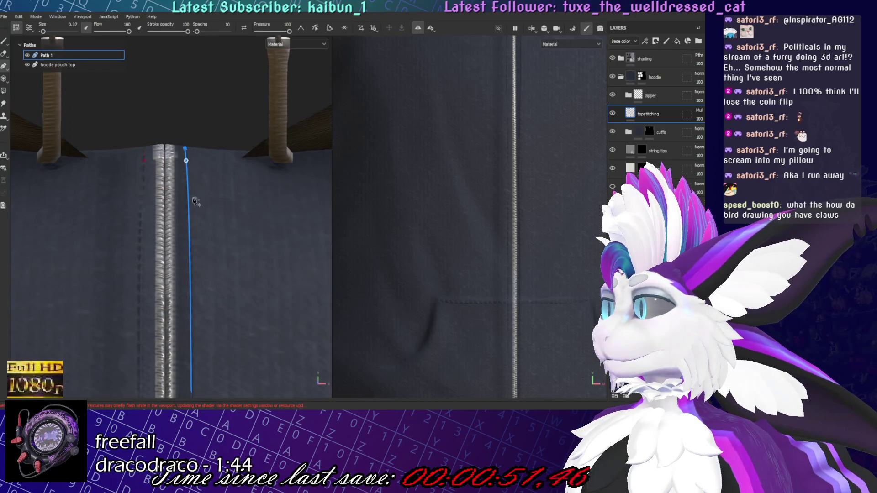
Add a point to Path 1 and shift it to straighten the zipper line
{"action": "scroll", "coordinate": [187, 172], "scroll_direction": "down", "scroll_amount": 3}
{"action": "scroll", "coordinate": [208, 332], "scroll_direction": "up", "scroll_amount": 3}
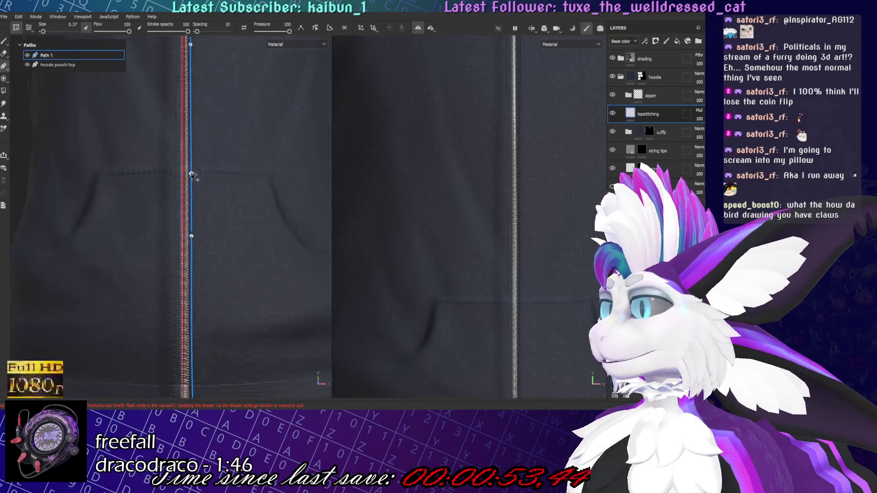
{"action": "scroll", "coordinate": [191, 177], "scroll_direction": "down", "scroll_amount": 3}
{"action": "scroll", "coordinate": [224, 231], "scroll_direction": "up", "scroll_amount": 4}
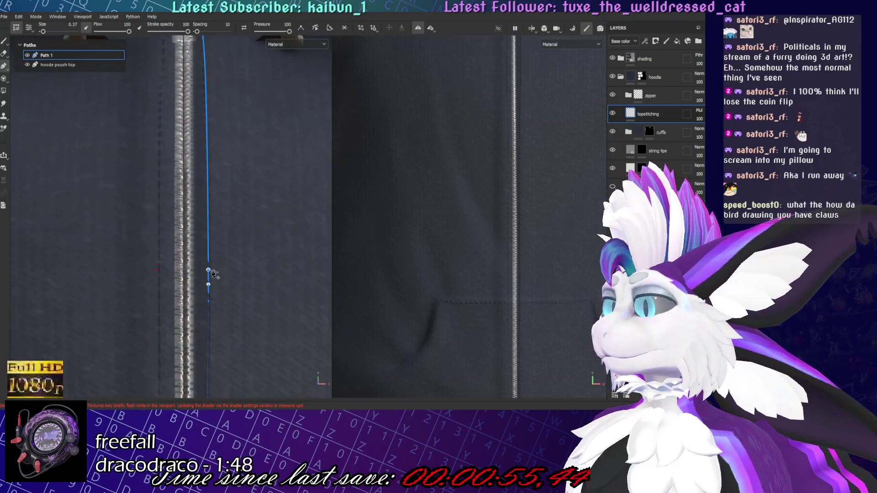
{"action": "left_click_drag", "start_coordinate": [207, 290], "coordinate": [206, 288]}
{"action": "left_click", "coordinate": [203, 159]}
{"action": "left_click_drag", "start_coordinate": [206, 160], "coordinate": [214, 293]}
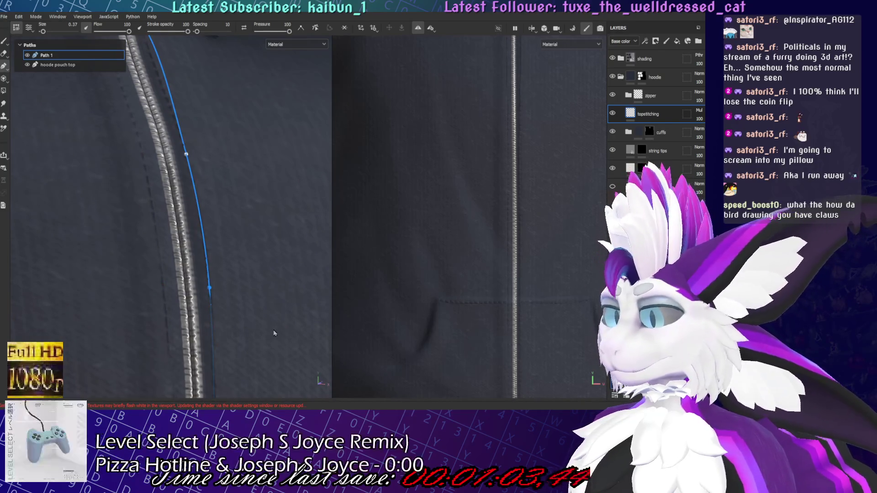
{"action": "mouse_move", "coordinate": [275, 327]}
{"action": "left_mouse_down", "text": "alt"}
{"action": "mouse_move", "coordinate": [237, 264]}
{"action": "mouse_move", "coordinate": [196, 268]}
{"action": "mouse_move", "coordinate": [205, 257]}
{"action": "mouse_move", "coordinate": [135, 276]}
{"action": "mouse_move", "coordinate": [215, 352]}
{"action": "mouse_move", "coordinate": [161, 347]}
{"action": "mouse_move", "coordinate": [218, 237]}
{"action": "mouse_move", "coordinate": [222, 164]}
{"action": "left_mouse_up", "text": "alt"}
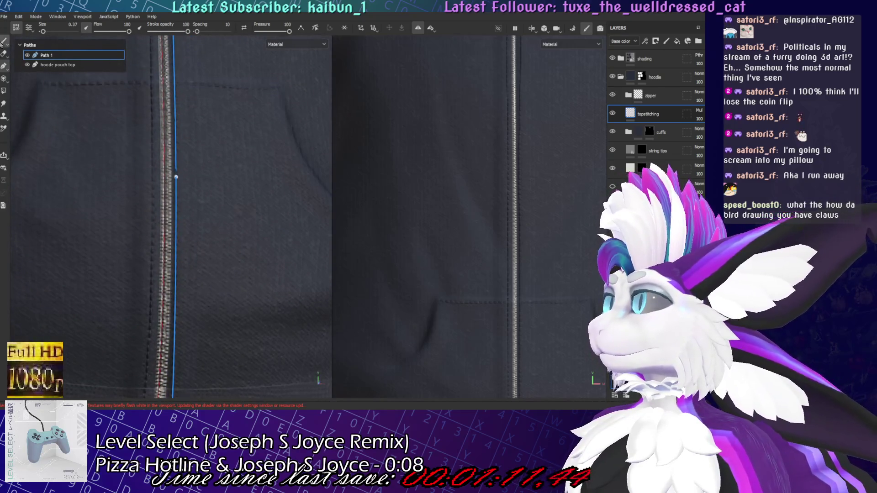
Exit path editing, save the project and frame the model
{"action": "left_click", "coordinate": [2, 42]}
{"action": "key", "text": "f"}
{"action": "scroll", "coordinate": [178, 249], "scroll_direction": "up", "scroll_amount": 5}
{"action": "key", "text": "ctrl+s"}
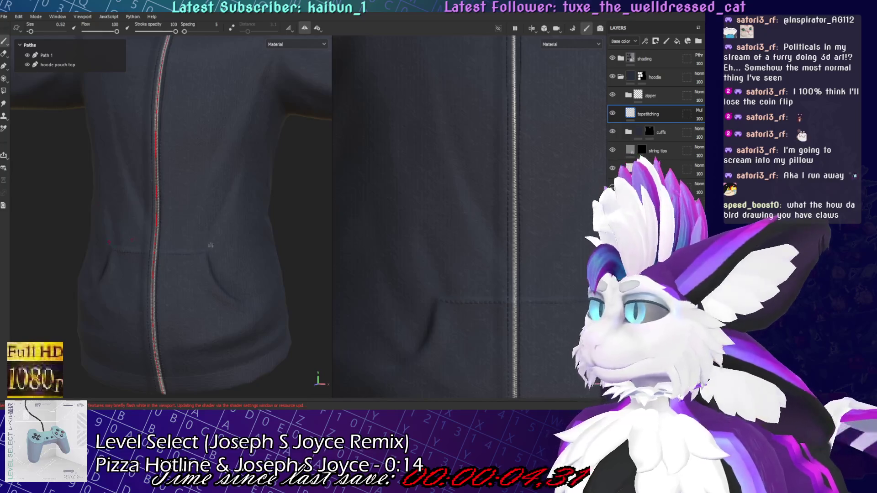
{"action": "scroll", "coordinate": [210, 245], "scroll_direction": "up", "scroll_amount": 2}
Delete the 'hoode pouch top' path and rename Path 1 to 'zipper topstitch'
{"action": "left_click", "coordinate": [72, 68]}
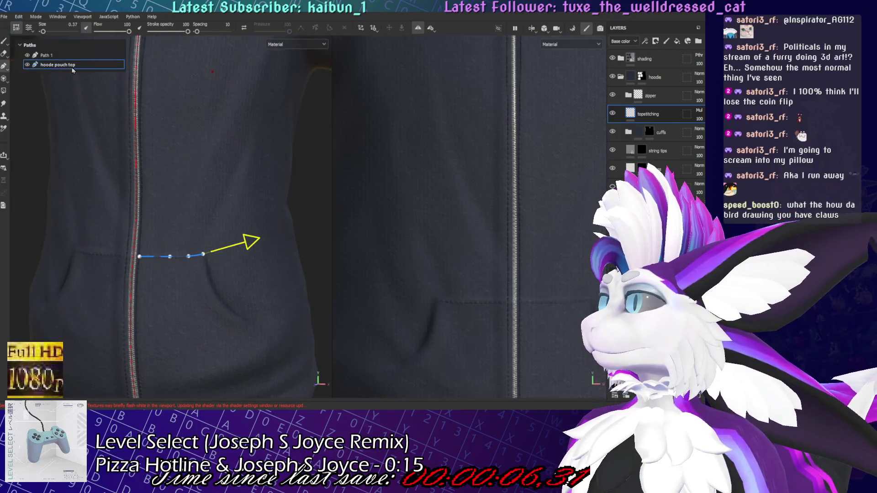
{"action": "key", "text": "Delete"}
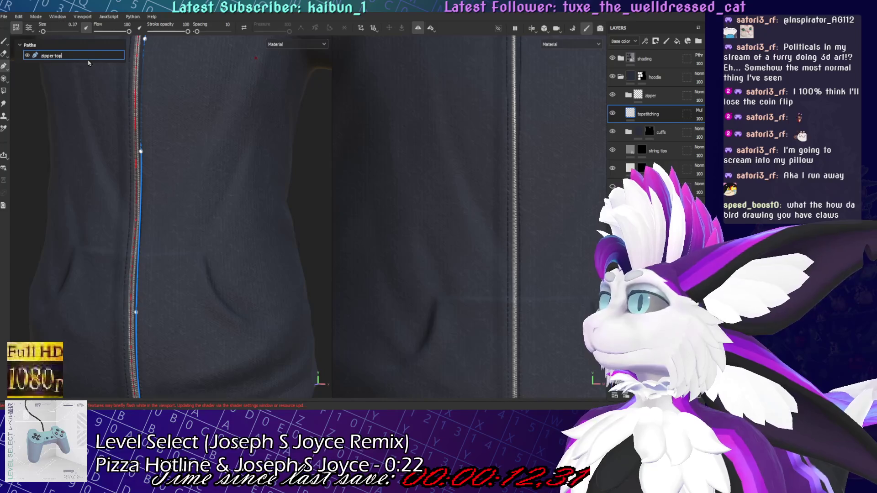
{"action": "type", "text": "stitch"}
{"action": "key", "text": "Return"}
{"action": "key", "text": "f"}
{"action": "scroll", "coordinate": [233, 196], "scroll_direction": "up", "scroll_amount": 6}
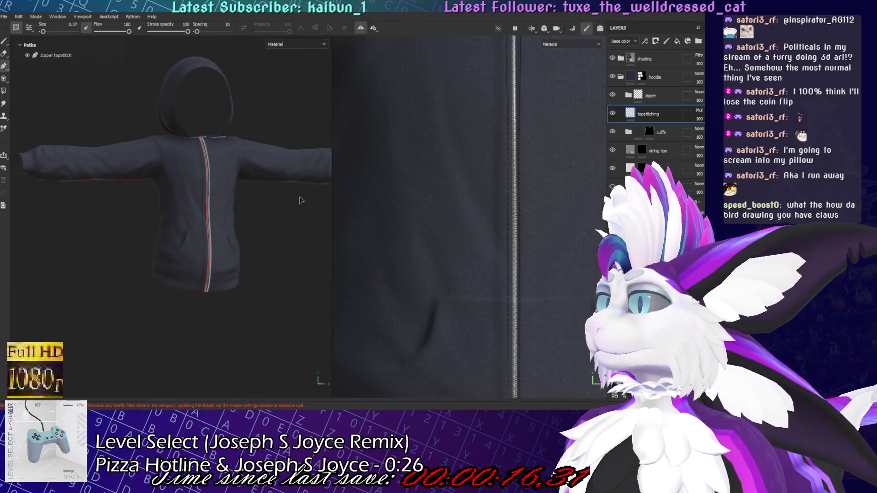
Place a new path's points down the hood opening edge to the drawstring, shifting the lower point onto the seam
{"action": "scroll", "coordinate": [213, 247], "scroll_direction": "up", "scroll_amount": 3}
{"action": "mouse_move", "coordinate": [213, 247]}
{"action": "left_mouse_down", "text": "alt"}
{"action": "mouse_move", "coordinate": [237, 215]}
{"action": "mouse_move", "coordinate": [251, 227]}
{"action": "left_mouse_up", "text": "alt"}
{"action": "left_click", "coordinate": [161, 52]}
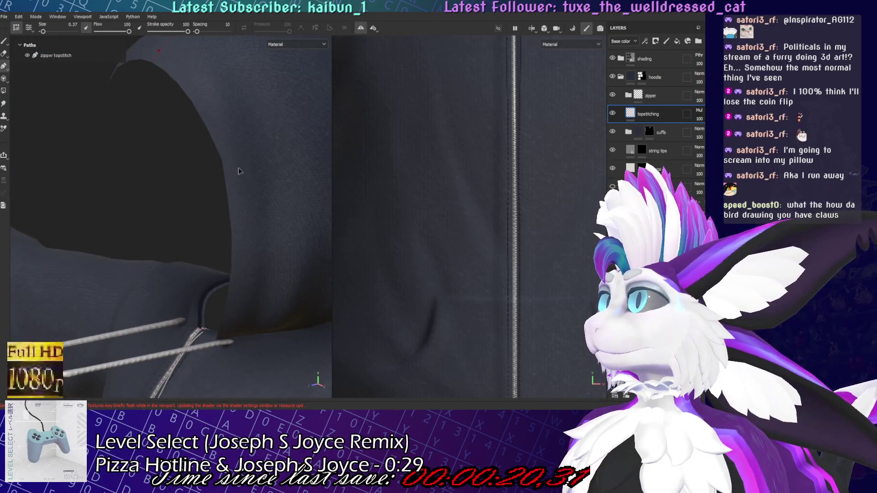
{"action": "left_click", "coordinate": [247, 193]}
{"action": "left_click", "coordinate": [254, 298]}
{"action": "mouse_move", "coordinate": [252, 320]}
{"action": "left_mouse_down", "text": "alt"}
{"action": "mouse_move", "coordinate": [238, 329]}
{"action": "mouse_move", "coordinate": [231, 352]}
{"action": "mouse_move", "coordinate": [261, 225]}
{"action": "left_mouse_up", "text": "alt"}
{"action": "left_click", "coordinate": [224, 362]}
{"action": "left_click_drag", "start_coordinate": [258, 284], "coordinate": [245, 286]}
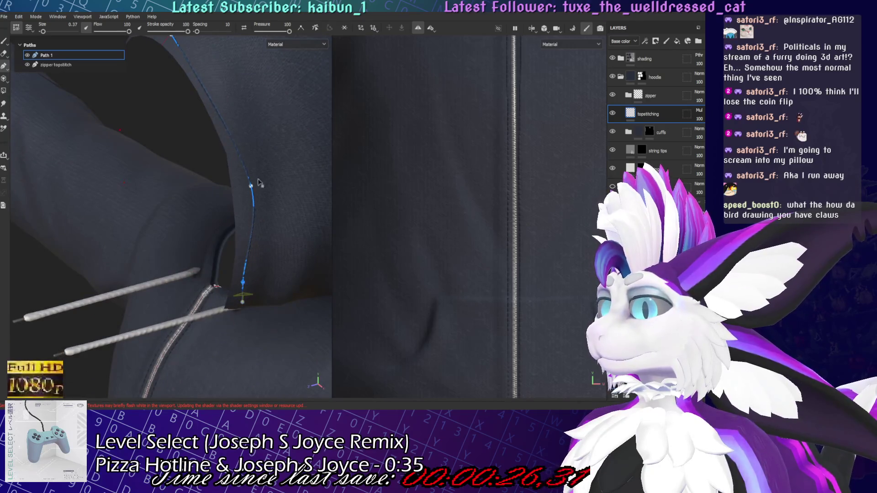
{"action": "scroll", "coordinate": [274, 203], "scroll_direction": "up", "scroll_amount": 3}
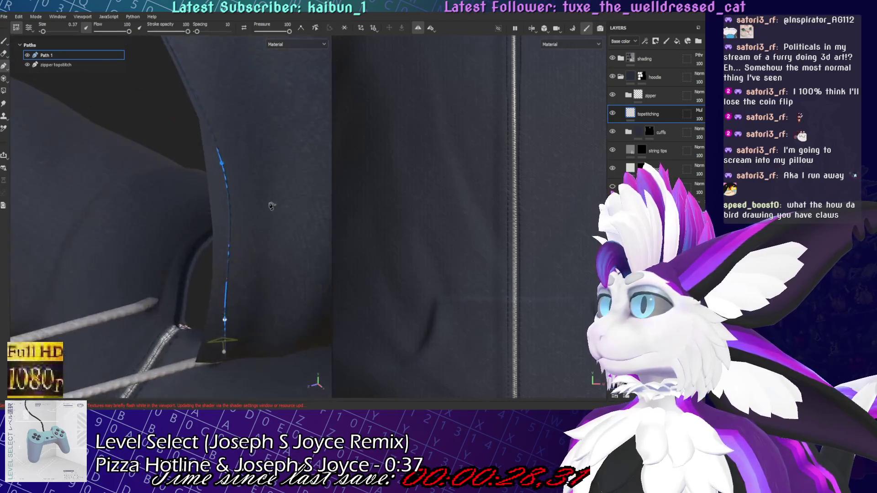
{"action": "scroll", "coordinate": [271, 205], "scroll_direction": "up", "scroll_amount": 2}
{"action": "scroll", "coordinate": [478, 295], "scroll_direction": "down", "scroll_amount": 3}
{"action": "scroll", "coordinate": [478, 296], "scroll_direction": "up", "scroll_amount": 5}
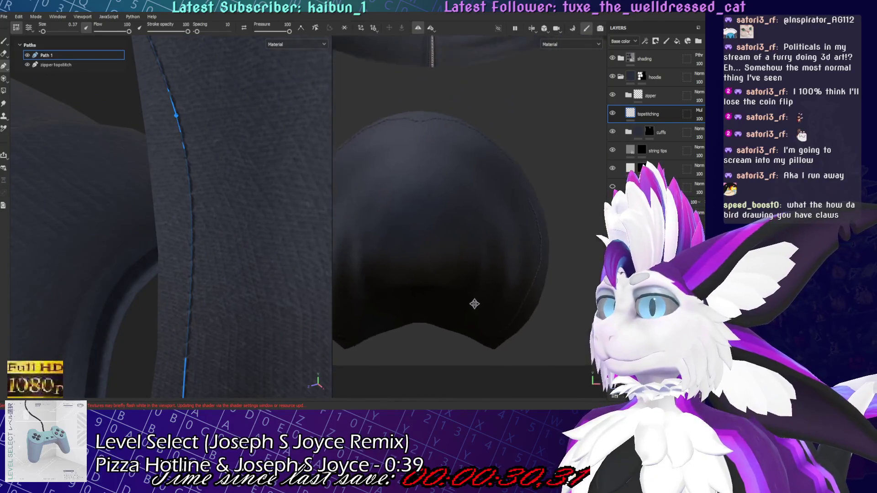
{"action": "scroll", "coordinate": [478, 296], "scroll_direction": "up", "scroll_amount": 3}
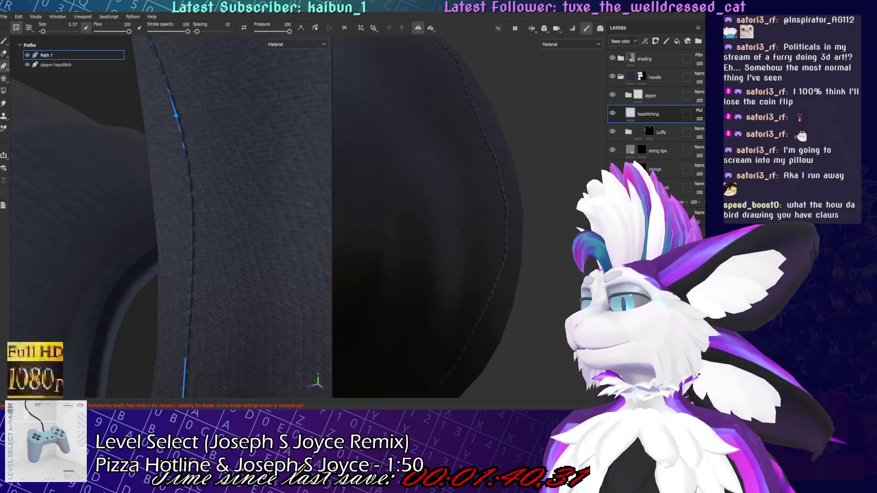
Save the Substance Painter project with Ctrl+S
{"action": "key", "text": "ctrl+s"}
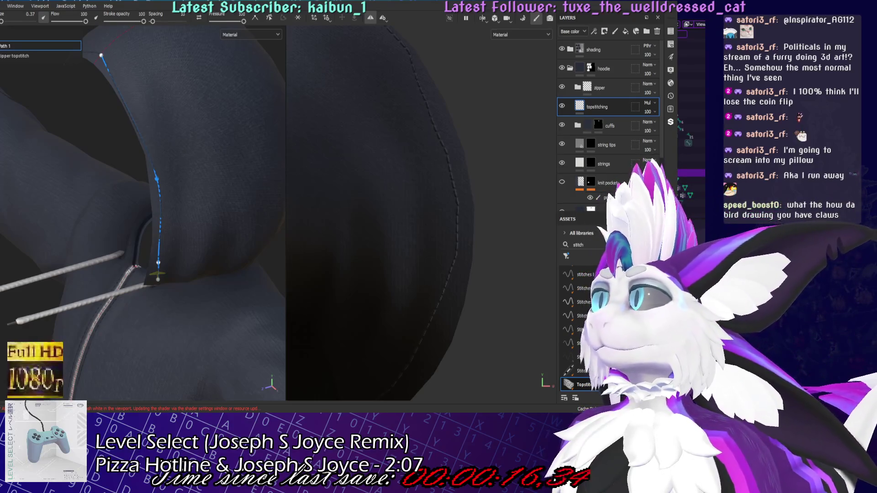
In Blender's UV Editing workspace, frame the hood and select one vertical edge loop
{"action": "key", "text": "alt+Tab"}
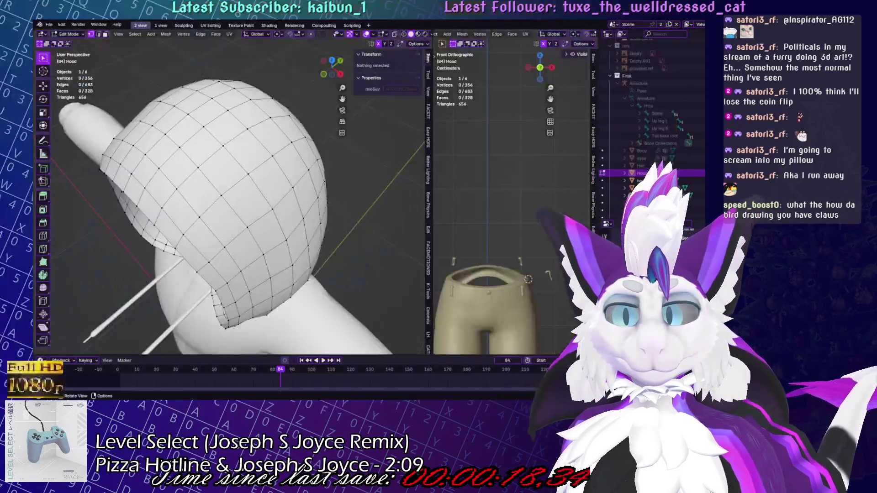
{"action": "left_click", "coordinate": [215, 26]}
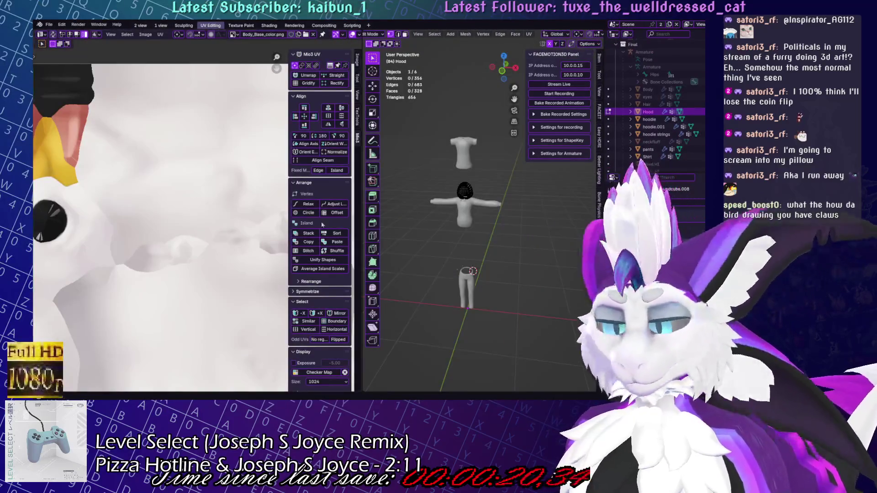
{"action": "scroll", "coordinate": [197, 241], "scroll_direction": "down", "scroll_amount": 8}
{"action": "scroll", "coordinate": [464, 175], "scroll_direction": "up", "scroll_amount": 5}
{"action": "key", "text": "a"}
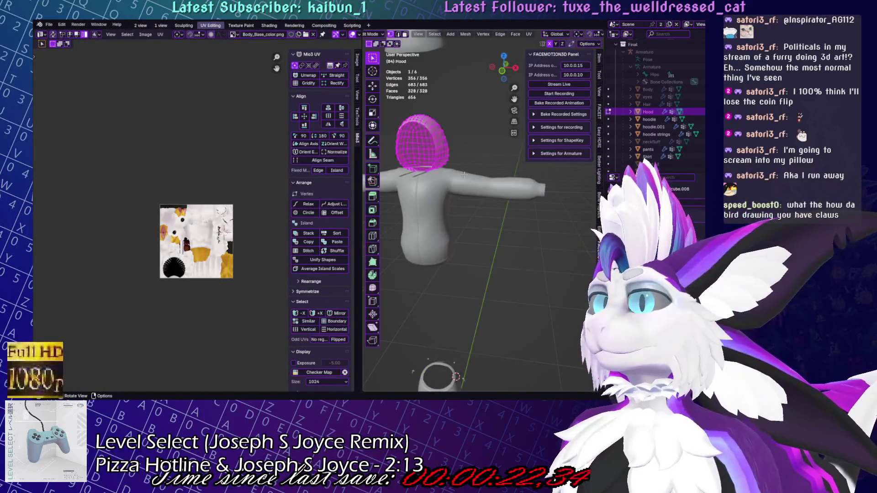
{"action": "scroll", "coordinate": [464, 175], "scroll_direction": "up", "scroll_amount": 5}
{"action": "scroll", "coordinate": [464, 175], "scroll_direction": "down", "scroll_amount": 5}
{"action": "middle_click_drag", "start_coordinate": [464, 175], "coordinate": [456, 178]}
{"action": "key", "text": "KP_Decimal"}
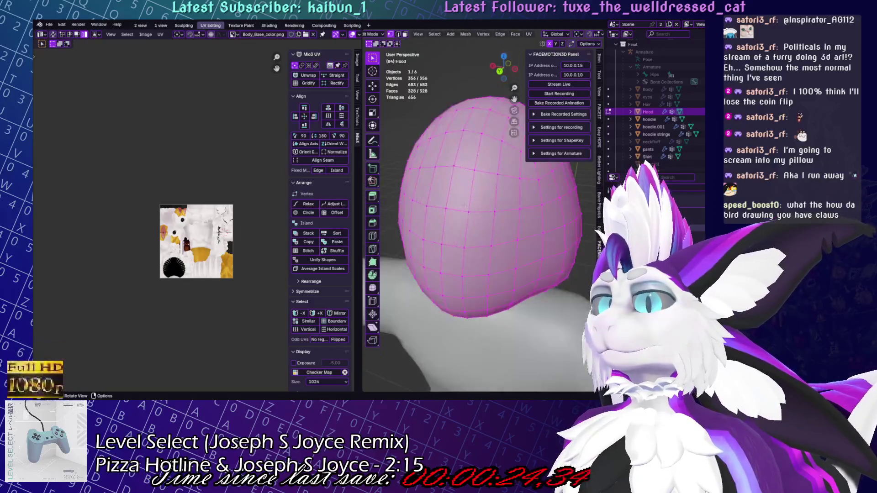
{"action": "left_click", "coordinate": [446, 208], "text": "alt"}
Mark the loop as a seam, unwrap the hood, and scale its UV island down
{"action": "left_click", "coordinate": [528, 35]}
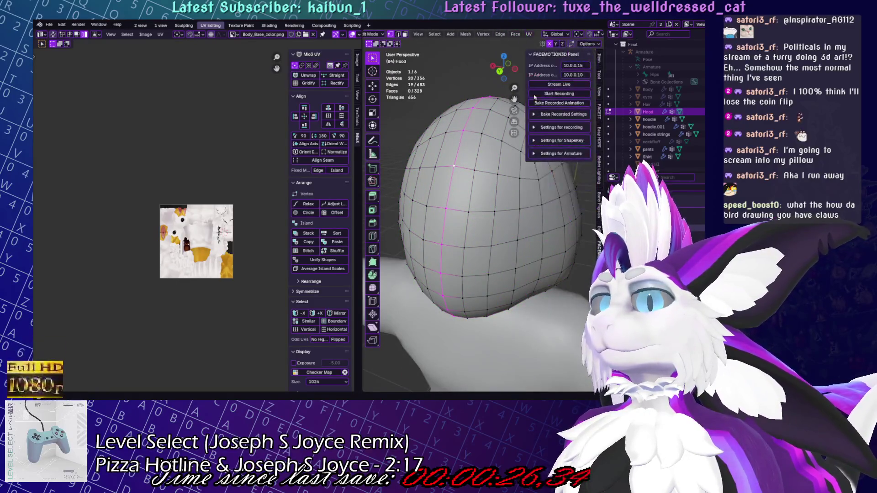
{"action": "left_click", "coordinate": [529, 34]}
{"action": "left_click", "coordinate": [549, 135]}
{"action": "key", "text": "a"}
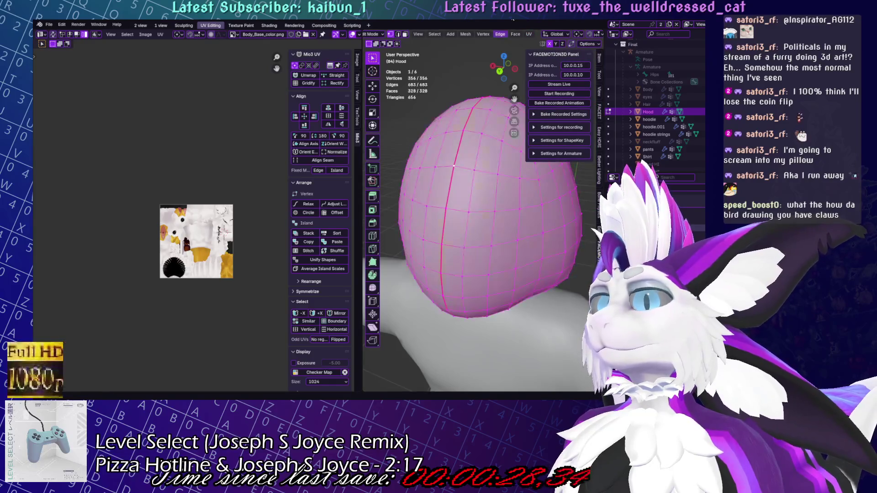
{"action": "left_click", "coordinate": [528, 35]}
{"action": "left_click", "coordinate": [541, 42]}
{"action": "scroll", "coordinate": [197, 256], "scroll_direction": "up", "scroll_amount": 6}
{"action": "key", "text": "s"}
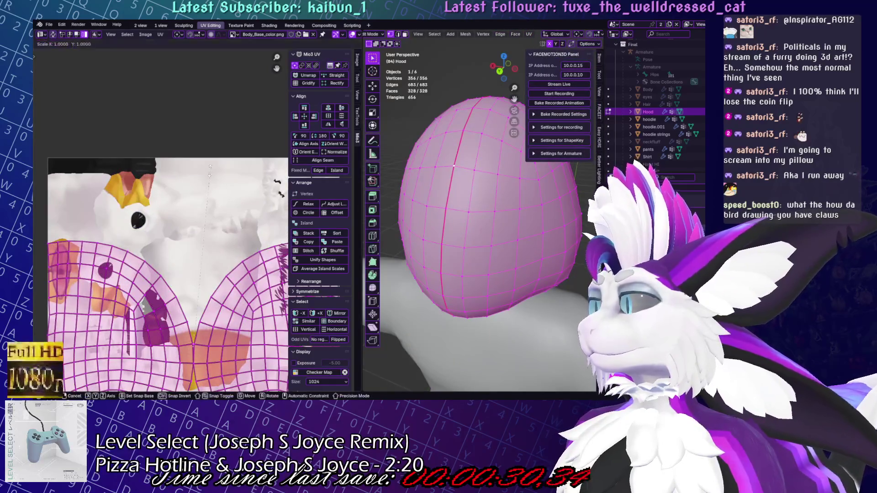
{"action": "key", "text": "Return"}
{"action": "key", "text": "Tab"}
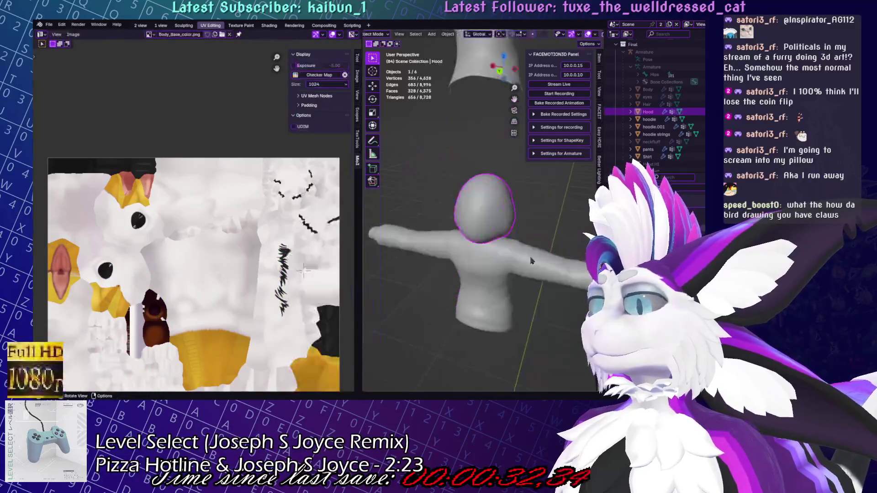
Box-select the clothing objects, including hoodie.001, and enter Edit Mode
{"action": "left_click", "coordinate": [511, 272], "text": "shift"}
{"action": "scroll", "coordinate": [511, 272], "scroll_direction": "down", "scroll_amount": 6}
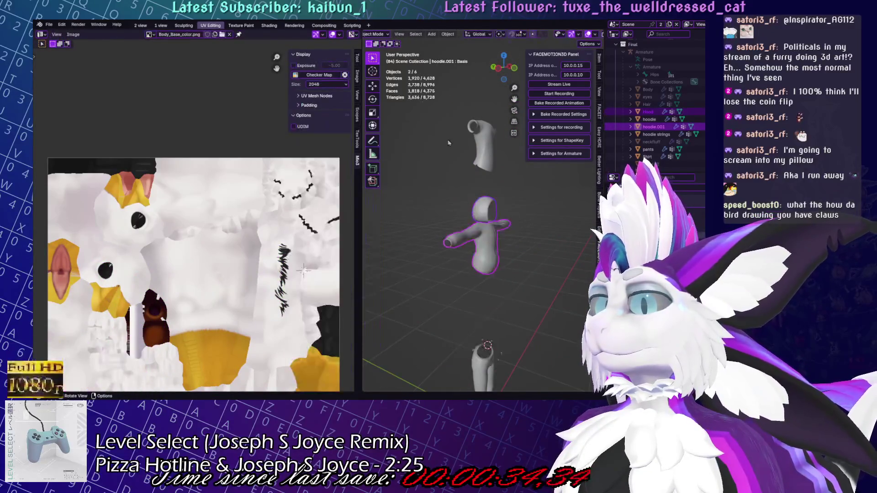
{"action": "left_click_drag", "start_coordinate": [461, 141], "coordinate": [493, 264]}
{"action": "key", "text": "Tab"}
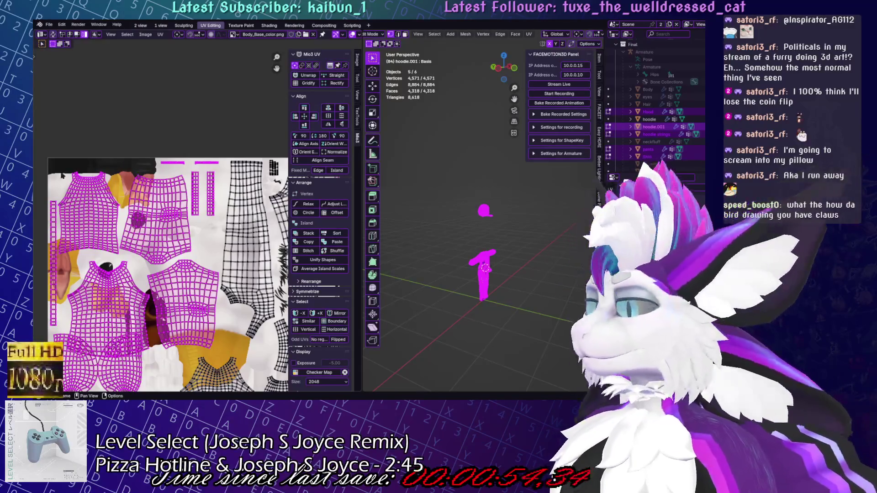
Select the two lower rounded UV islands and scale them down to 0.9
{"action": "scroll", "coordinate": [181, 245], "scroll_direction": "up", "scroll_amount": 5}
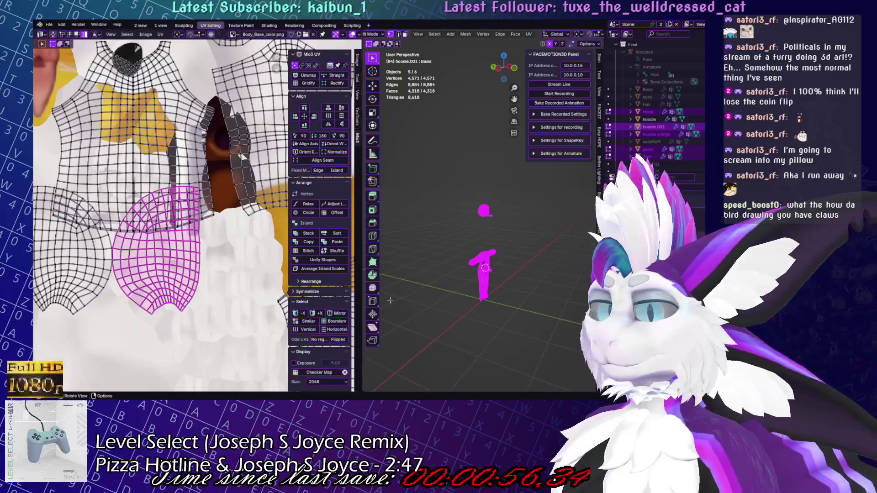
{"action": "scroll", "coordinate": [170, 231], "scroll_direction": "down", "scroll_amount": 5}
{"action": "scroll", "coordinate": [170, 230], "scroll_direction": "up", "scroll_amount": 4}
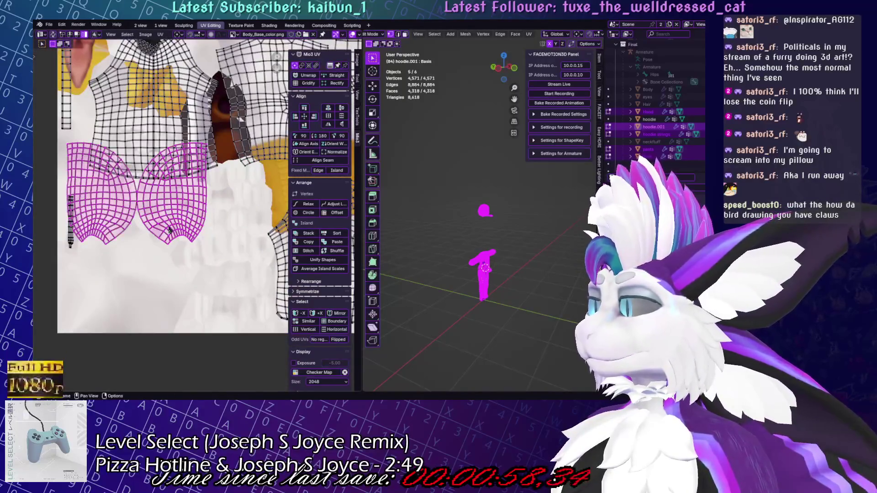
{"action": "scroll", "coordinate": [169, 230], "scroll_direction": "down", "scroll_amount": 2}
{"action": "scroll", "coordinate": [131, 294], "scroll_direction": "up", "scroll_amount": 2}
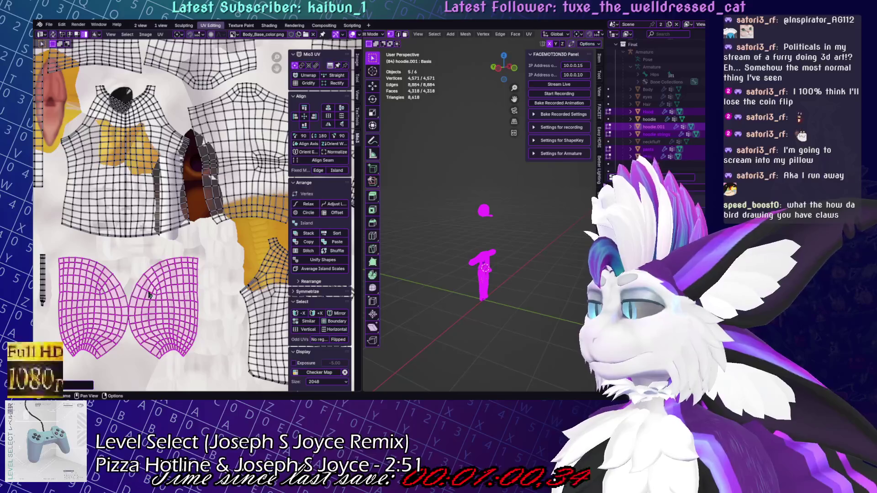
{"action": "left_click", "coordinate": [150, 295]}
{"action": "scroll", "coordinate": [421, 238], "scroll_direction": "up", "scroll_amount": 3}
{"action": "scroll", "coordinate": [421, 239], "scroll_direction": "down", "scroll_amount": 2}
{"action": "scroll", "coordinate": [167, 237], "scroll_direction": "down", "scroll_amount": 4}
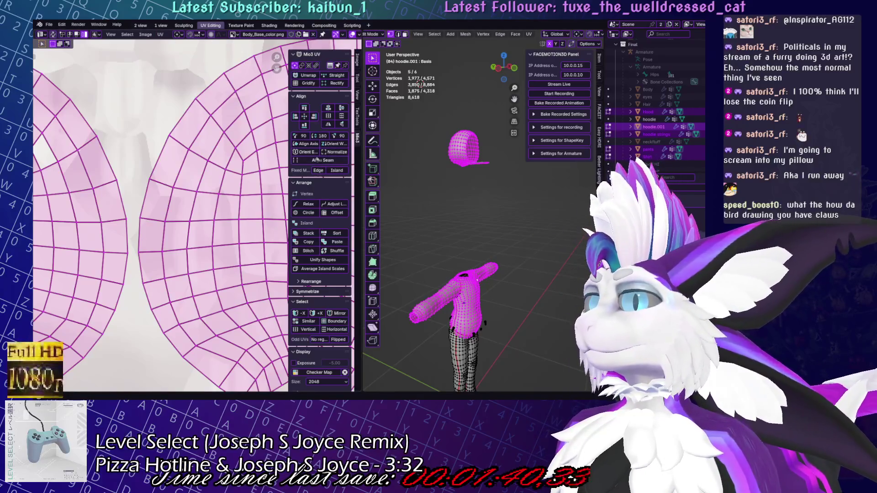
{"action": "scroll", "coordinate": [228, 245], "scroll_direction": "down", "scroll_amount": 6}
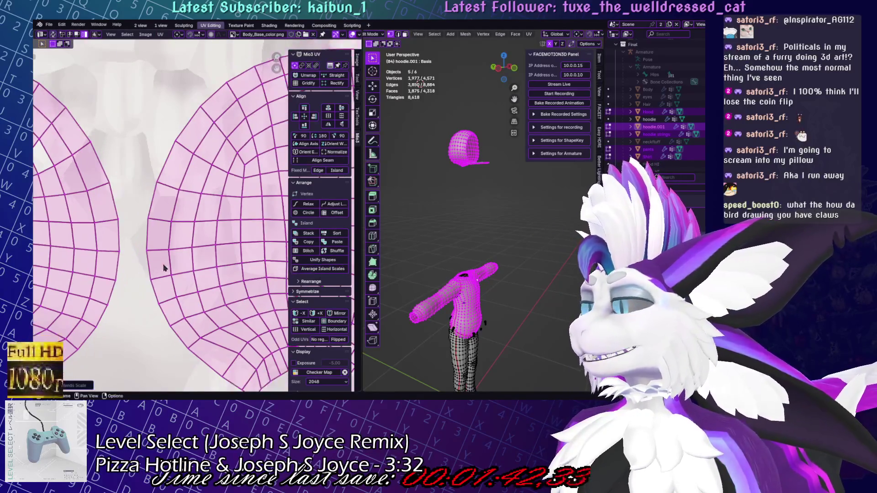
{"action": "scroll", "coordinate": [228, 245], "scroll_direction": "up", "scroll_amount": 2, "text": "ctrl"}
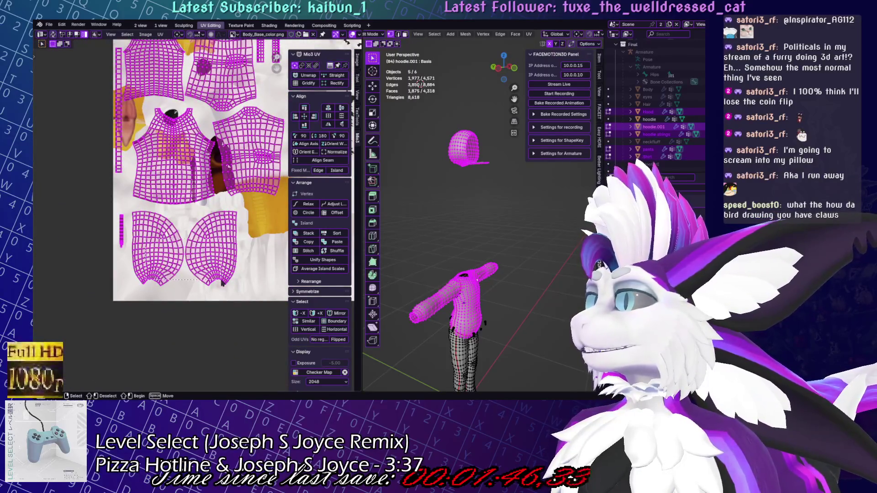
{"action": "right_click_drag", "start_coordinate": [209, 264], "coordinate": [245, 209], "text": "ctrl"}
{"action": "key", "text": "s"}
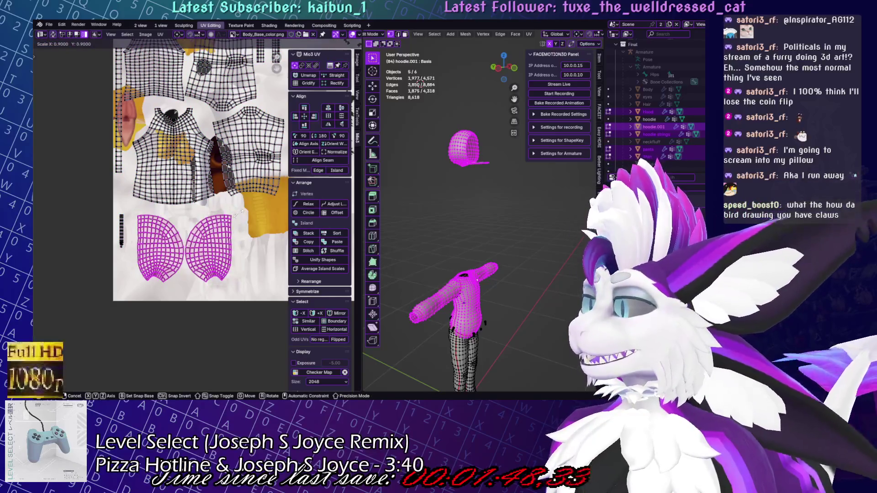
{"action": "left_click", "coordinate": [237, 213]}
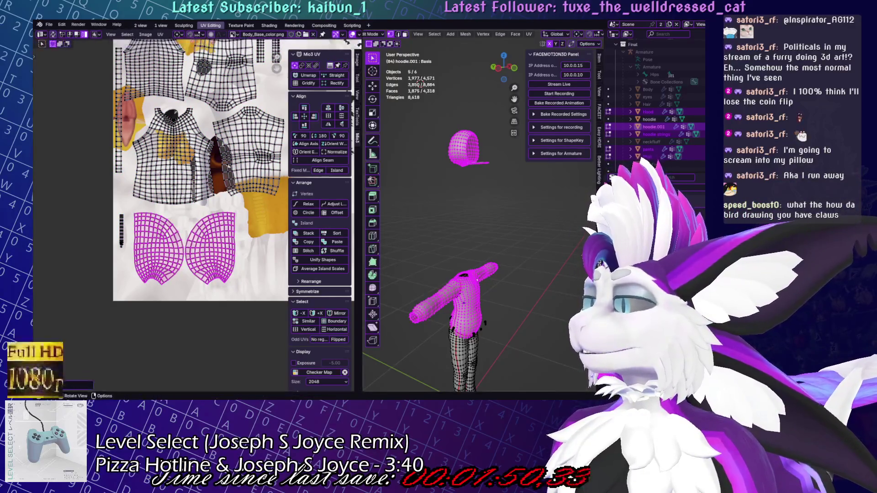
Leave Edit Mode, select all the clothing objects and save the Blender file
{"action": "key", "text": "Tab"}
{"action": "scroll", "coordinate": [475, 220], "scroll_direction": "down", "scroll_amount": 5}
{"action": "left_click_drag", "start_coordinate": [438, 147], "coordinate": [505, 374]}
{"action": "key", "text": "KP_Decimal"}
{"action": "key", "text": "ctrl+s"}
{"action": "middle_click_drag", "start_coordinate": [520, 269], "coordinate": [533, 261]}
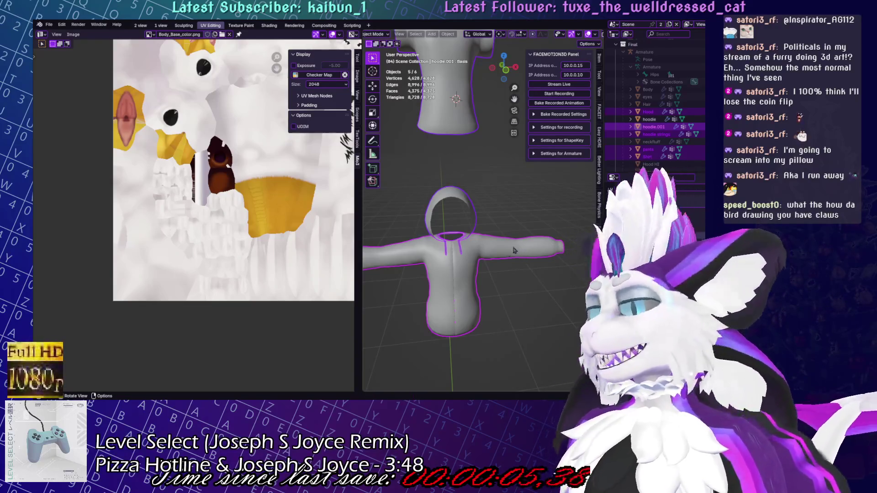
{"action": "scroll", "coordinate": [517, 247], "scroll_direction": "down", "scroll_amount": 3}
{"action": "middle_click_drag", "start_coordinate": [517, 247], "coordinate": [470, 179]}
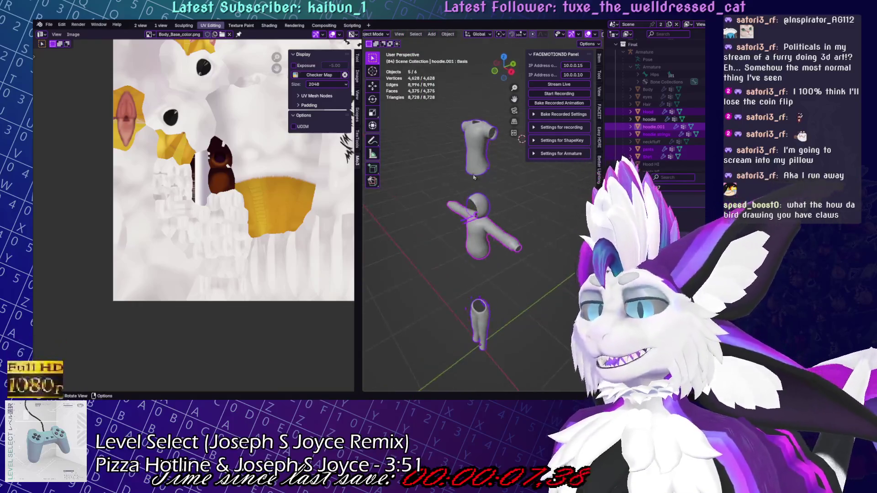
{"action": "left_click", "coordinate": [49, 25]}
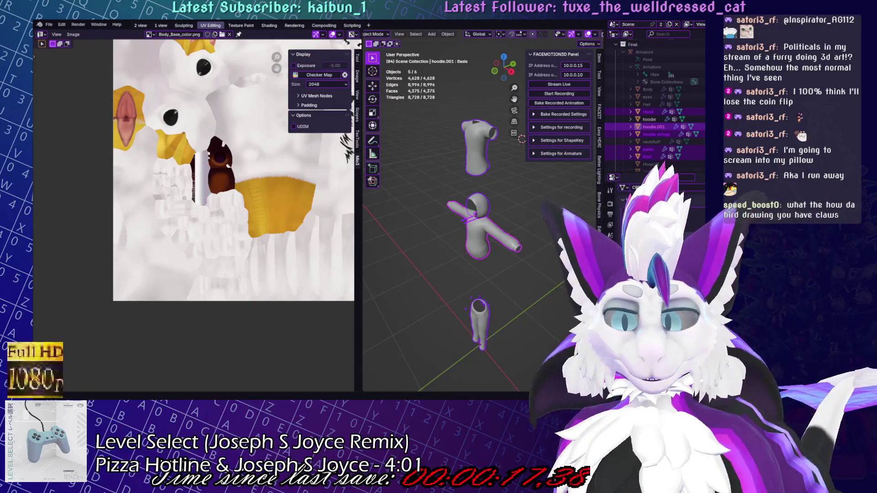
{"action": "key", "text": "alt+Tab"}
{"action": "key", "text": "ctrl+s"}
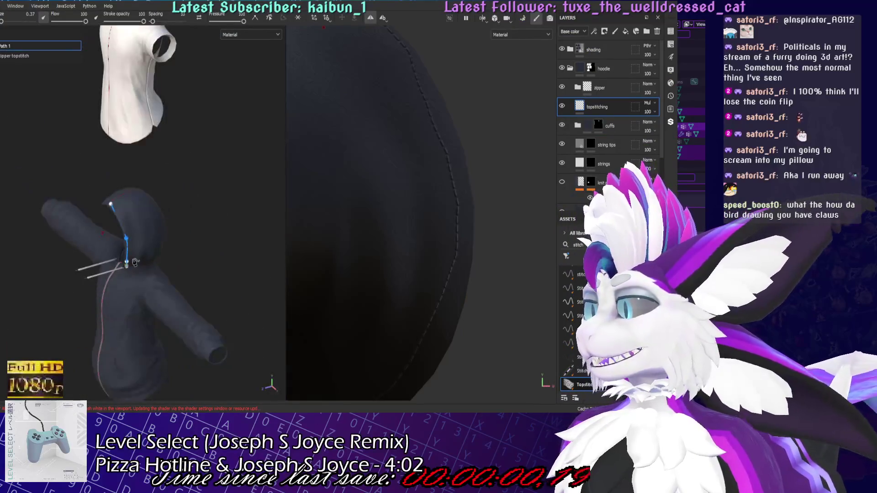
Bake the hoodie's mesh maps in Baking mode, then return to painting mode
{"action": "scroll", "coordinate": [155, 233], "scroll_direction": "up", "scroll_amount": 5}
{"action": "double_click", "coordinate": [11, 46]}
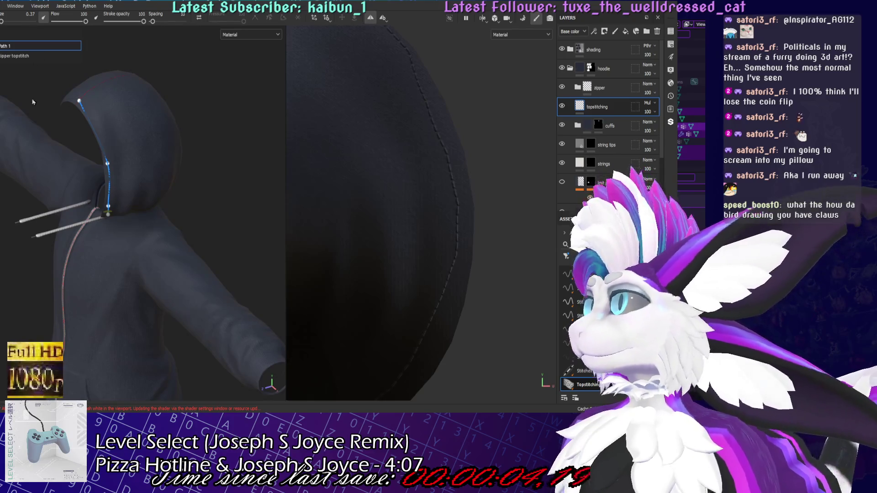
{"action": "mouse_move", "coordinate": [32, 110]}
{"action": "left_mouse_down", "text": "alt"}
{"action": "mouse_move", "coordinate": [98, 187]}
{"action": "mouse_move", "coordinate": [213, 216]}
{"action": "left_mouse_up", "text": "alt"}
{"action": "middle_click_drag", "start_coordinate": [213, 216], "coordinate": [254, 275], "text": "alt"}
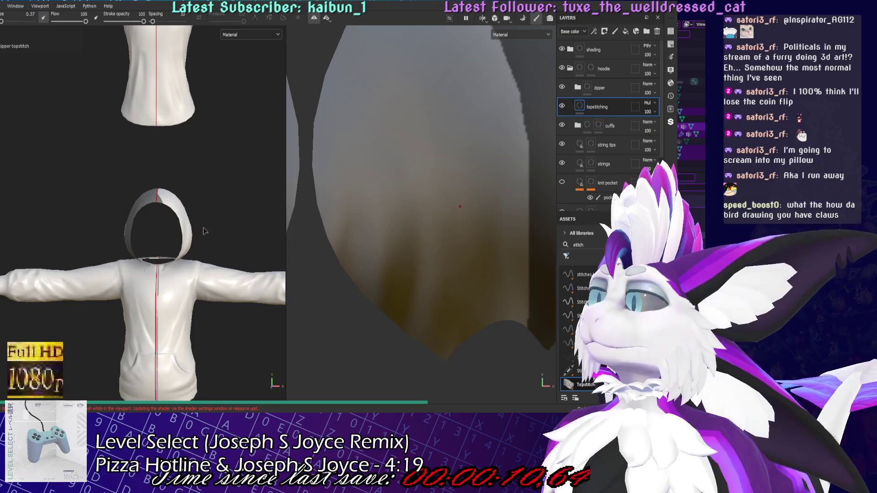
{"action": "left_click", "coordinate": [670, 44]}
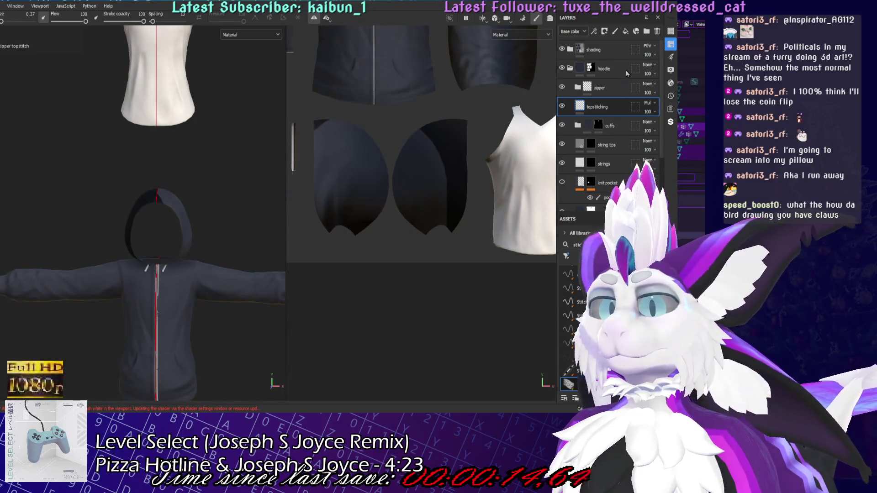
{"action": "key", "text": "ctrl+shift+b"}
{"action": "left_click", "coordinate": [236, 380]}
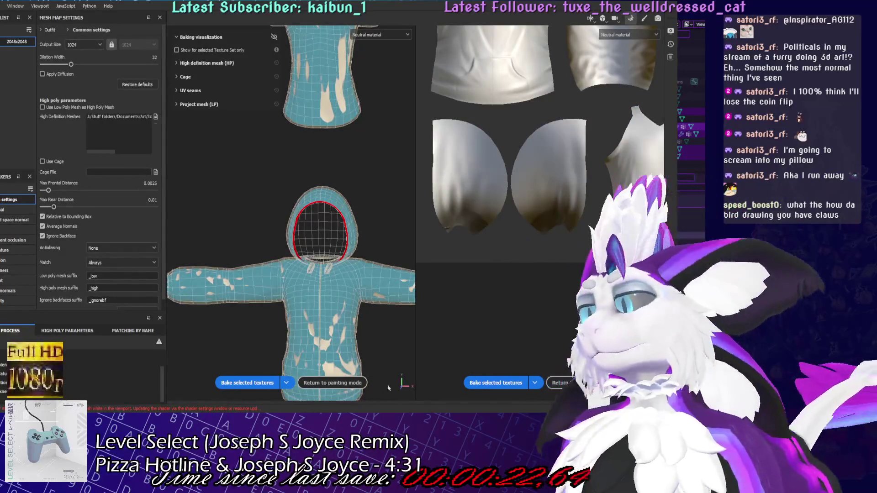
{"action": "left_click", "coordinate": [349, 385]}
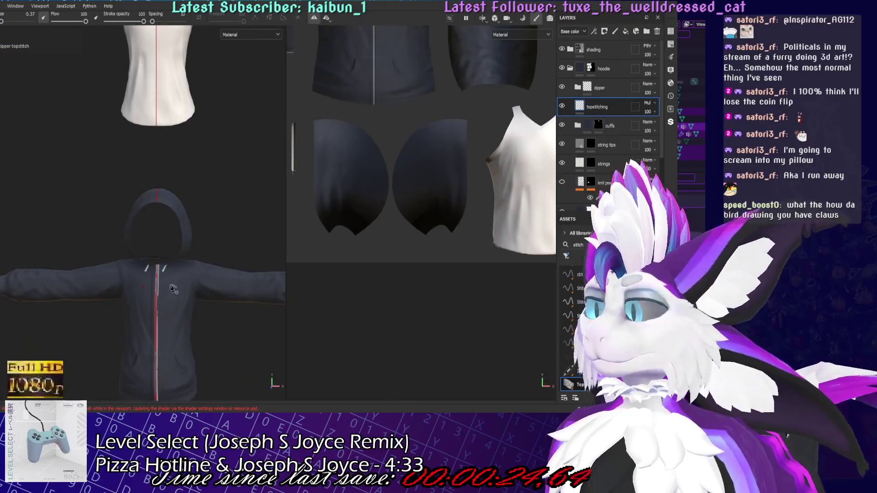
{"action": "scroll", "coordinate": [169, 294], "scroll_direction": "up", "scroll_amount": 3}
{"action": "mouse_move", "coordinate": [170, 293]}
{"action": "left_mouse_down", "text": "alt"}
{"action": "mouse_move", "coordinate": [157, 262]}
{"action": "mouse_move", "coordinate": [173, 268]}
{"action": "mouse_move", "coordinate": [141, 287]}
{"action": "mouse_move", "coordinate": [178, 297]}
{"action": "mouse_move", "coordinate": [233, 293]}
{"action": "mouse_move", "coordinate": [233, 271]}
{"action": "left_mouse_up", "text": "alt"}
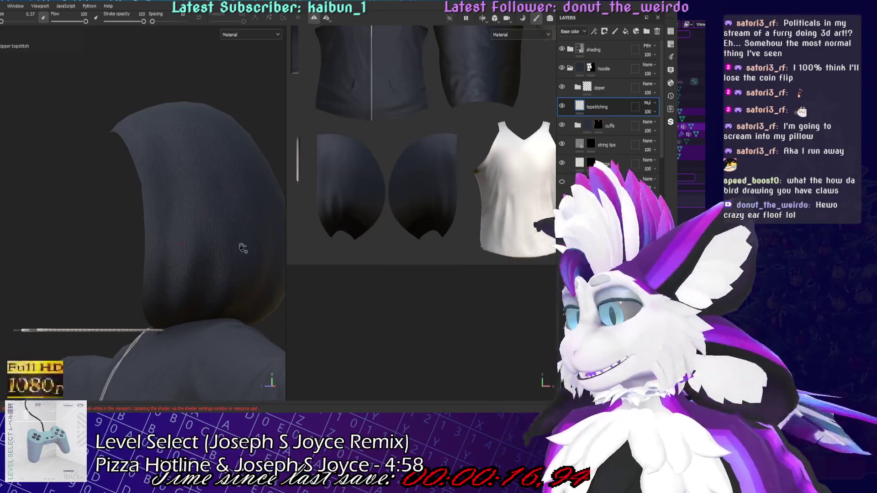
Place four stitch path points up the hood's edge to create Path 1
{"action": "scroll", "coordinate": [182, 268], "scroll_direction": "up", "scroll_amount": 5}
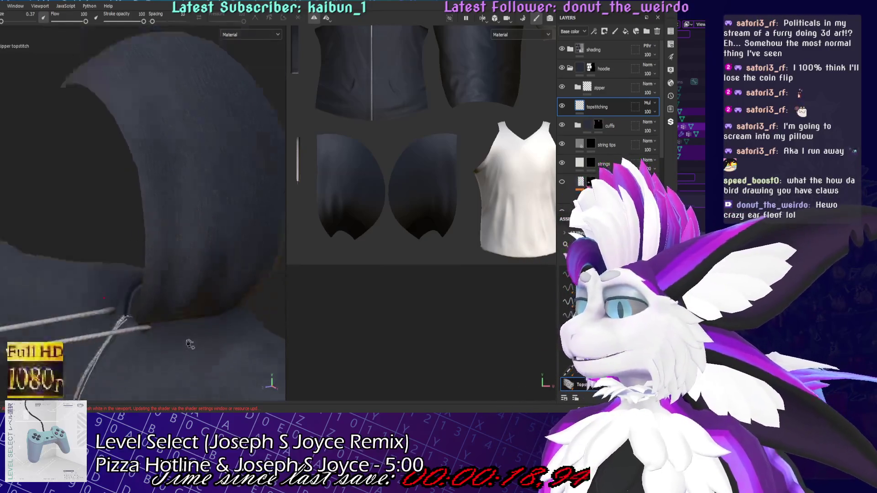
{"action": "scroll", "coordinate": [189, 345], "scroll_direction": "down", "scroll_amount": 6}
{"action": "scroll", "coordinate": [195, 123], "scroll_direction": "up", "scroll_amount": 3}
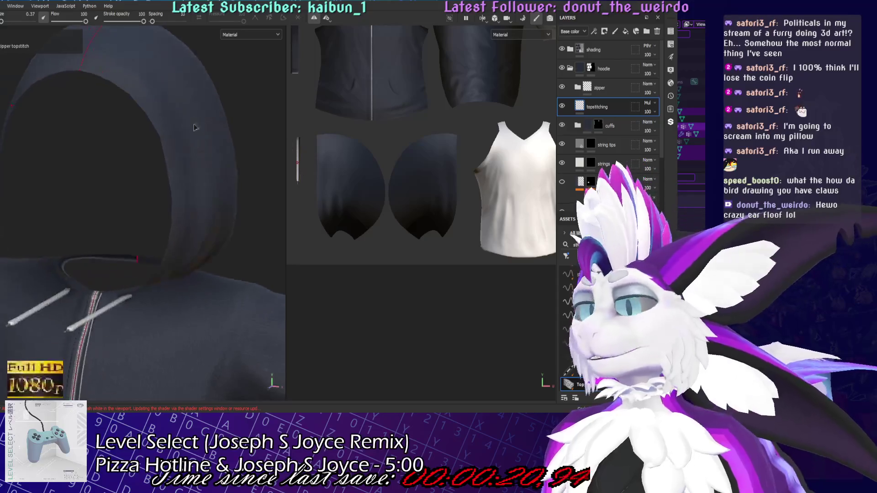
{"action": "scroll", "coordinate": [153, 271], "scroll_direction": "up", "scroll_amount": 5}
{"action": "mouse_move", "coordinate": [153, 271]}
{"action": "left_mouse_down", "text": "alt"}
{"action": "mouse_move", "coordinate": [190, 299]}
{"action": "mouse_move", "coordinate": [190, 340]}
{"action": "left_mouse_up", "text": "alt"}
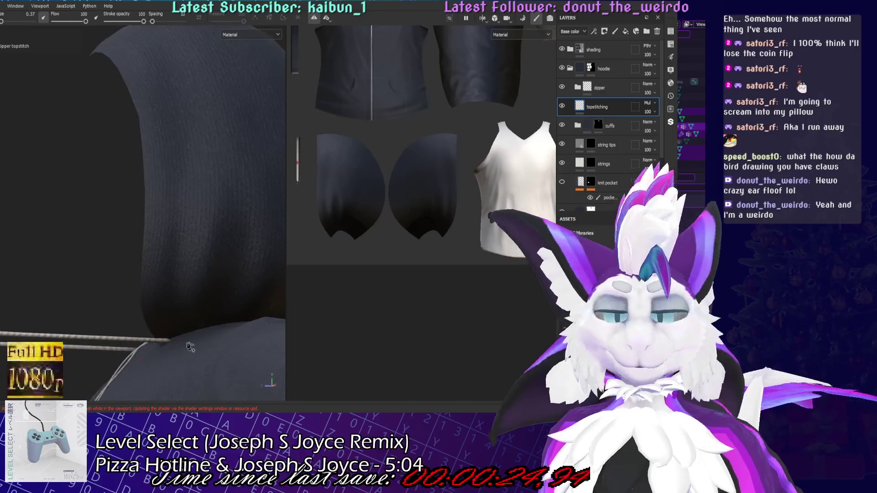
{"action": "left_click", "coordinate": [165, 334]}
{"action": "left_click", "coordinate": [154, 305]}
{"action": "left_click", "coordinate": [166, 193]}
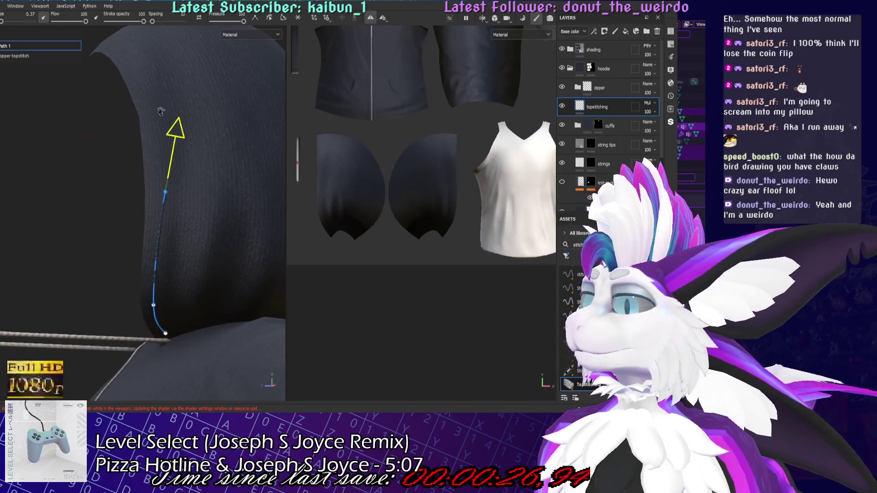
{"action": "left_click", "coordinate": [154, 91]}
Undo the path's upper three points, leaving a short stretch near the hood's bottom
{"action": "left_click_drag", "start_coordinate": [102, 42], "coordinate": [191, 215], "text": "alt"}
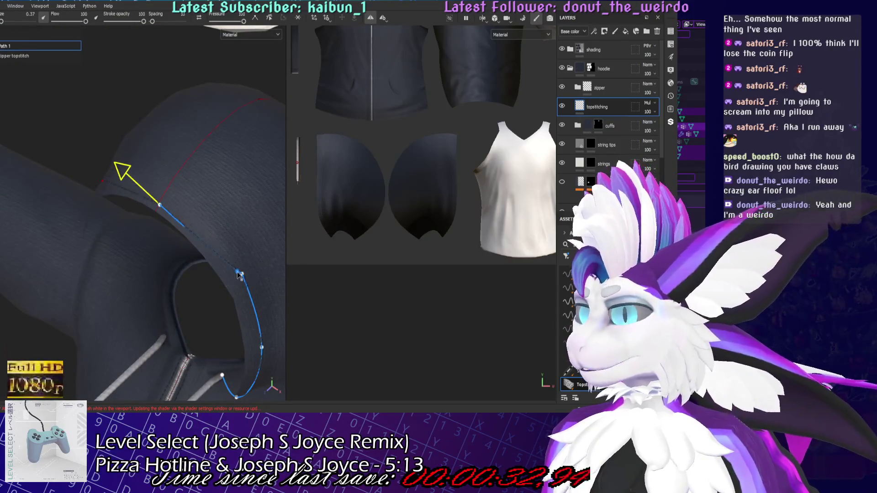
{"action": "middle_click_drag", "start_coordinate": [238, 274], "coordinate": [193, 245], "text": "alt"}
{"action": "mouse_move", "coordinate": [193, 245]}
{"action": "left_mouse_down", "text": "alt"}
{"action": "mouse_move", "coordinate": [167, 215]}
{"action": "mouse_move", "coordinate": [378, 289]}
{"action": "mouse_move", "coordinate": [354, 268]}
{"action": "mouse_move", "coordinate": [191, 287]}
{"action": "mouse_move", "coordinate": [237, 295]}
{"action": "mouse_move", "coordinate": [249, 286]}
{"action": "mouse_move", "coordinate": [203, 265]}
{"action": "mouse_move", "coordinate": [68, 242]}
{"action": "left_mouse_up", "text": "alt"}
{"action": "key", "text": "ctrl+z"}
{"action": "key", "text": "ctrl+z"}
{"action": "key", "text": "ctrl+z"}
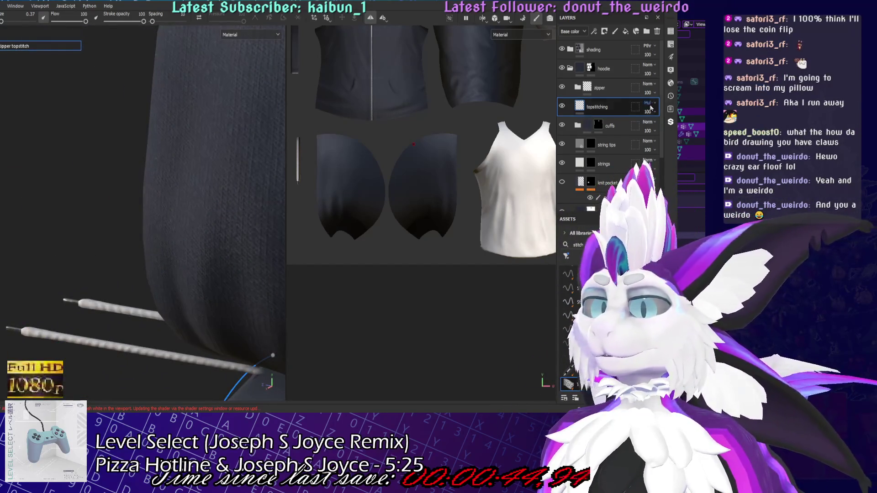
Expand the zipper folder, select the zip base layer and shrink the brush to about 2.57
{"action": "left_click", "coordinate": [577, 88]}
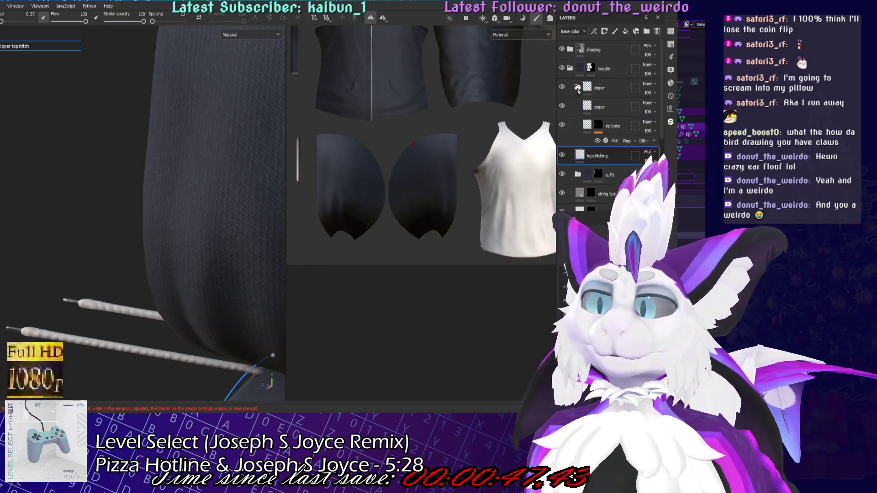
{"action": "left_click", "coordinate": [611, 110]}
{"action": "left_click", "coordinate": [612, 125]}
{"action": "mouse_move", "coordinate": [87, 156]}
{"action": "left_mouse_down", "text": "alt"}
{"action": "mouse_move", "coordinate": [198, 163]}
{"action": "mouse_move", "coordinate": [202, 127]}
{"action": "mouse_move", "coordinate": [237, 201]}
{"action": "mouse_move", "coordinate": [247, 191]}
{"action": "left_mouse_up", "text": "alt"}
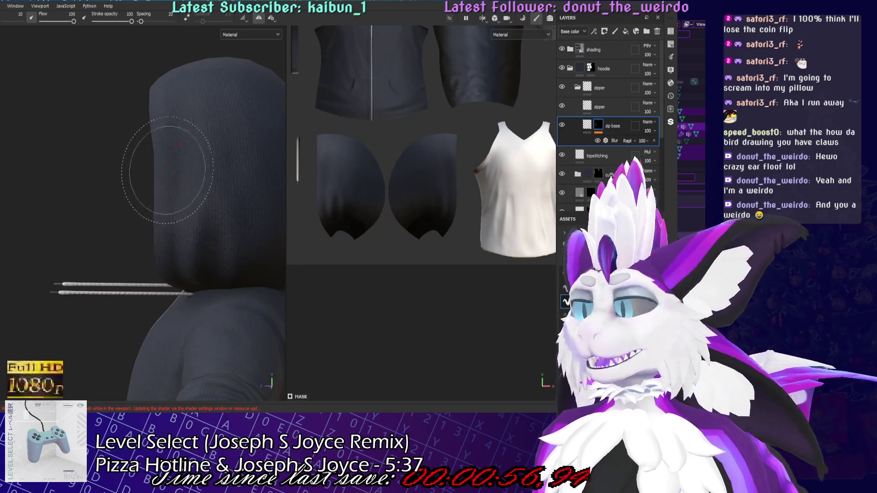
{"action": "right_click_drag", "start_coordinate": [169, 222], "coordinate": [150, 223], "text": "ctrl"}
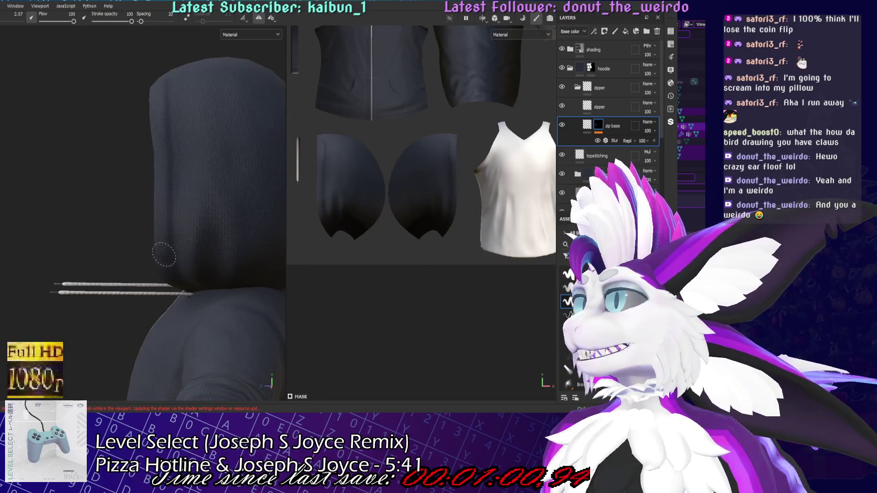
Collapse the zipper layer group and select the topstitching layer
{"action": "left_click_drag", "start_coordinate": [173, 143], "coordinate": [163, 217], "text": "alt"}
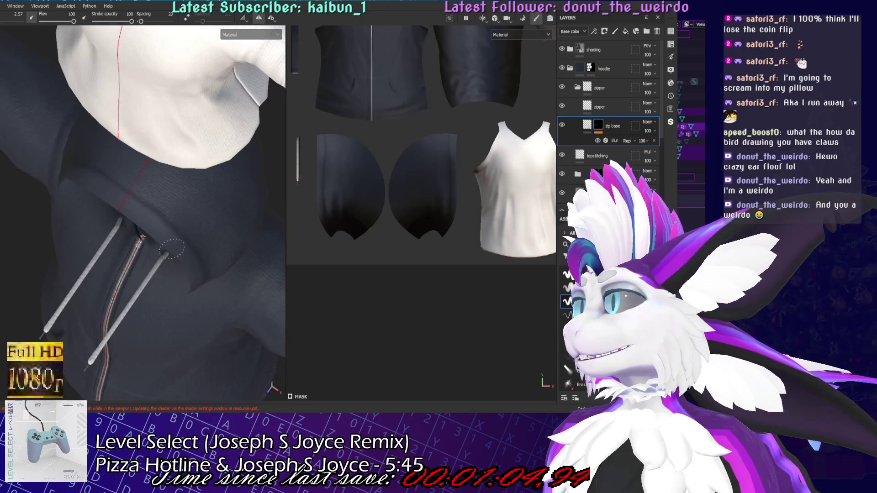
{"action": "left_click_drag", "start_coordinate": [190, 274], "coordinate": [187, 179], "text": "alt"}
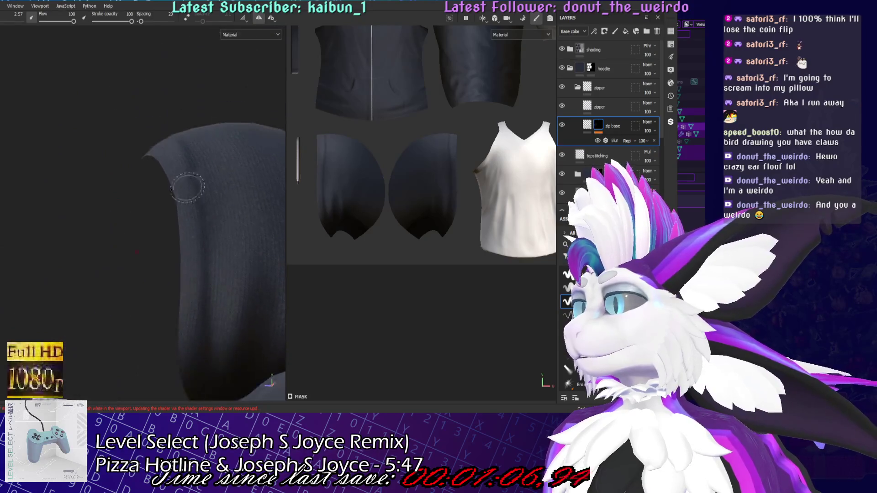
{"action": "mouse_move", "coordinate": [187, 322]}
{"action": "left_mouse_down", "text": "alt"}
{"action": "mouse_move", "coordinate": [242, 234]}
{"action": "mouse_move", "coordinate": [181, 270]}
{"action": "mouse_move", "coordinate": [235, 261]}
{"action": "mouse_move", "coordinate": [195, 232]}
{"action": "mouse_move", "coordinate": [88, 260]}
{"action": "mouse_move", "coordinate": [162, 160]}
{"action": "mouse_move", "coordinate": [156, 197]}
{"action": "mouse_move", "coordinate": [136, 204]}
{"action": "left_mouse_up", "text": "alt"}
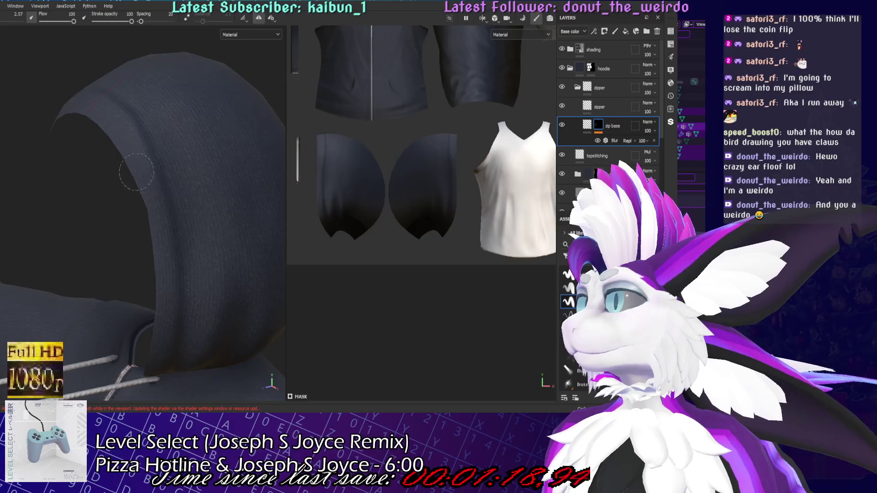
{"action": "left_click_drag", "start_coordinate": [151, 230], "coordinate": [160, 210], "text": "alt"}
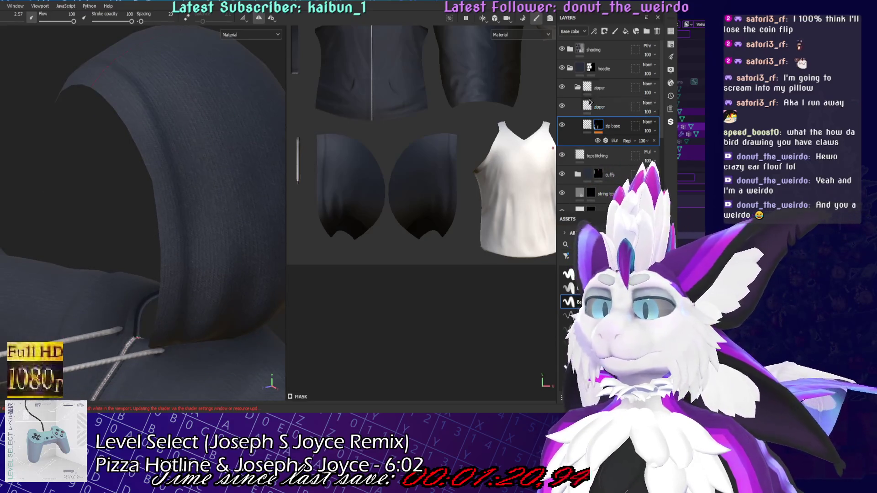
{"action": "left_click", "coordinate": [577, 87]}
{"action": "left_click", "coordinate": [594, 106]}
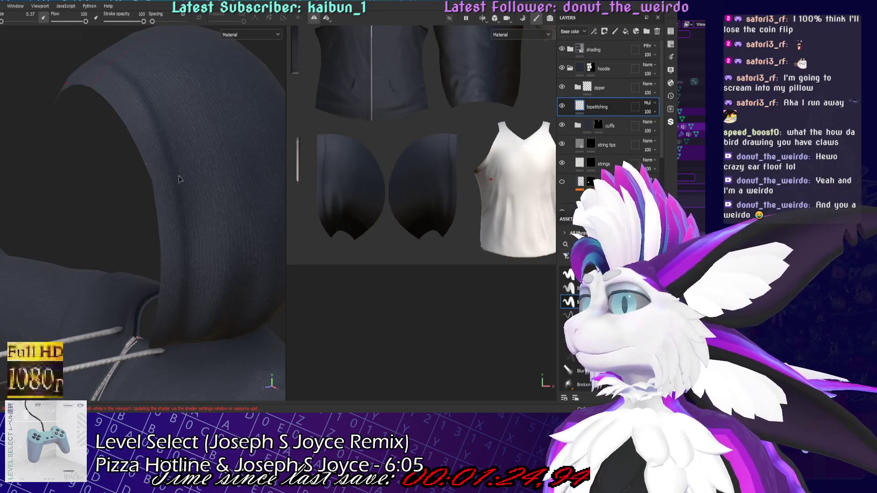
Draw a stitch path from the drawstring up the hood's front edge, shaping its tangent handles
{"action": "key", "text": "shift"}
{"action": "left_click_drag", "start_coordinate": [181, 270], "coordinate": [174, 142], "text": "alt"}
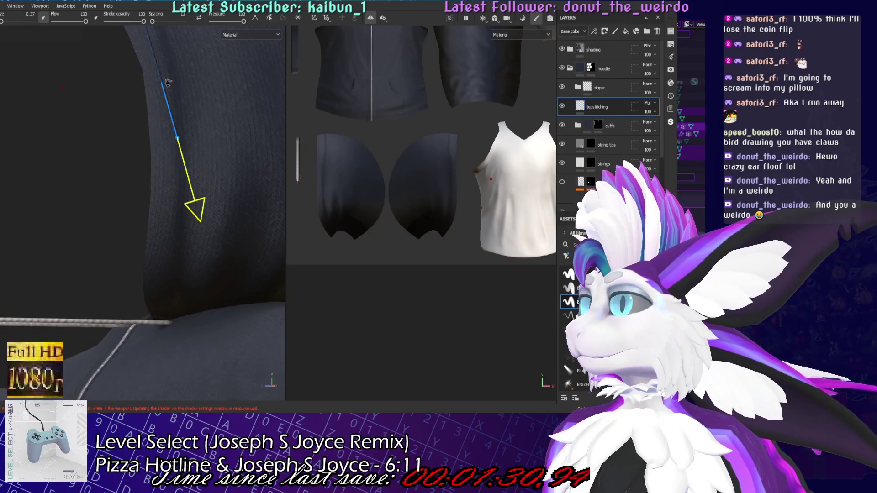
{"action": "left_click_drag", "start_coordinate": [176, 316], "coordinate": [182, 314], "text": "alt"}
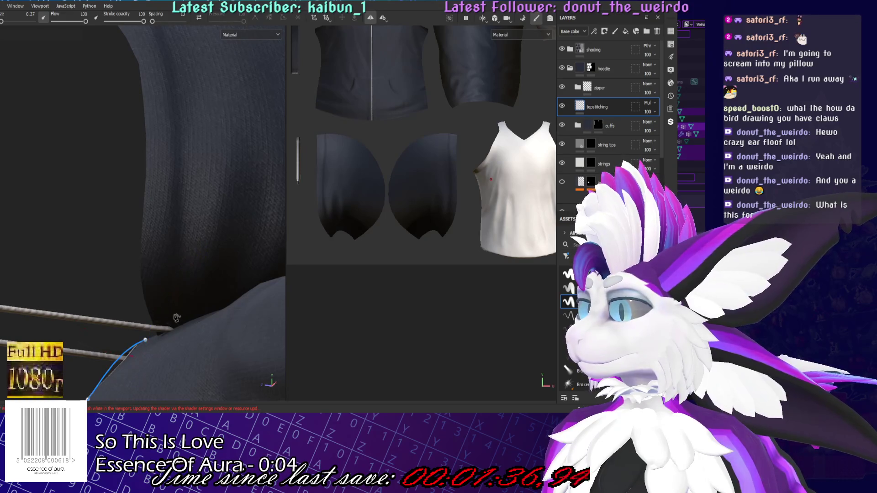
{"action": "left_click", "coordinate": [168, 303], "text": "shift"}
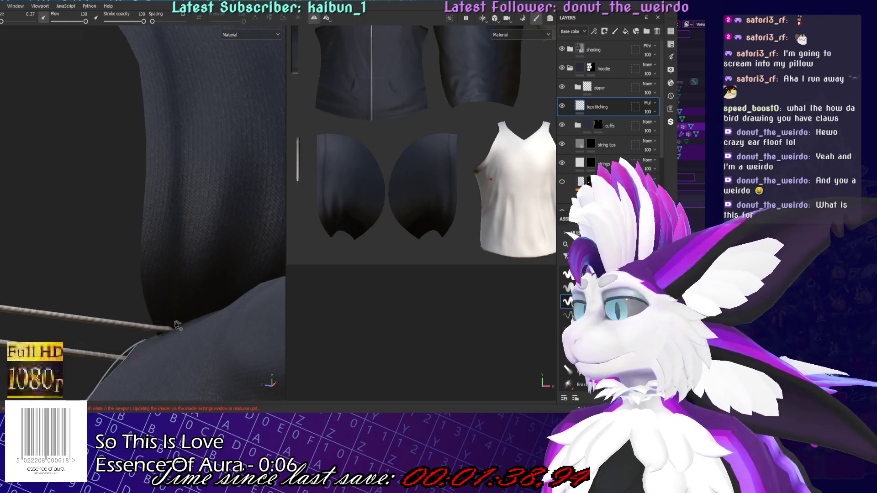
{"action": "left_click_drag", "start_coordinate": [171, 319], "coordinate": [170, 298]}
{"action": "left_click_drag", "start_coordinate": [168, 223], "coordinate": [173, 208], "text": "shift"}
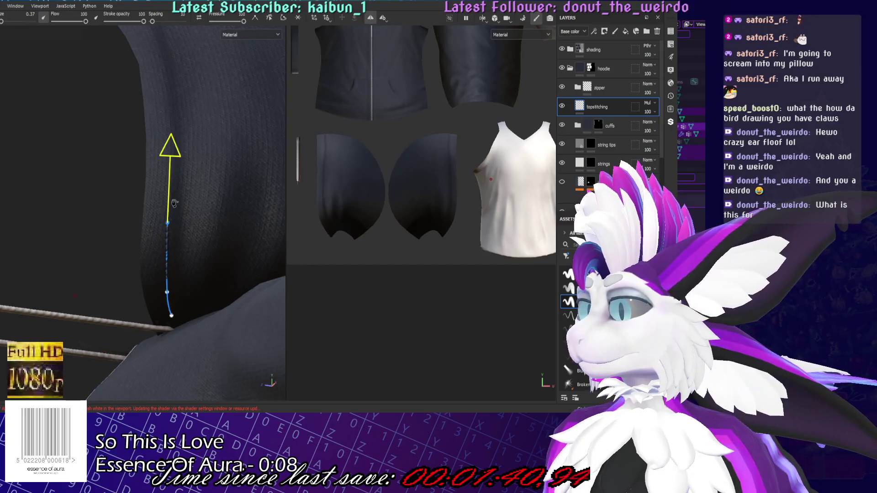
{"action": "left_click_drag", "start_coordinate": [177, 163], "coordinate": [173, 158], "text": "alt"}
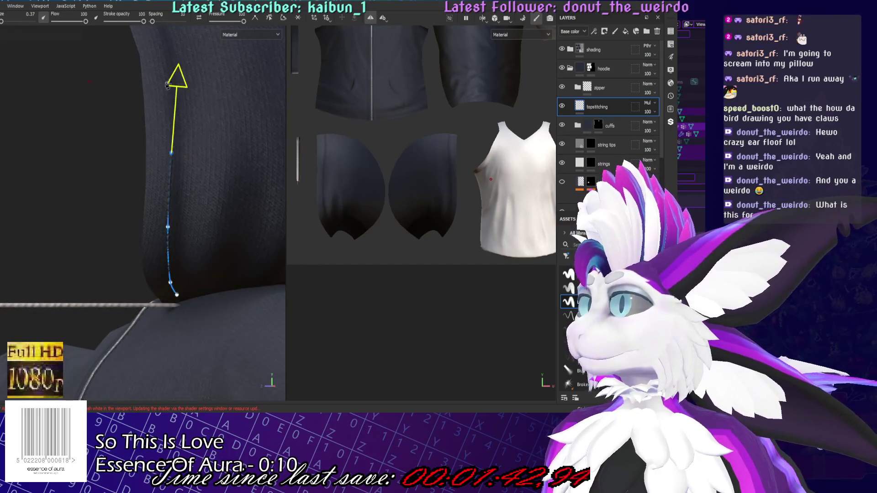
{"action": "left_click_drag", "start_coordinate": [167, 62], "coordinate": [199, 243], "text": "alt"}
{"action": "mouse_move", "coordinate": [157, 152]}
{"action": "left_mouse_down", "text": "shift"}
{"action": "mouse_move", "coordinate": [132, 97]}
{"action": "mouse_move", "coordinate": [208, 205]}
{"action": "mouse_move", "coordinate": [213, 170]}
{"action": "left_mouse_up", "text": "shift"}
{"action": "mouse_move", "coordinate": [73, 220]}
{"action": "left_mouse_down", "text": "alt"}
{"action": "mouse_move", "coordinate": [55, 235]}
{"action": "mouse_move", "coordinate": [102, 260]}
{"action": "mouse_move", "coordinate": [155, 262]}
{"action": "mouse_move", "coordinate": [170, 273]}
{"action": "left_mouse_up", "text": "alt"}
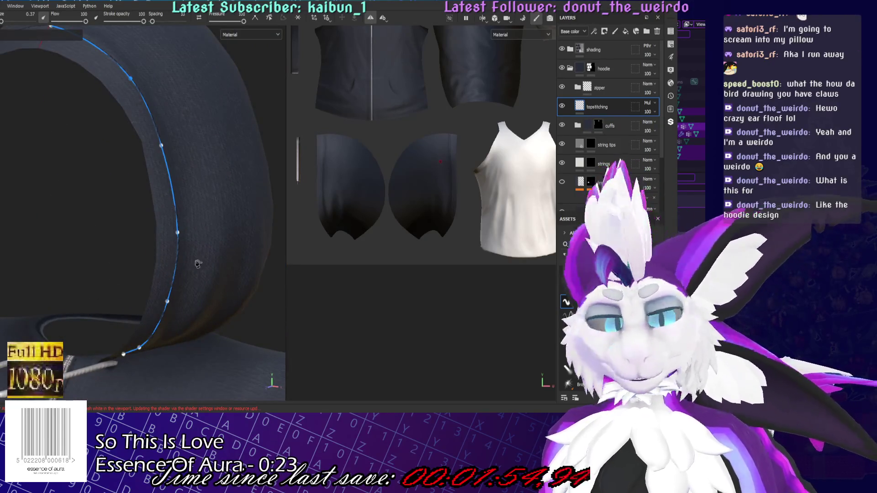
Save the project with the hood-edge stitch path in place
{"action": "scroll", "coordinate": [192, 242], "scroll_direction": "down", "scroll_amount": 6}
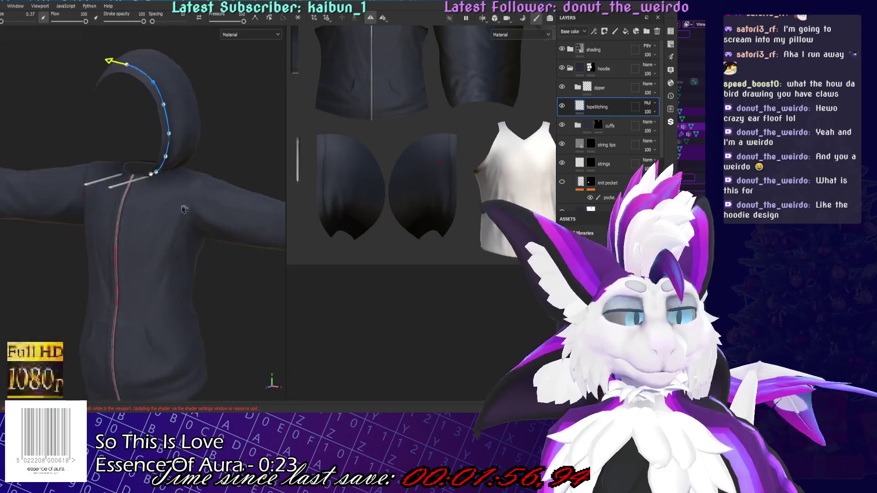
{"action": "scroll", "coordinate": [183, 210], "scroll_direction": "down", "scroll_amount": 5}
{"action": "key", "text": "ctrl+s"}
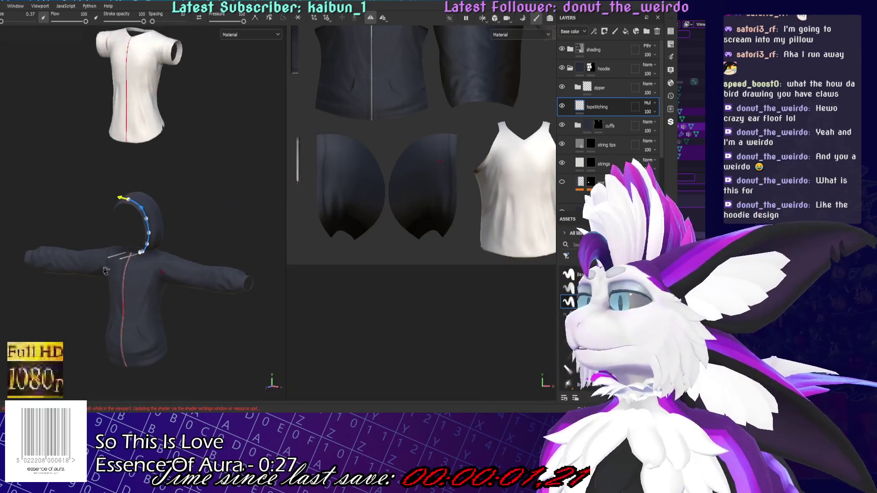
{"action": "scroll", "coordinate": [137, 182], "scroll_direction": "up", "scroll_amount": 5}
{"action": "left_click_drag", "start_coordinate": [192, 297], "coordinate": [324, 303], "text": "alt"}
Expand the zipper group, select the zip base layer and shrink the brush to about 1.97
{"action": "scroll", "coordinate": [192, 256], "scroll_direction": "up", "scroll_amount": 8}
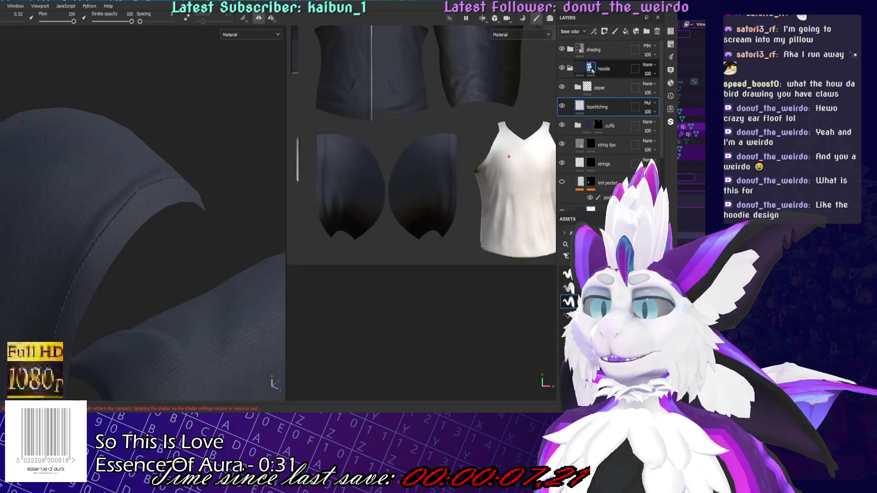
{"action": "left_click", "coordinate": [590, 68]}
{"action": "scroll", "coordinate": [613, 162], "scroll_direction": "down", "scroll_amount": 2}
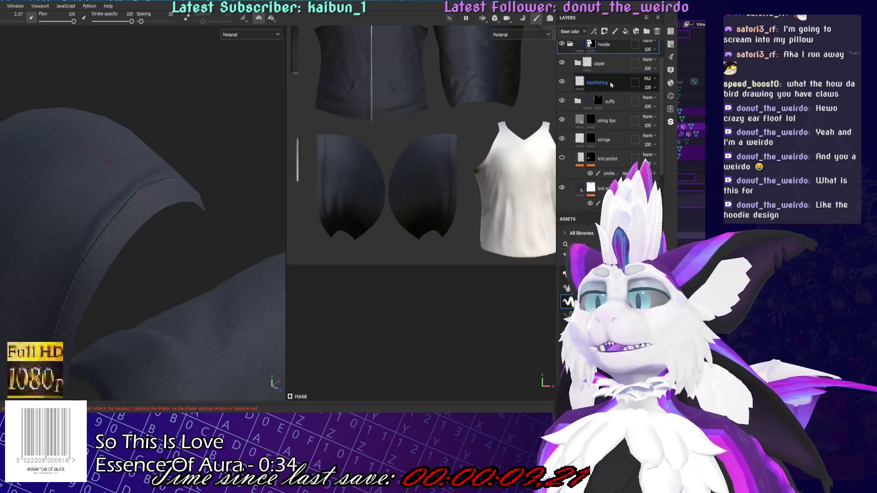
{"action": "left_click", "coordinate": [569, 66]}
{"action": "left_click", "coordinate": [612, 101]}
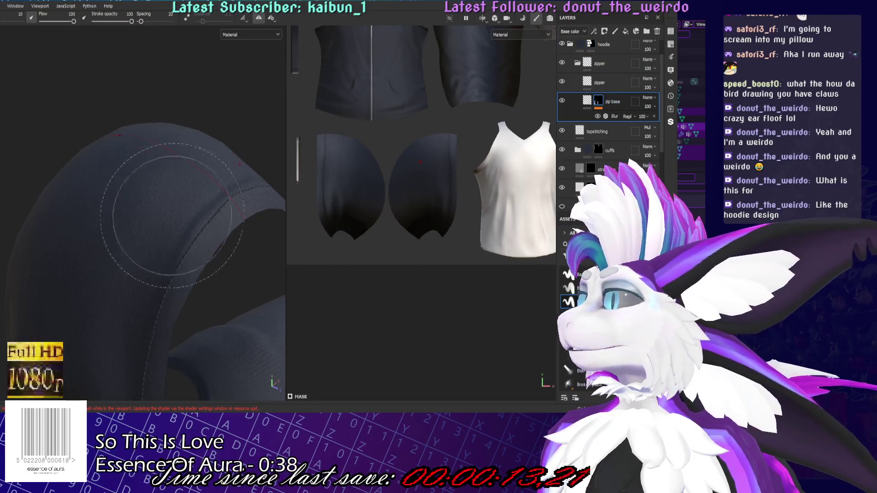
{"action": "right_click_drag", "start_coordinate": [162, 218], "coordinate": [137, 218], "text": "ctrl"}
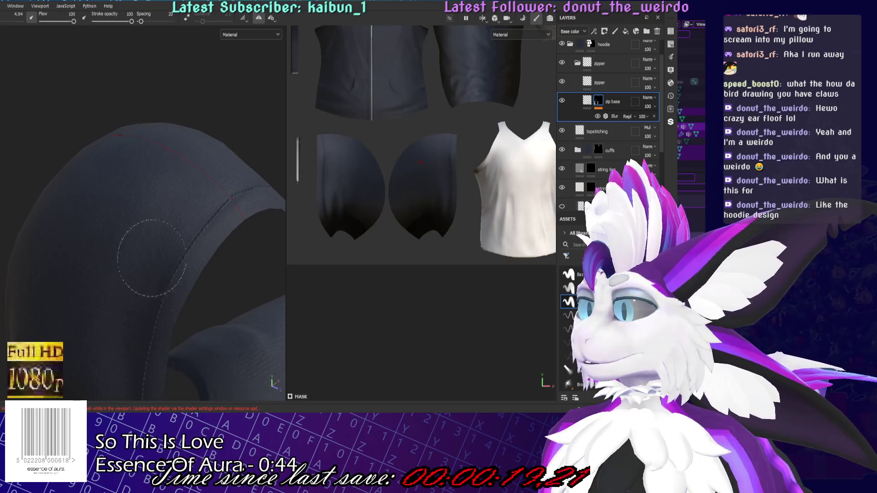
{"action": "left_click_drag", "start_coordinate": [83, 306], "coordinate": [178, 150], "text": "alt"}
Turn the hood to face the front and save the project
{"action": "right_click_drag", "start_coordinate": [178, 151], "coordinate": [160, 151], "text": "ctrl"}
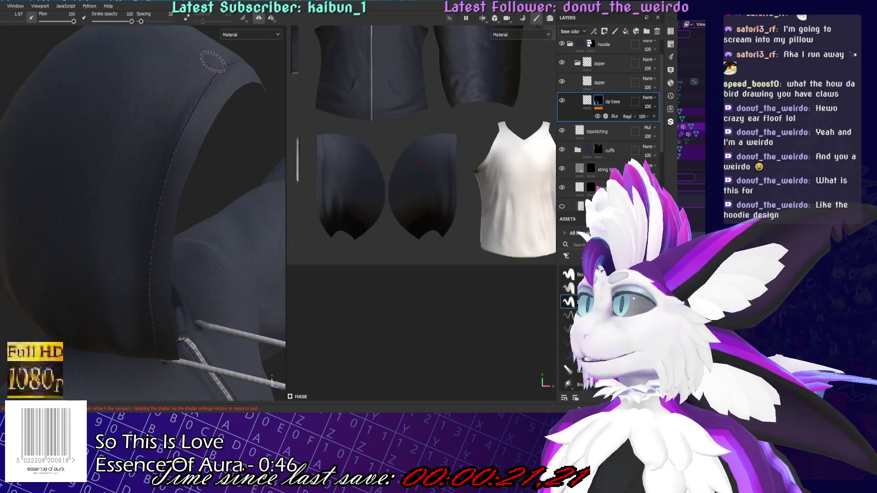
{"action": "left_click_drag", "start_coordinate": [136, 312], "coordinate": [146, 193], "text": "alt"}
{"action": "left_click_drag", "start_coordinate": [158, 386], "coordinate": [149, 356], "text": "alt"}
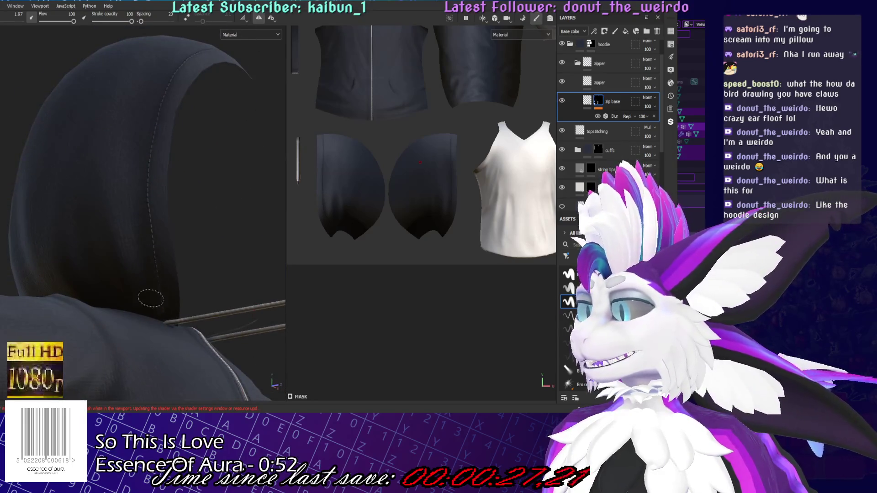
{"action": "key", "text": "f"}
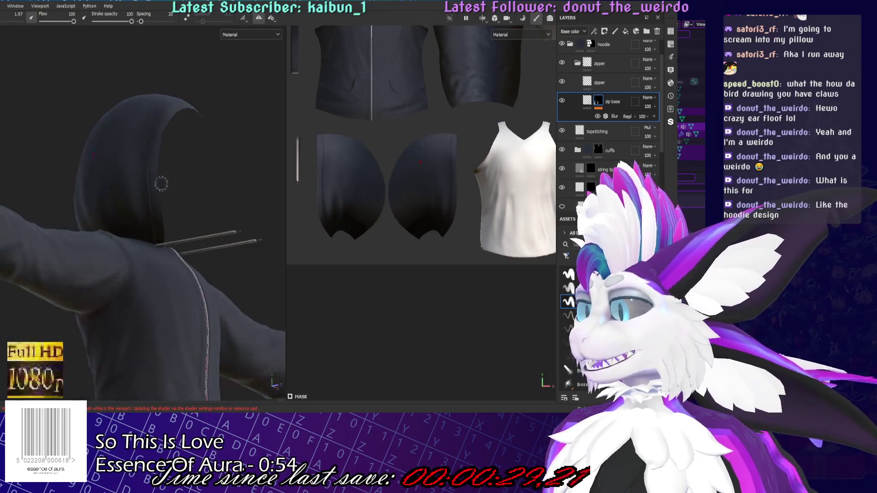
{"action": "key", "text": "ctrl+s"}
Frame all the garments and settle on a three-quarter side view of the hoodie
{"action": "mouse_move", "coordinate": [232, 192]}
{"action": "left_mouse_down", "text": "alt"}
{"action": "mouse_move", "coordinate": [193, 250]}
{"action": "mouse_move", "coordinate": [172, 100]}
{"action": "left_mouse_up", "text": "alt"}
{"action": "key", "text": "f"}
{"action": "middle_click_drag", "start_coordinate": [172, 101], "coordinate": [164, 256], "text": "alt"}
{"action": "scroll", "coordinate": [163, 259], "scroll_direction": "up", "scroll_amount": 5}
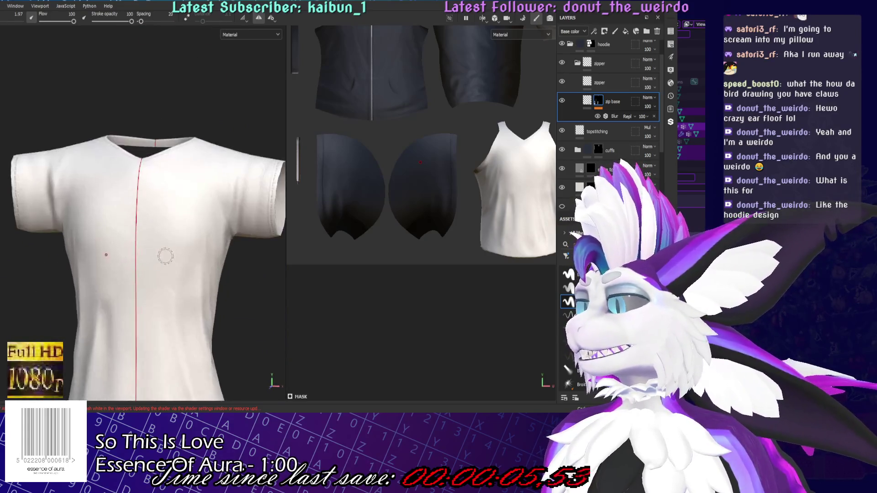
{"action": "scroll", "coordinate": [174, 218], "scroll_direction": "down", "scroll_amount": 4}
{"action": "middle_click_drag", "start_coordinate": [174, 218], "coordinate": [151, 174], "text": "alt"}
{"action": "scroll", "coordinate": [138, 251], "scroll_direction": "up", "scroll_amount": 5}
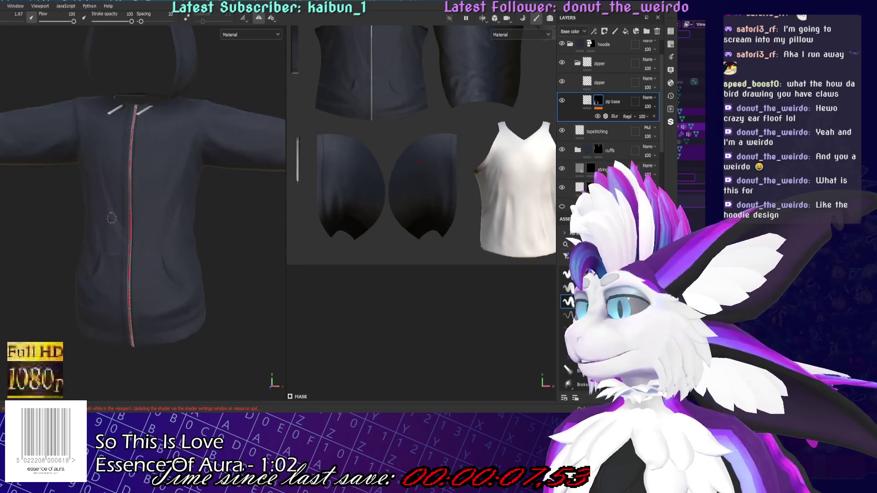
{"action": "scroll", "coordinate": [138, 251], "scroll_direction": "up", "scroll_amount": 2}
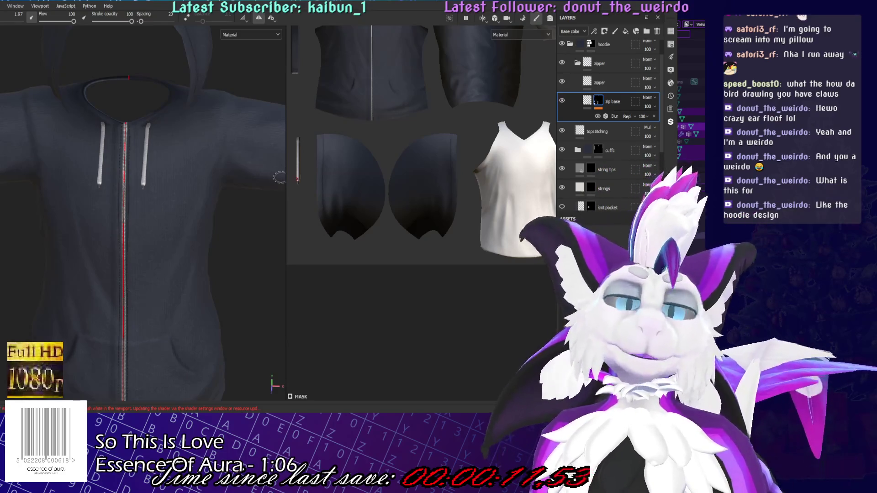
{"action": "scroll", "coordinate": [278, 143], "scroll_direction": "down", "scroll_amount": 4}
{"action": "mouse_move", "coordinate": [268, 209]}
{"action": "left_mouse_down", "text": "alt"}
{"action": "mouse_move", "coordinate": [265, 298]}
{"action": "mouse_move", "coordinate": [249, 320]}
{"action": "mouse_move", "coordinate": [245, 352]}
{"action": "mouse_move", "coordinate": [183, 320]}
{"action": "mouse_move", "coordinate": [85, 289]}
{"action": "mouse_move", "coordinate": [158, 243]}
{"action": "mouse_move", "coordinate": [116, 243]}
{"action": "mouse_move", "coordinate": [170, 278]}
{"action": "mouse_move", "coordinate": [227, 211]}
{"action": "mouse_move", "coordinate": [174, 250]}
{"action": "left_mouse_up", "text": "alt"}
Select the topstitching layer and switch to drawing stitch paths
{"action": "mouse_move", "coordinate": [174, 249]}
{"action": "right_mouse_down", "text": "alt"}
{"action": "mouse_move", "coordinate": [161, 327]}
{"action": "mouse_move", "coordinate": [167, 330]}
{"action": "right_mouse_up", "text": "alt"}
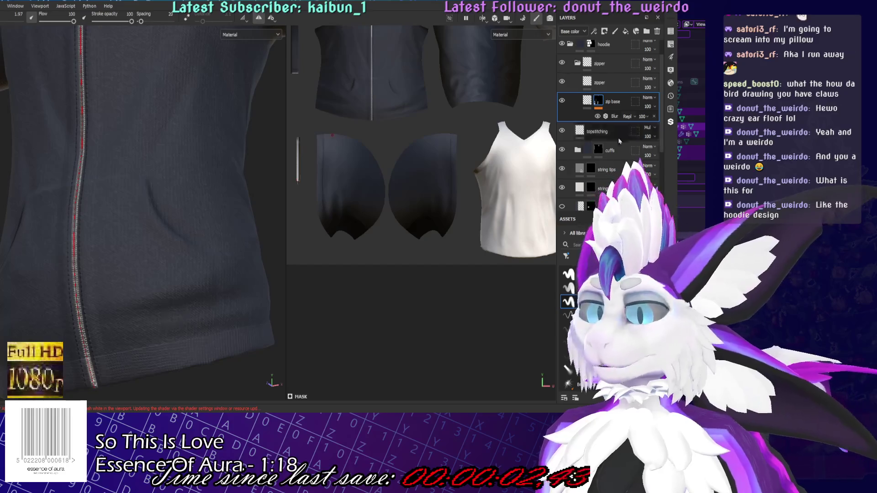
{"action": "left_click", "coordinate": [597, 131]}
{"action": "mouse_move", "coordinate": [192, 274]}
{"action": "left_mouse_down", "text": "alt"}
{"action": "mouse_move", "coordinate": [214, 245]}
{"action": "mouse_move", "coordinate": [81, 230]}
{"action": "left_mouse_up", "text": "alt"}
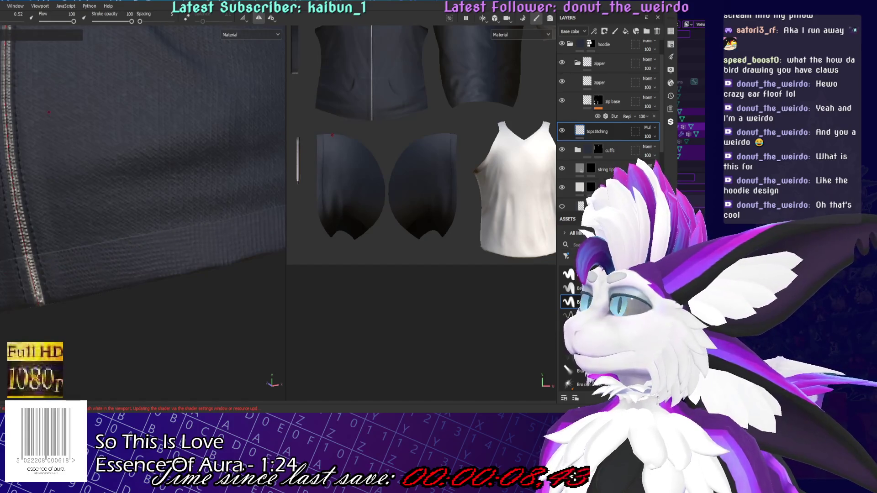
{"action": "key", "text": "2"}
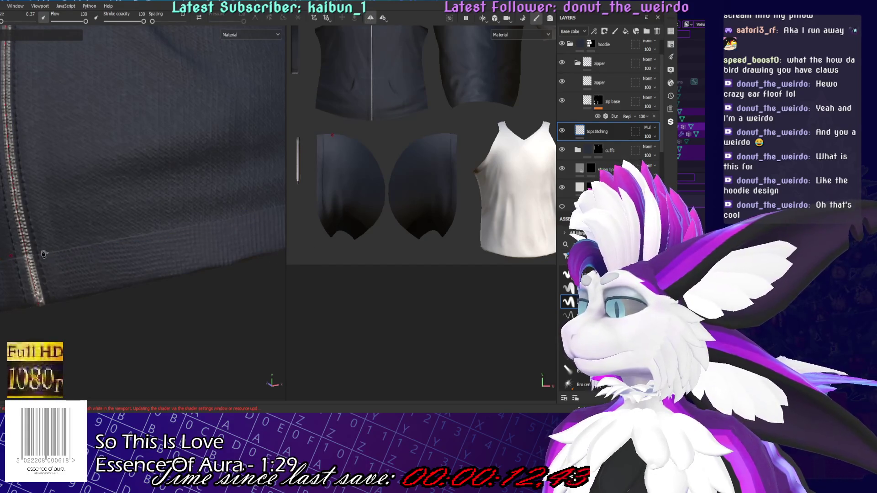
Place a first point on the sleeve cuff, then discard the unfinished path
{"action": "mouse_move", "coordinate": [112, 265]}
{"action": "left_mouse_down", "text": "alt"}
{"action": "mouse_move", "coordinate": [137, 237]}
{"action": "mouse_move", "coordinate": [185, 290]}
{"action": "left_mouse_up", "text": "alt"}
{"action": "left_click", "coordinate": [185, 290]}
{"action": "key", "text": "Escape"}
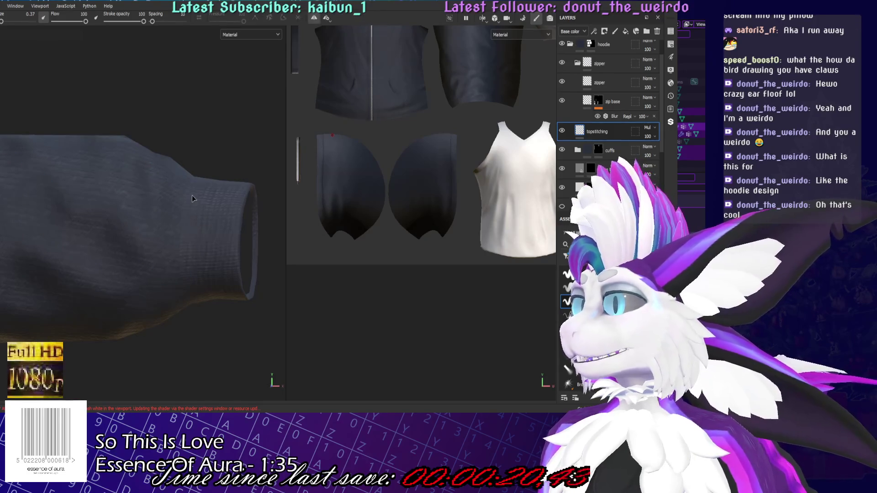
{"action": "left_click_drag", "start_coordinate": [192, 198], "coordinate": [192, 196], "text": "alt"}
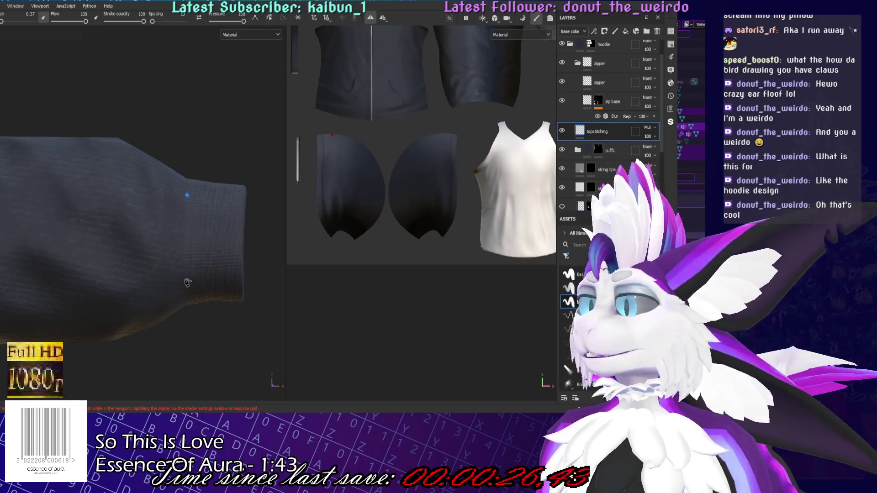
{"action": "left_click_drag", "start_coordinate": [204, 352], "coordinate": [201, 279], "text": "alt"}
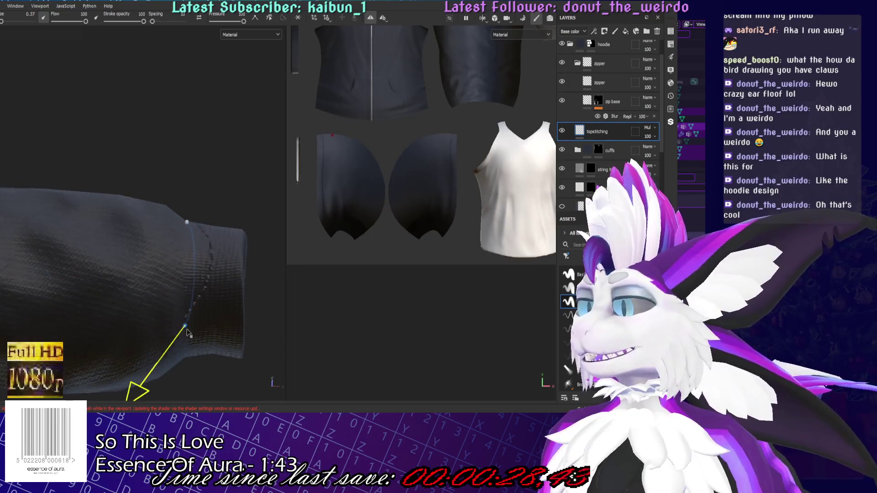
{"action": "left_click_drag", "start_coordinate": [187, 262], "coordinate": [181, 172], "text": "alt"}
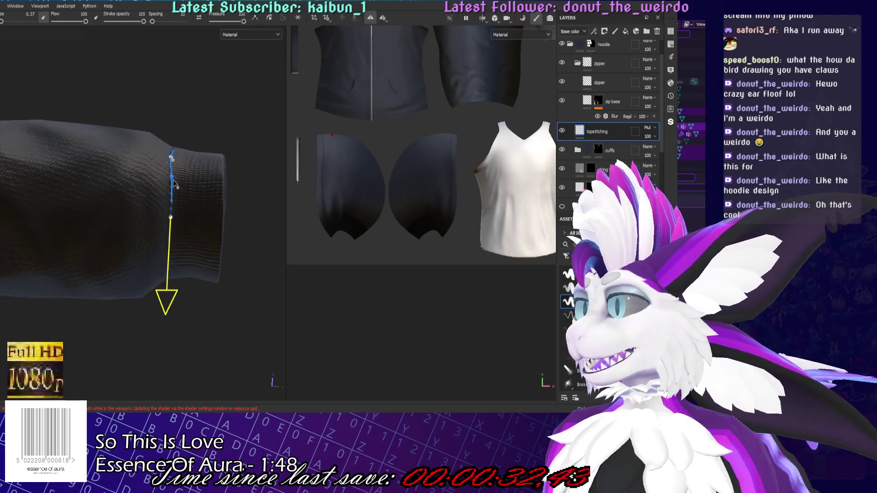
{"action": "left_click_drag", "start_coordinate": [174, 261], "coordinate": [175, 206], "text": "alt"}
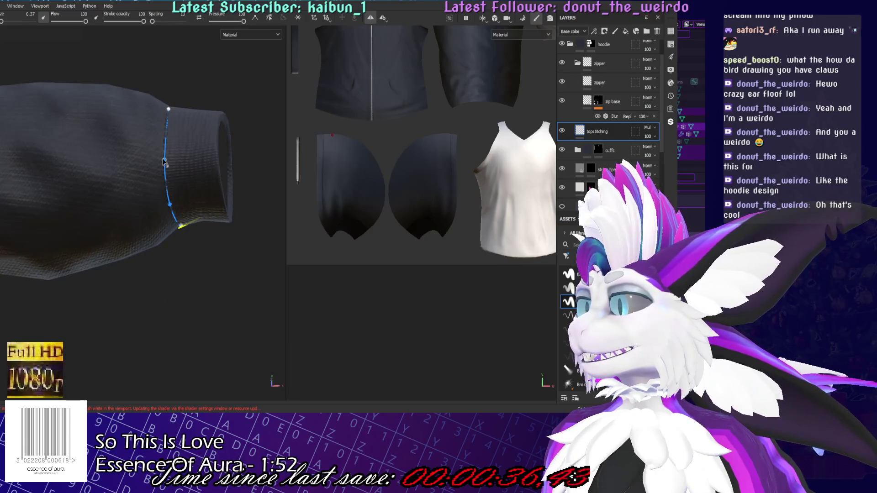
{"action": "mouse_move", "coordinate": [178, 149]}
{"action": "left_mouse_down", "text": "alt"}
{"action": "mouse_move", "coordinate": [192, 141]}
{"action": "mouse_move", "coordinate": [201, 151]}
{"action": "mouse_move", "coordinate": [197, 164]}
{"action": "mouse_move", "coordinate": [182, 155]}
{"action": "mouse_move", "coordinate": [192, 146]}
{"action": "mouse_move", "coordinate": [200, 286]}
{"action": "mouse_move", "coordinate": [155, 257]}
{"action": "left_mouse_up", "text": "alt"}
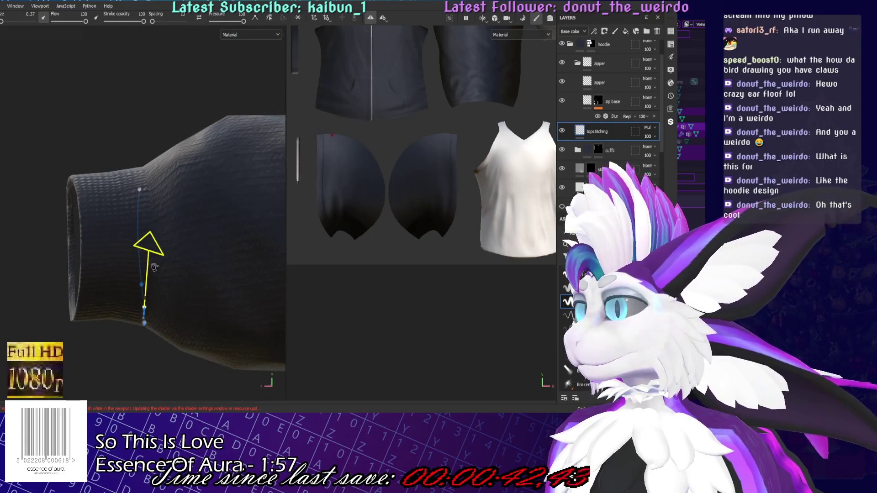
Add points around the sleeve opening and close the stitch loop around the cuff
{"action": "left_click", "coordinate": [156, 256]}
{"action": "mouse_move", "coordinate": [147, 312]}
{"action": "left_mouse_down"}
{"action": "mouse_move", "coordinate": [158, 254]}
{"action": "mouse_move", "coordinate": [154, 265]}
{"action": "mouse_move", "coordinate": [169, 249]}
{"action": "mouse_move", "coordinate": [264, 294]}
{"action": "left_mouse_up"}
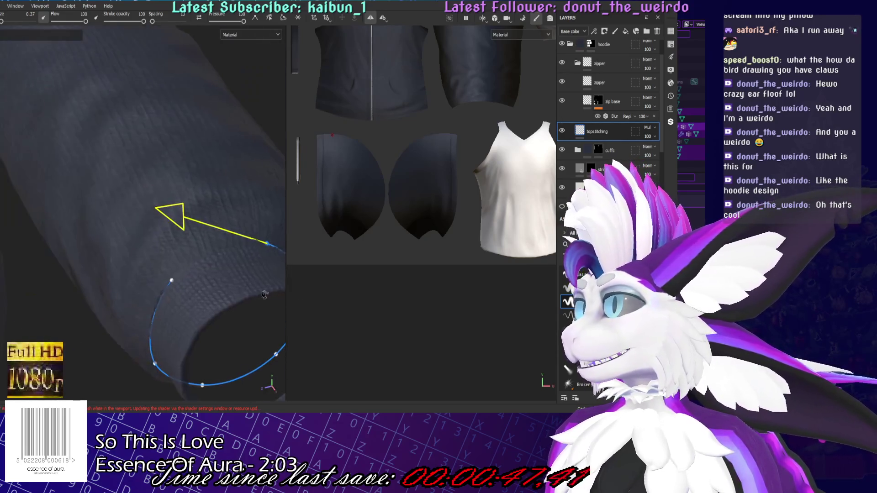
{"action": "left_click", "coordinate": [283, 18]}
{"action": "mouse_move", "coordinate": [163, 301]}
{"action": "left_mouse_down", "text": "alt"}
{"action": "mouse_move", "coordinate": [131, 317]}
{"action": "mouse_move", "coordinate": [123, 289]}
{"action": "mouse_move", "coordinate": [74, 242]}
{"action": "left_mouse_up", "text": "alt"}
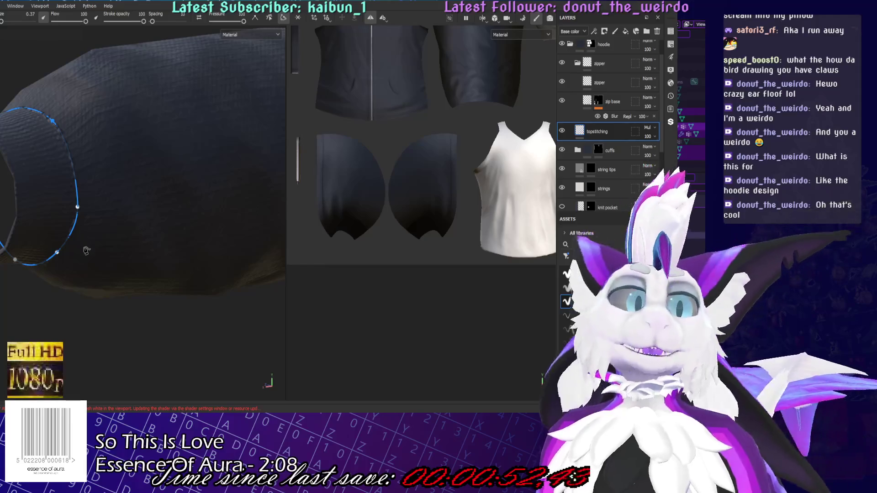
{"action": "mouse_move", "coordinate": [95, 198]}
{"action": "left_mouse_down", "text": "alt"}
{"action": "mouse_move", "coordinate": [321, 352]}
{"action": "mouse_move", "coordinate": [274, 323]}
{"action": "mouse_move", "coordinate": [274, 254]}
{"action": "mouse_move", "coordinate": [235, 261]}
{"action": "mouse_move", "coordinate": [230, 176]}
{"action": "left_mouse_up", "text": "alt"}
Trace stitch path points along the front hem to beside the zipper, undoing an accidental clear
{"action": "mouse_move", "coordinate": [87, 281]}
{"action": "left_mouse_down", "text": "alt"}
{"action": "mouse_move", "coordinate": [161, 279]}
{"action": "mouse_move", "coordinate": [161, 249]}
{"action": "mouse_move", "coordinate": [81, 254]}
{"action": "left_mouse_up", "text": "alt"}
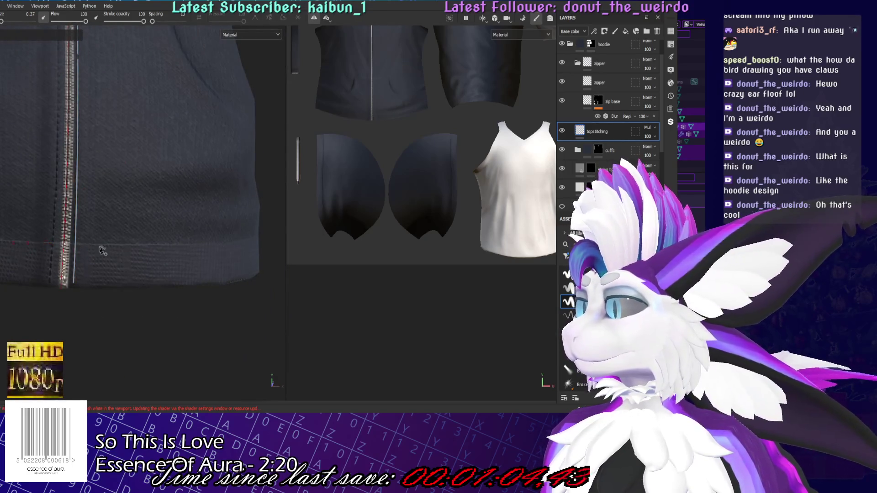
{"action": "mouse_move", "coordinate": [268, 247]}
{"action": "left_mouse_down", "text": "alt"}
{"action": "mouse_move", "coordinate": [187, 255]}
{"action": "mouse_move", "coordinate": [194, 266]}
{"action": "left_mouse_up", "text": "alt"}
{"action": "left_click_drag", "start_coordinate": [190, 229], "coordinate": [264, 228], "text": "alt"}
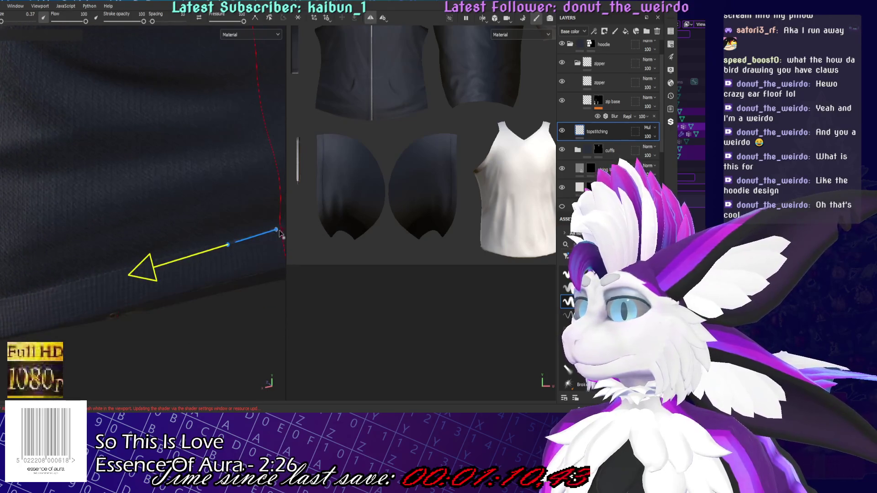
{"action": "mouse_move", "coordinate": [191, 262]}
{"action": "left_mouse_down", "text": "alt"}
{"action": "mouse_move", "coordinate": [179, 278]}
{"action": "mouse_move", "coordinate": [137, 283]}
{"action": "mouse_move", "coordinate": [174, 209]}
{"action": "left_mouse_up", "text": "alt"}
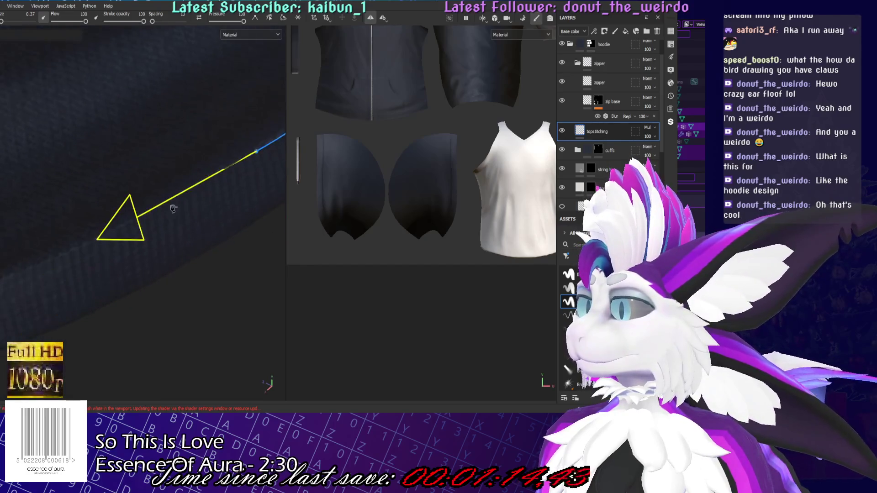
{"action": "left_click_drag", "start_coordinate": [52, 265], "coordinate": [224, 185], "text": "alt"}
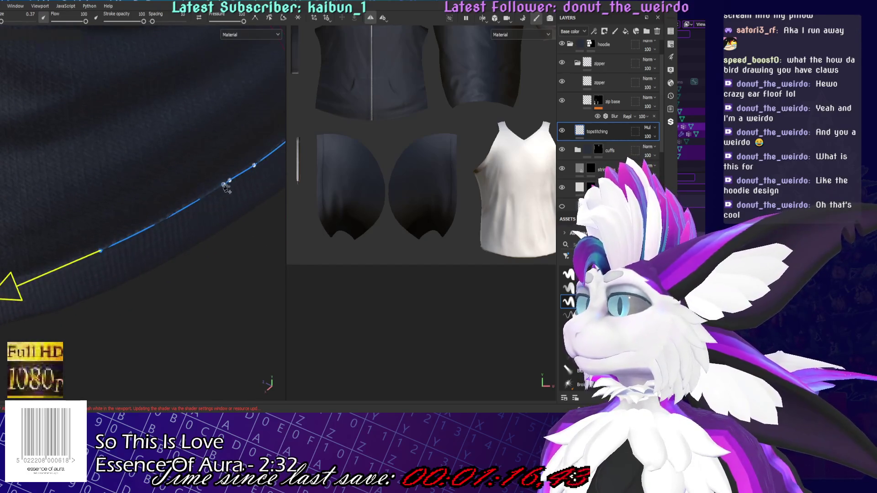
{"action": "left_click", "coordinate": [298, 18]}
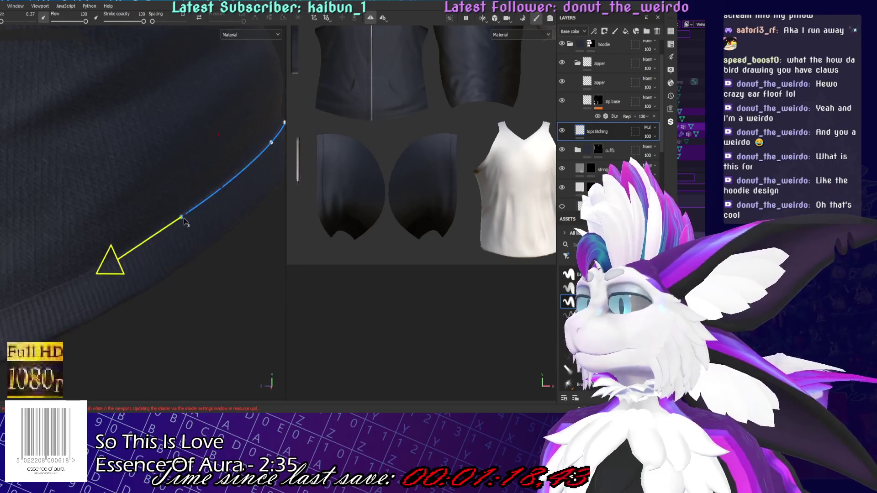
{"action": "key", "text": "ctrl+z"}
{"action": "left_click_drag", "start_coordinate": [153, 259], "coordinate": [205, 252], "text": "alt"}
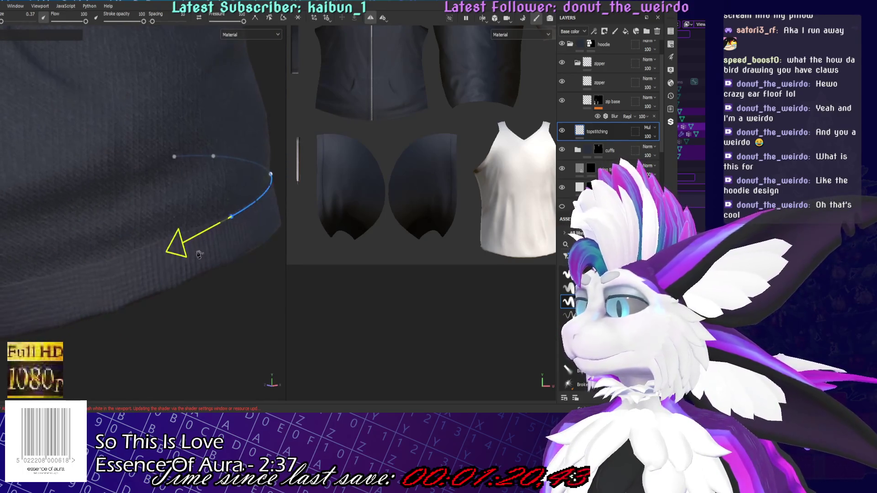
{"action": "mouse_move", "coordinate": [106, 267]}
{"action": "left_mouse_down", "text": "alt"}
{"action": "mouse_move", "coordinate": [237, 236]}
{"action": "mouse_move", "coordinate": [139, 254]}
{"action": "left_mouse_up", "text": "alt"}
{"action": "left_click", "coordinate": [158, 254]}
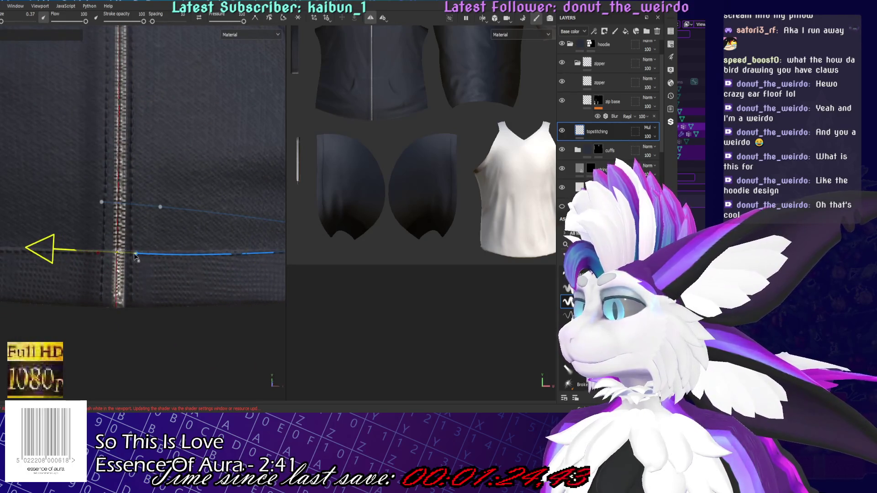
Straighten the UV layout view and save the project
{"action": "scroll", "coordinate": [135, 257], "scroll_direction": "down", "scroll_amount": 8}
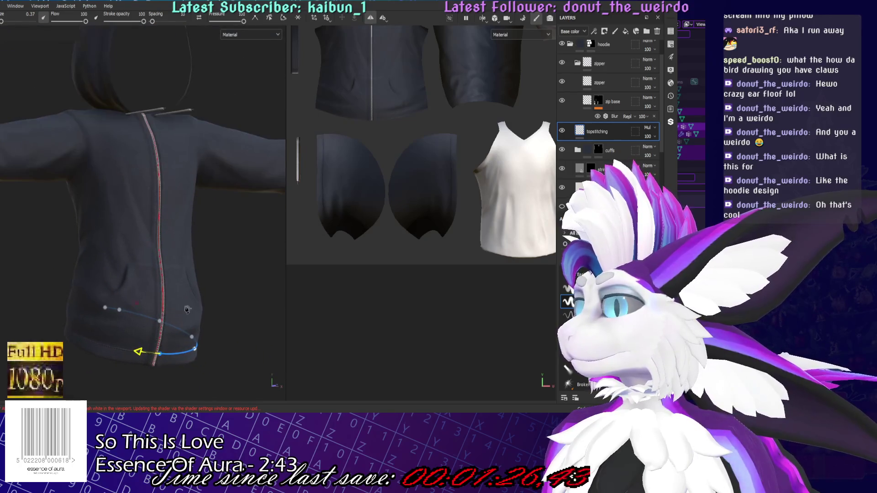
{"action": "left_click_drag", "start_coordinate": [137, 352], "coordinate": [219, 274], "text": "alt"}
{"action": "scroll", "coordinate": [228, 249], "scroll_direction": "up", "scroll_amount": 5}
{"action": "scroll", "coordinate": [411, 160], "scroll_direction": "up", "scroll_amount": 3}
{"action": "mouse_move", "coordinate": [411, 160]}
{"action": "left_mouse_down", "text": "alt"}
{"action": "mouse_move", "coordinate": [456, 160]}
{"action": "mouse_move", "coordinate": [402, 149]}
{"action": "left_mouse_up", "text": "alt"}
{"action": "scroll", "coordinate": [402, 149], "scroll_direction": "down", "scroll_amount": 2}
{"action": "scroll", "coordinate": [527, 250], "scroll_direction": "up", "scroll_amount": 2}
{"action": "mouse_move", "coordinate": [527, 250]}
{"action": "left_mouse_down", "text": "alt"}
{"action": "mouse_move", "coordinate": [385, 269]}
{"action": "mouse_move", "coordinate": [472, 145]}
{"action": "mouse_move", "coordinate": [458, 173]}
{"action": "mouse_move", "coordinate": [429, 194]}
{"action": "left_mouse_up", "text": "alt"}
{"action": "key", "text": "ctrl+s"}
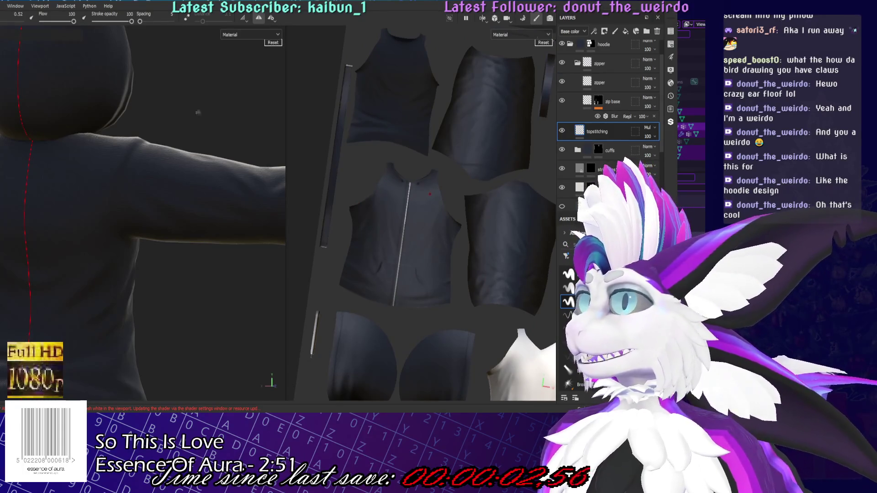
{"action": "mouse_move", "coordinate": [152, 210]}
{"action": "left_mouse_down", "text": "alt"}
{"action": "mouse_move", "coordinate": [174, 210]}
{"action": "mouse_move", "coordinate": [149, 200]}
{"action": "mouse_move", "coordinate": [102, 230]}
{"action": "mouse_move", "coordinate": [411, 183]}
{"action": "mouse_move", "coordinate": [648, 124]}
{"action": "left_mouse_up", "text": "alt"}
Add a new empty layer above topstitching and name it 'seams'
{"action": "scroll", "coordinate": [644, 118], "scroll_direction": "up", "scroll_amount": 1}
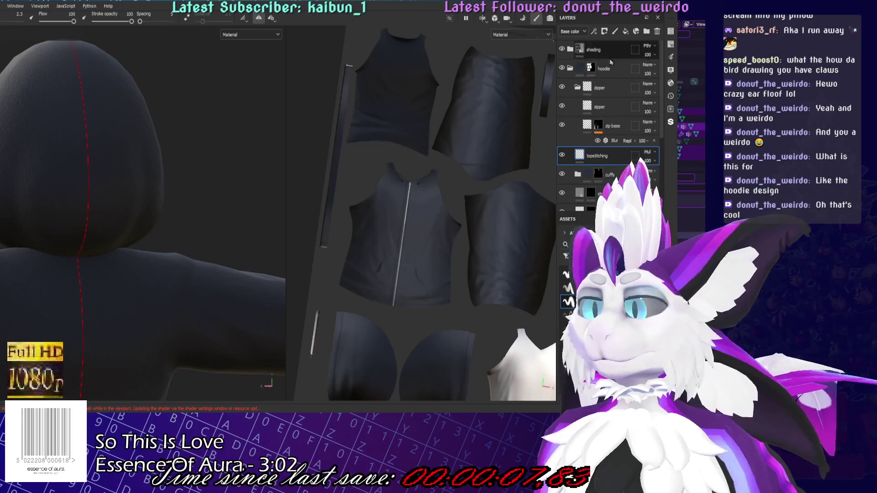
{"action": "left_click", "coordinate": [577, 86]}
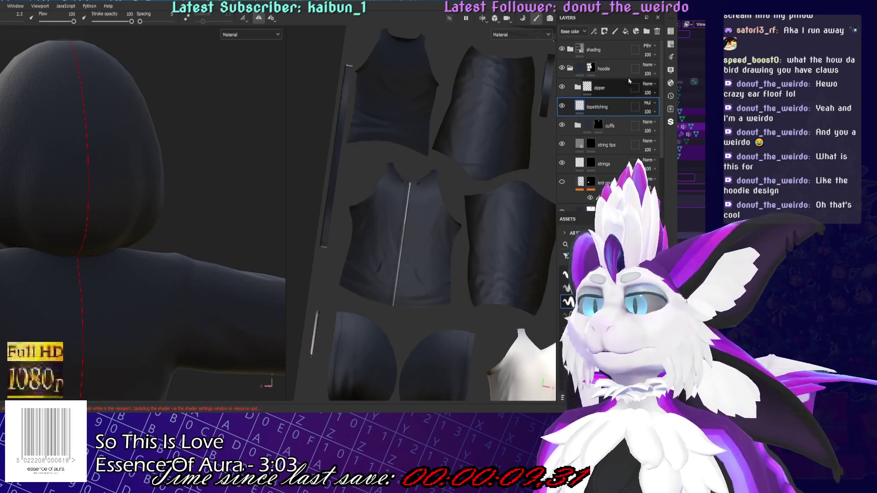
{"action": "left_click", "coordinate": [615, 31]}
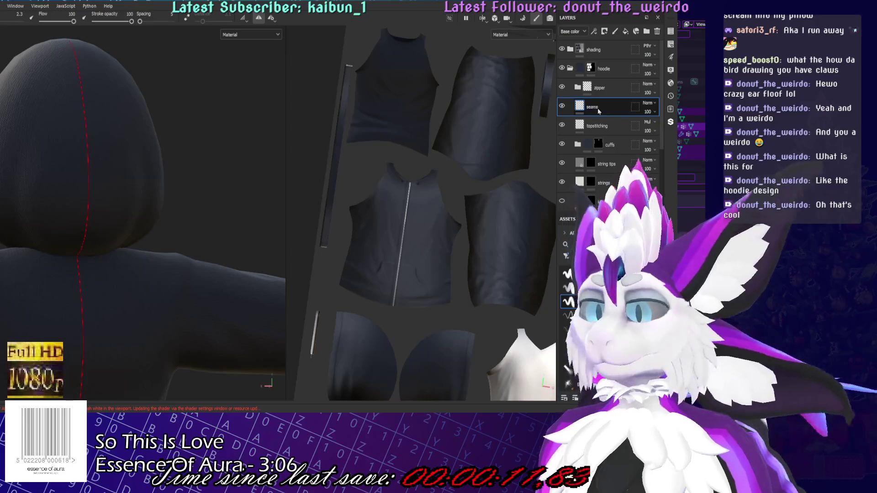
{"action": "type", "text": "ms"}
{"action": "key", "text": "Return"}
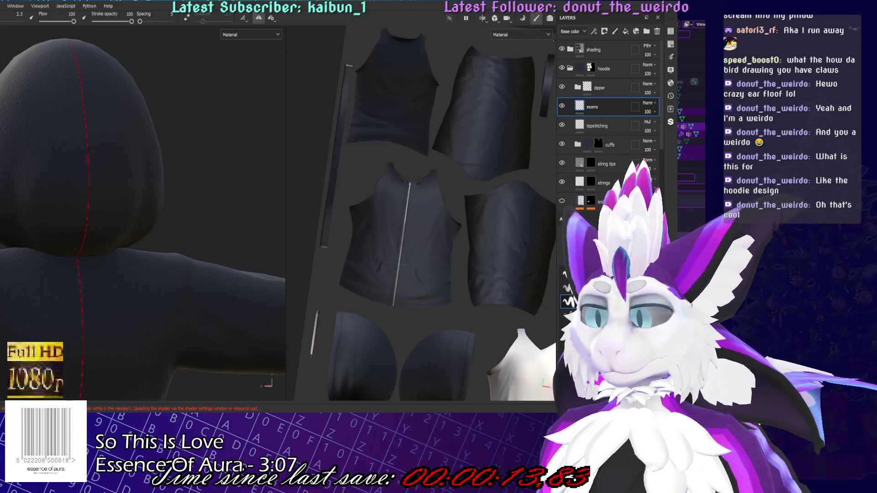
Start a two-point seam path down the centre line of the hood's back
{"action": "mouse_move", "coordinate": [99, 223]}
{"action": "left_mouse_down", "text": "alt"}
{"action": "mouse_move", "coordinate": [122, 133]}
{"action": "mouse_move", "coordinate": [105, 131]}
{"action": "left_mouse_up", "text": "alt"}
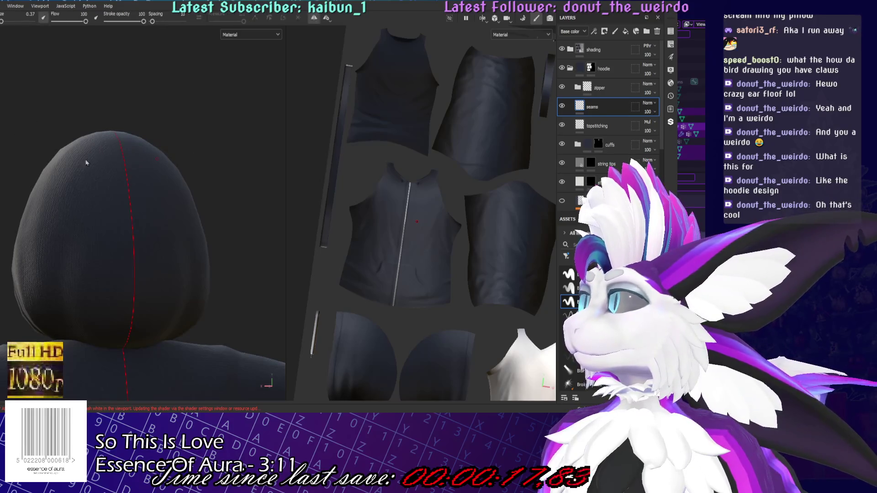
{"action": "left_click", "coordinate": [126, 175]}
{"action": "left_click", "coordinate": [133, 254]}
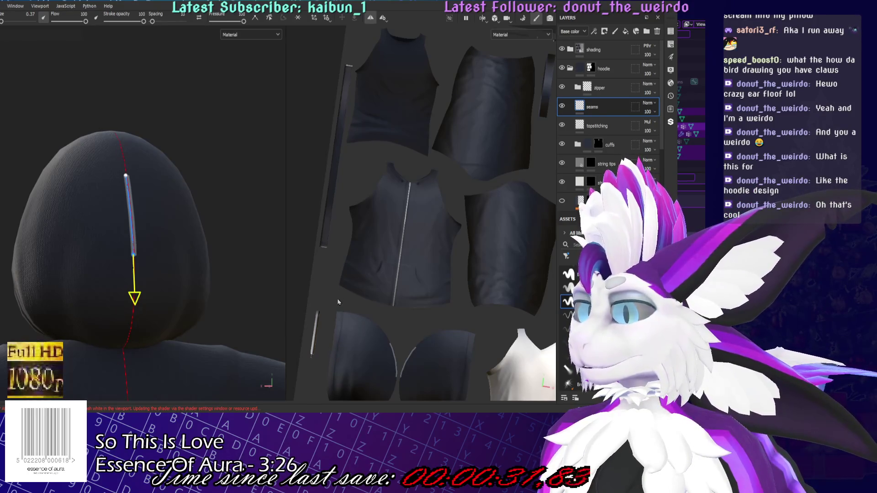
Pull the path's top point up the hood and enlarge the seam brush size
{"action": "scroll", "coordinate": [223, 82], "scroll_direction": "up", "scroll_amount": 4}
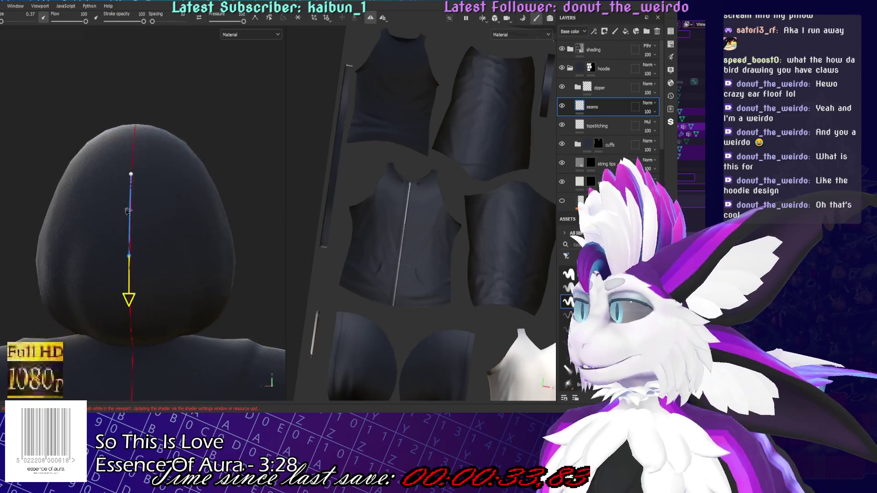
{"action": "scroll", "coordinate": [223, 82], "scroll_direction": "up", "scroll_amount": 2}
{"action": "scroll", "coordinate": [468, 280], "scroll_direction": "up", "scroll_amount": 5}
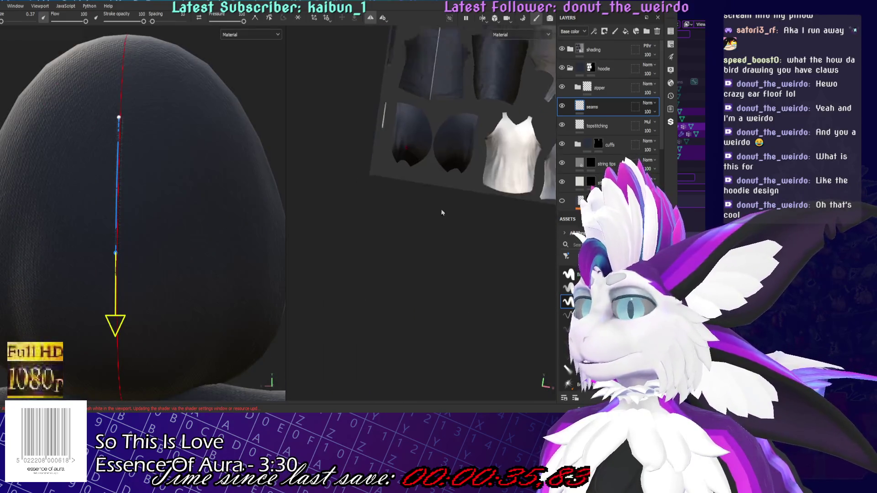
{"action": "scroll", "coordinate": [469, 280], "scroll_direction": "up", "scroll_amount": 4}
{"action": "left_click_drag", "start_coordinate": [114, 185], "coordinate": [137, 202], "text": "alt"}
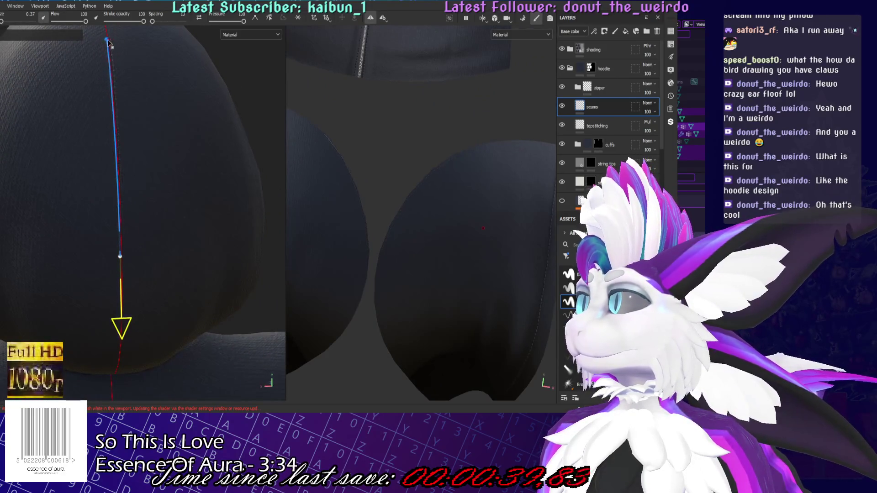
{"action": "left_click_drag", "start_coordinate": [211, 141], "coordinate": [188, 146], "text": "alt"}
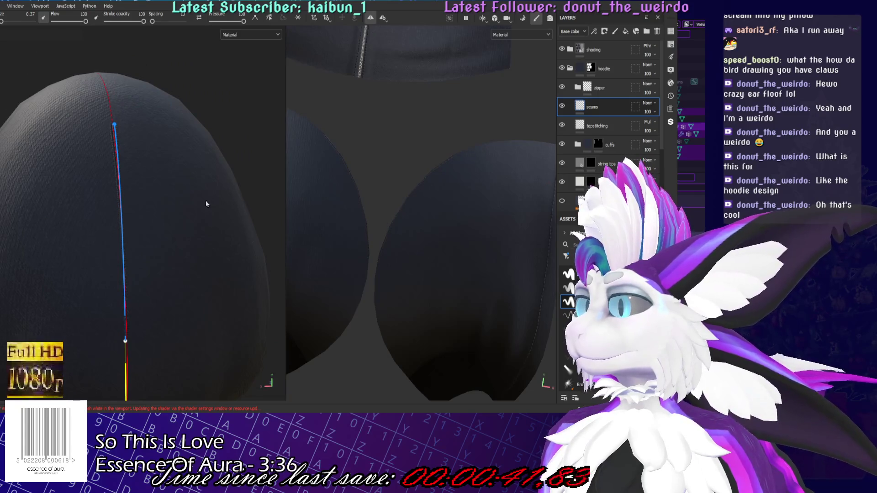
{"action": "mouse_move", "coordinate": [213, 185]}
{"action": "right_mouse_down", "text": "ctrl"}
{"action": "mouse_move", "coordinate": [248, 187]}
{"action": "mouse_move", "coordinate": [235, 190]}
{"action": "right_mouse_up", "text": "ctrl"}
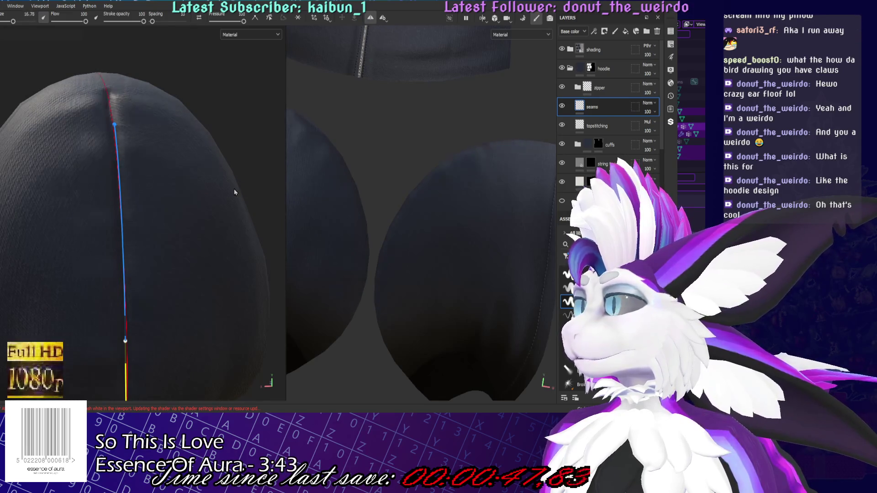
{"action": "scroll", "coordinate": [143, 195], "scroll_direction": "down", "scroll_amount": 3}
{"action": "mouse_move", "coordinate": [143, 194]}
{"action": "left_mouse_down", "text": "alt"}
{"action": "mouse_move", "coordinate": [174, 183]}
{"action": "mouse_move", "coordinate": [219, 127]}
{"action": "mouse_move", "coordinate": [215, 148]}
{"action": "left_mouse_up", "text": "alt"}
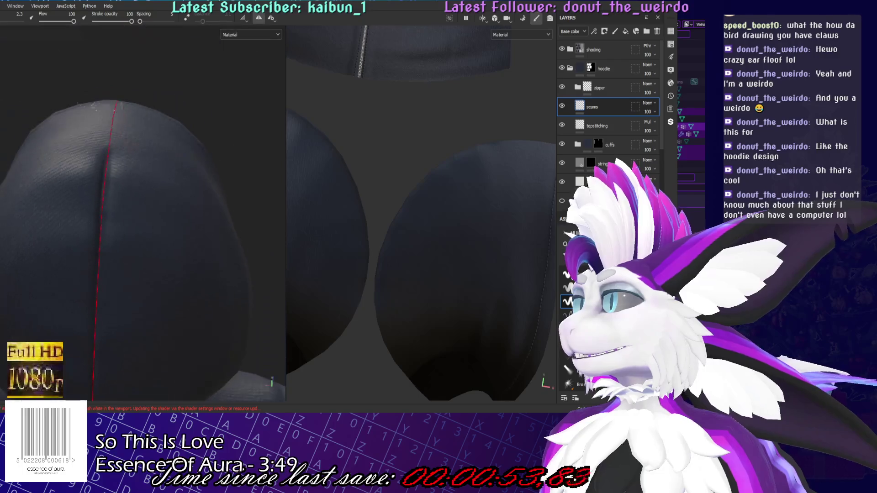
Paint straight-line stitch segments along the hood's centre-back seam down toward the hem
{"action": "key", "text": "1"}
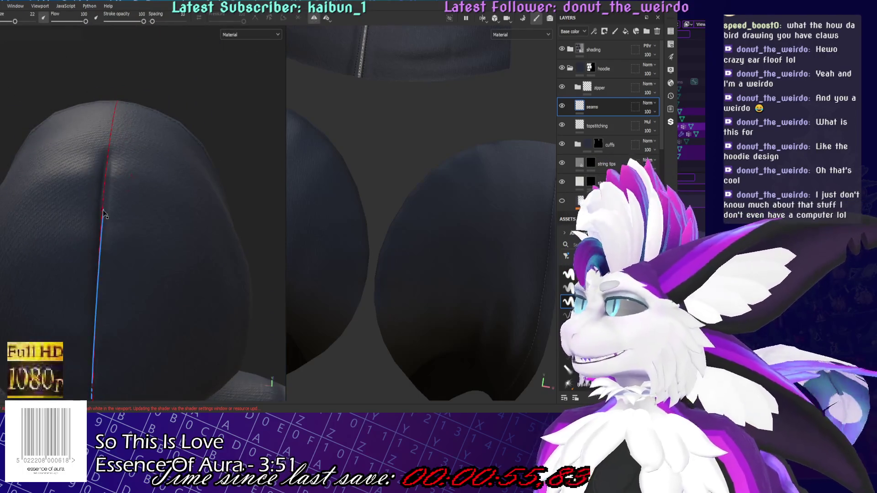
{"action": "left_click", "coordinate": [104, 209], "text": "shift"}
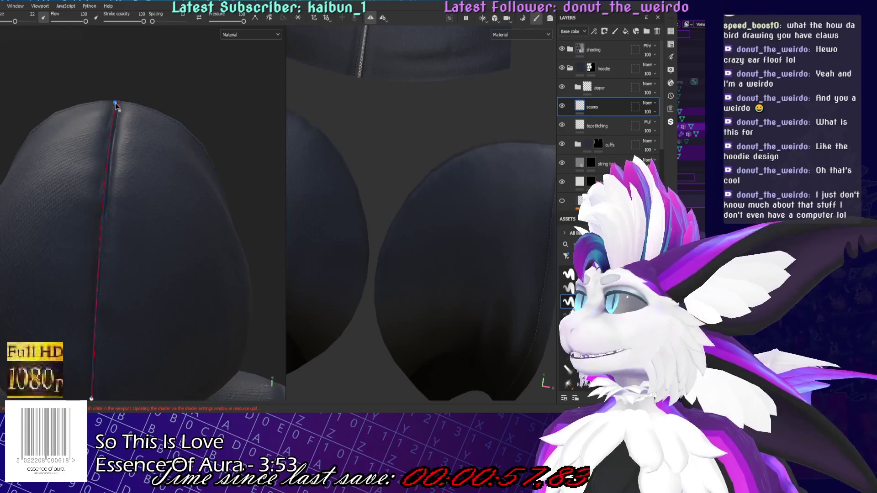
{"action": "left_click", "coordinate": [117, 103], "text": "shift"}
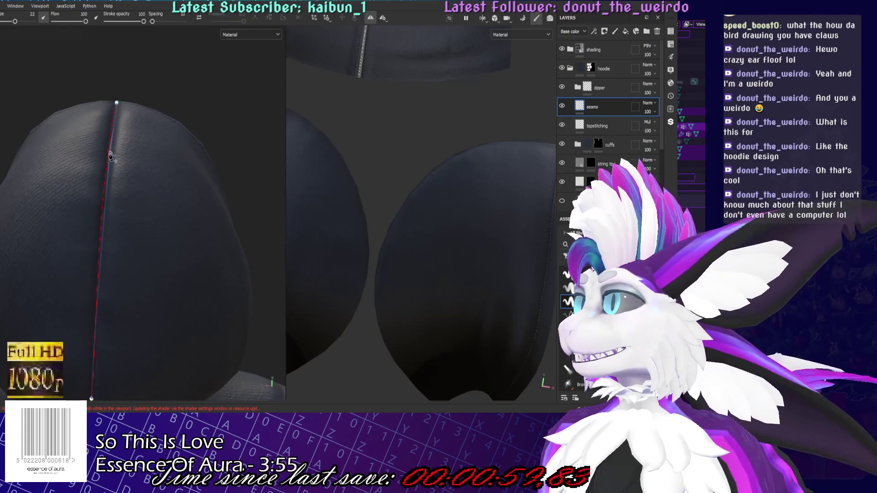
{"action": "left_click_drag", "start_coordinate": [110, 157], "coordinate": [129, 238], "text": "alt"}
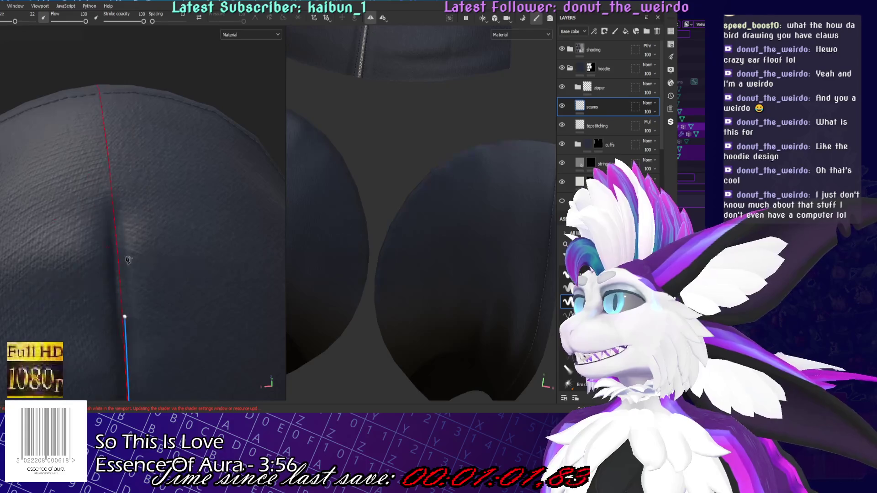
{"action": "left_click", "coordinate": [126, 319], "text": "shift"}
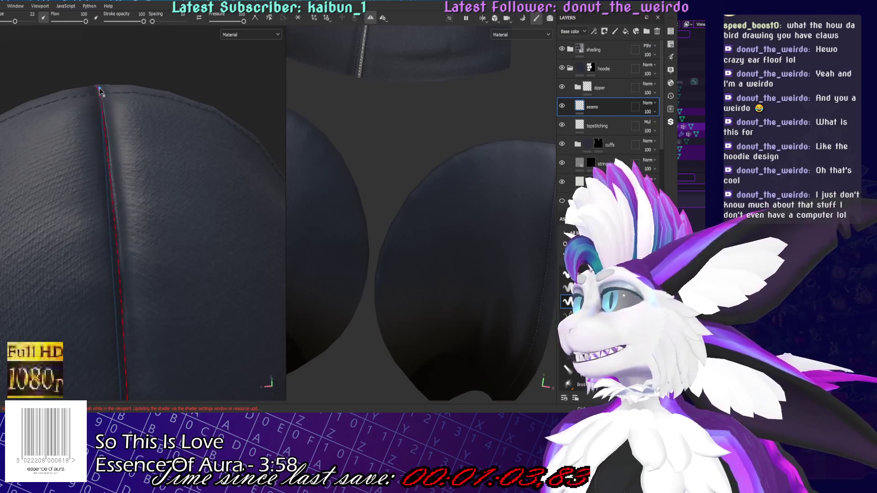
{"action": "mouse_move", "coordinate": [76, 147]}
{"action": "left_mouse_down", "text": "alt"}
{"action": "mouse_move", "coordinate": [37, 305]}
{"action": "mouse_move", "coordinate": [91, 310]}
{"action": "left_mouse_up", "text": "alt"}
{"action": "left_click", "coordinate": [38, 305], "text": "shift"}
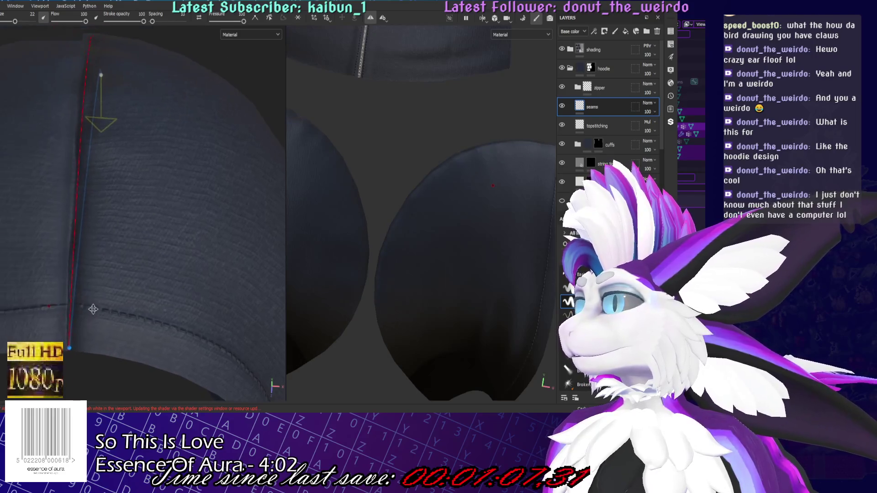
{"action": "left_click", "coordinate": [90, 141], "text": "shift"}
{"action": "mouse_move", "coordinate": [90, 141]}
{"action": "left_mouse_down", "text": "alt"}
{"action": "mouse_move", "coordinate": [173, 223]}
{"action": "mouse_move", "coordinate": [89, 237]}
{"action": "mouse_move", "coordinate": [122, 299]}
{"action": "left_mouse_up", "text": "alt"}
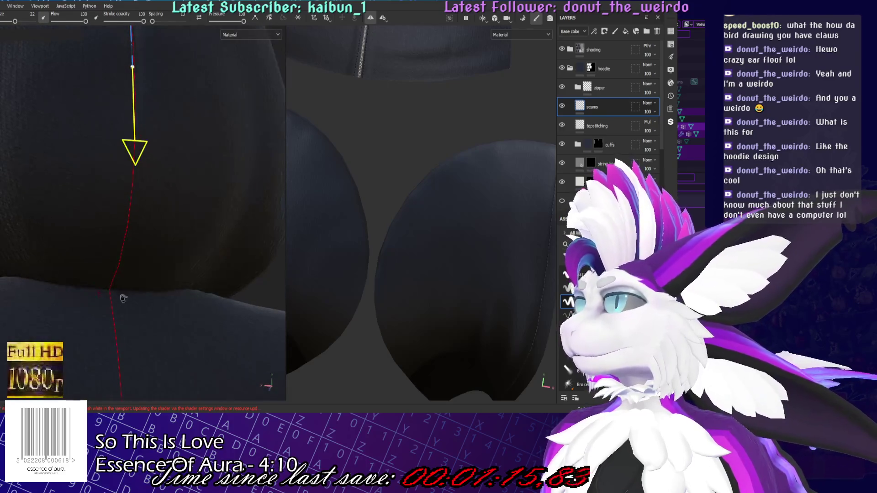
Add path points at the seam's bottom and midway, then save the project
{"action": "left_click", "coordinate": [111, 287]}
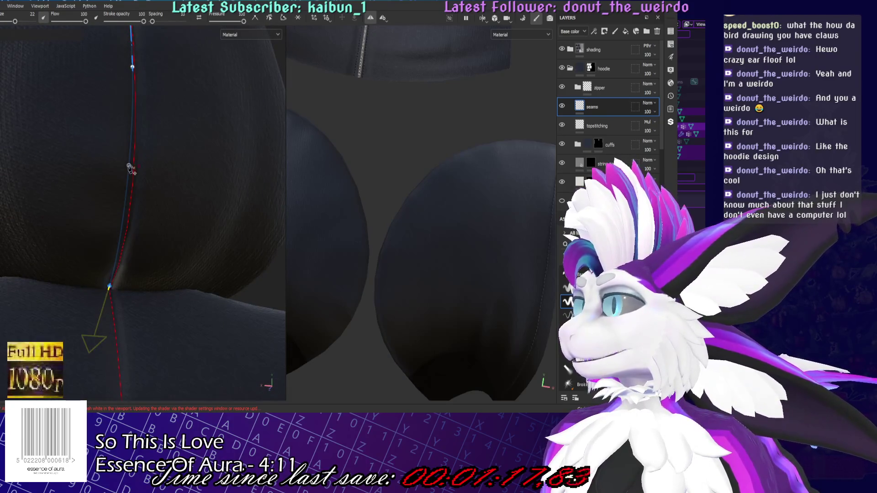
{"action": "left_click", "coordinate": [131, 202]}
{"action": "mouse_move", "coordinate": [132, 202]}
{"action": "left_mouse_down", "text": "alt"}
{"action": "mouse_move", "coordinate": [156, 194]}
{"action": "mouse_move", "coordinate": [152, 203]}
{"action": "left_mouse_up", "text": "alt"}
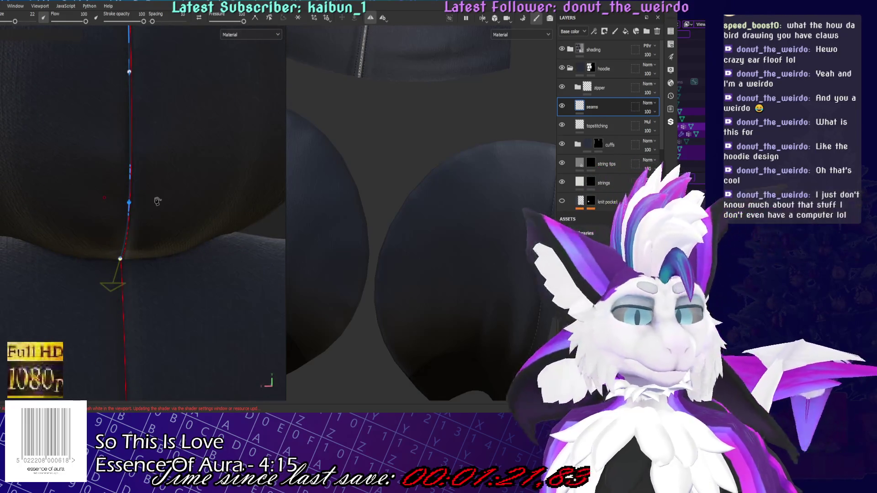
{"action": "key", "text": "ctrl+s"}
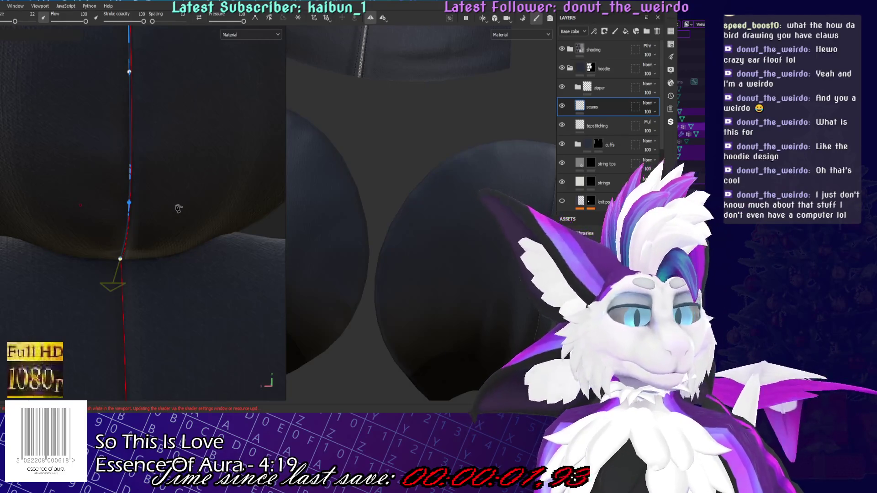
{"action": "scroll", "coordinate": [180, 212], "scroll_direction": "down", "scroll_amount": 6}
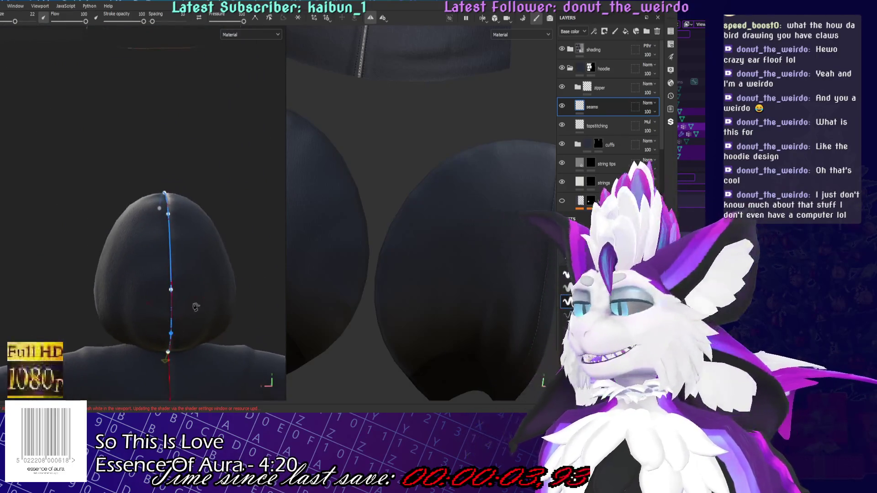
Shrink the hood seam stitch size, preview it with the path hidden, then resume path editing
{"action": "scroll", "coordinate": [223, 171], "scroll_direction": "up", "scroll_amount": 4}
{"action": "mouse_move", "coordinate": [289, 204]}
{"action": "right_mouse_down", "text": "ctrl"}
{"action": "mouse_move", "coordinate": [249, 212]}
{"action": "mouse_move", "coordinate": [282, 269]}
{"action": "right_mouse_up", "text": "ctrl"}
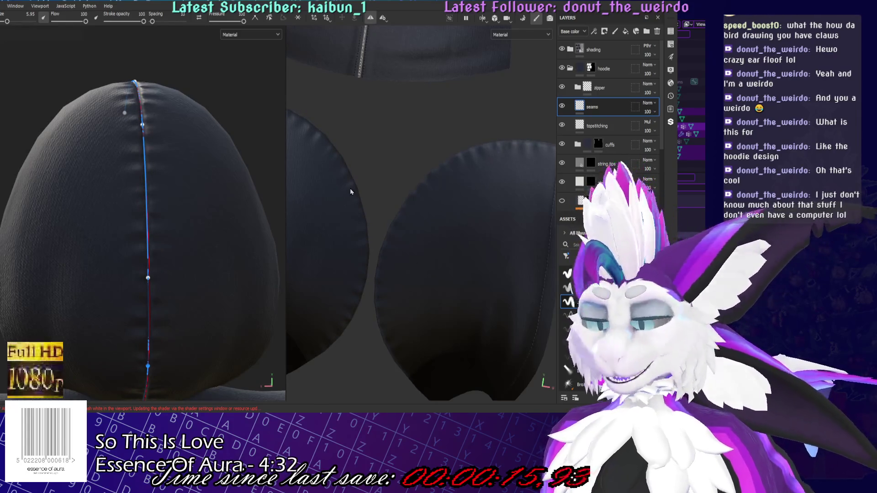
{"action": "key", "text": "1"}
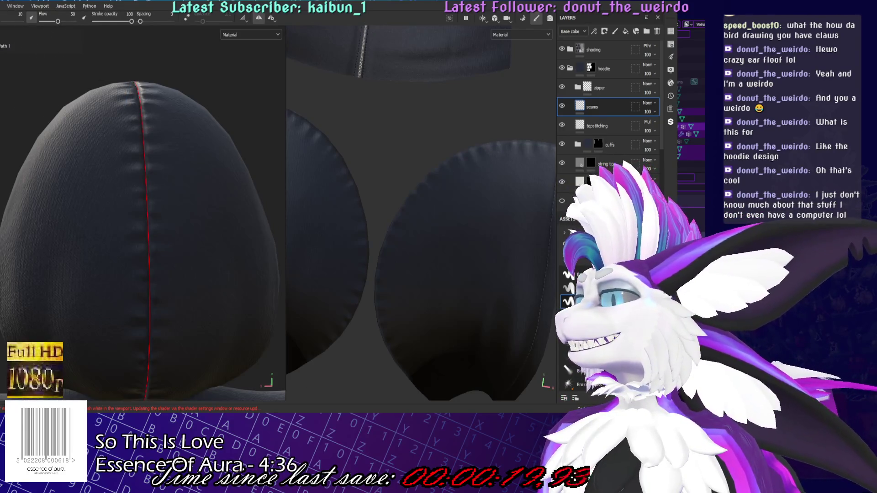
{"action": "key", "text": "p"}
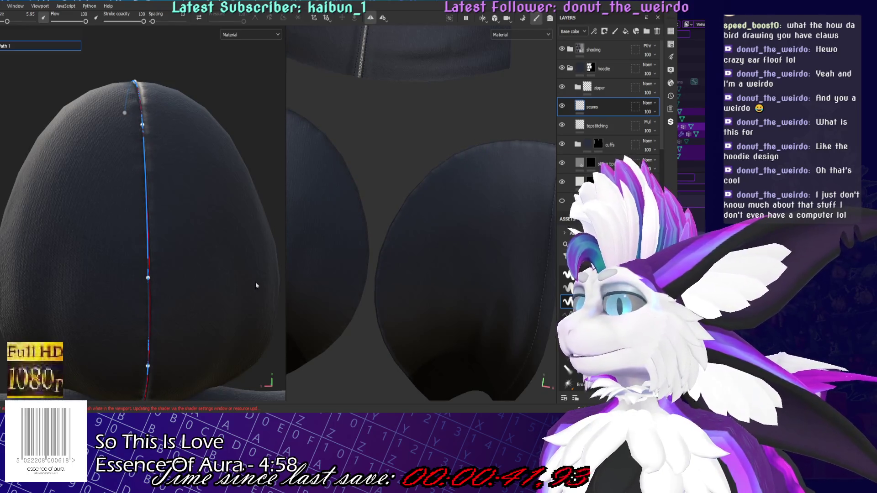
{"action": "scroll", "coordinate": [252, 266], "scroll_direction": "up", "scroll_amount": 1}
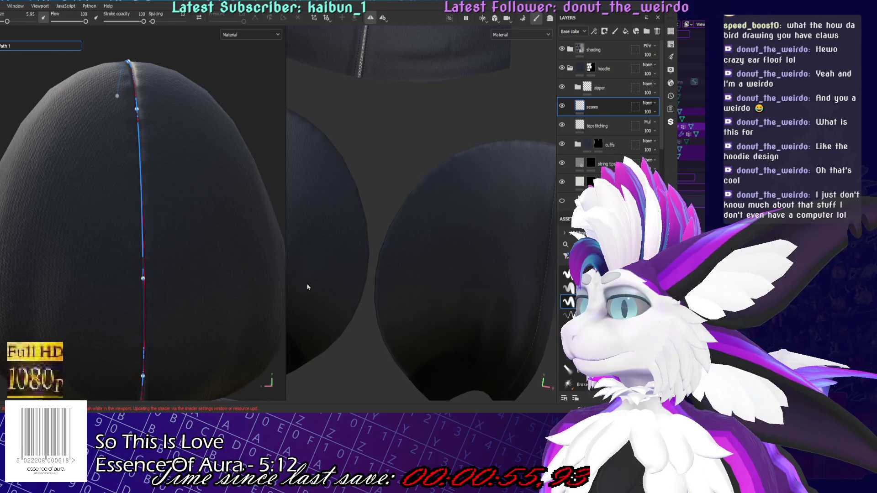
{"action": "left_click_drag", "start_coordinate": [255, 269], "coordinate": [166, 220], "text": "alt"}
{"action": "scroll", "coordinate": [166, 220], "scroll_direction": "down", "scroll_amount": 10}
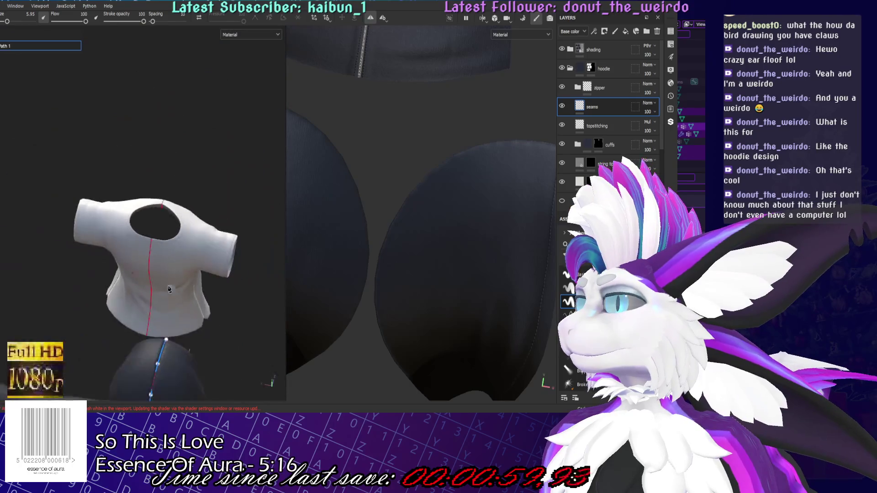
{"action": "scroll", "coordinate": [169, 208], "scroll_direction": "up", "scroll_amount": 10}
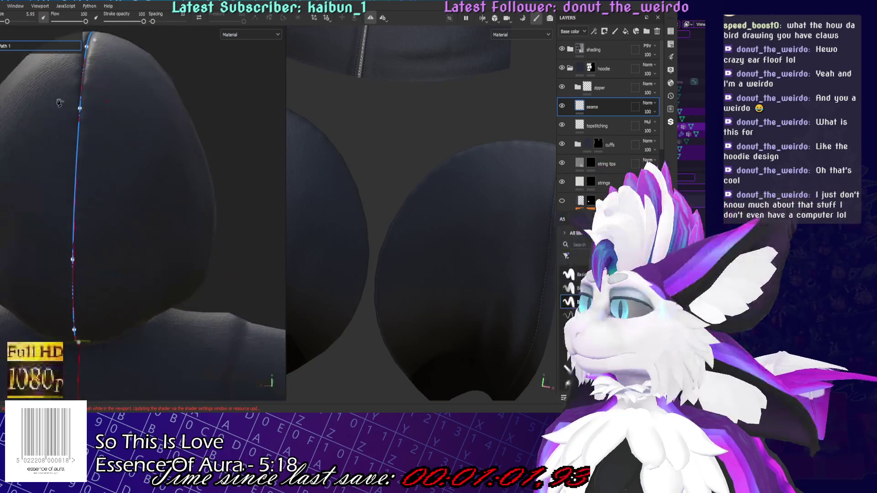
{"action": "mouse_move", "coordinate": [180, 261]}
{"action": "left_mouse_down", "text": "alt"}
{"action": "mouse_move", "coordinate": [211, 264]}
{"action": "mouse_move", "coordinate": [158, 246]}
{"action": "left_mouse_up", "text": "alt"}
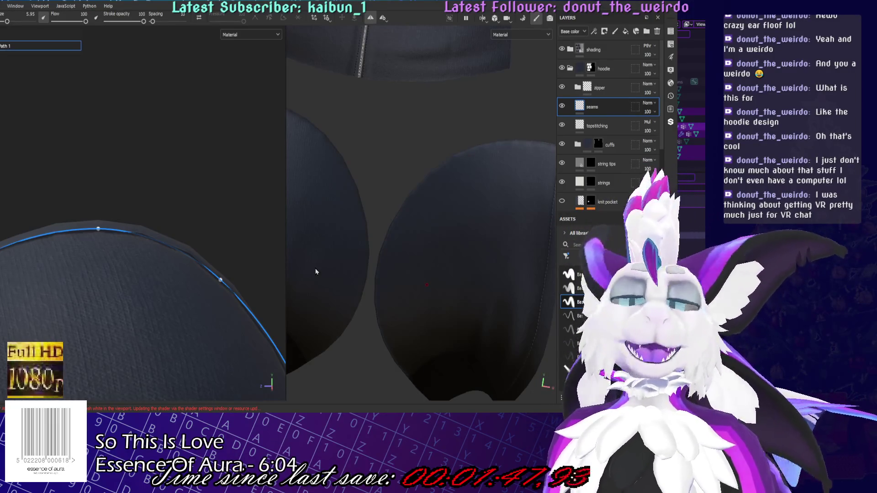
{"action": "scroll", "coordinate": [170, 266], "scroll_direction": "down", "scroll_amount": 4}
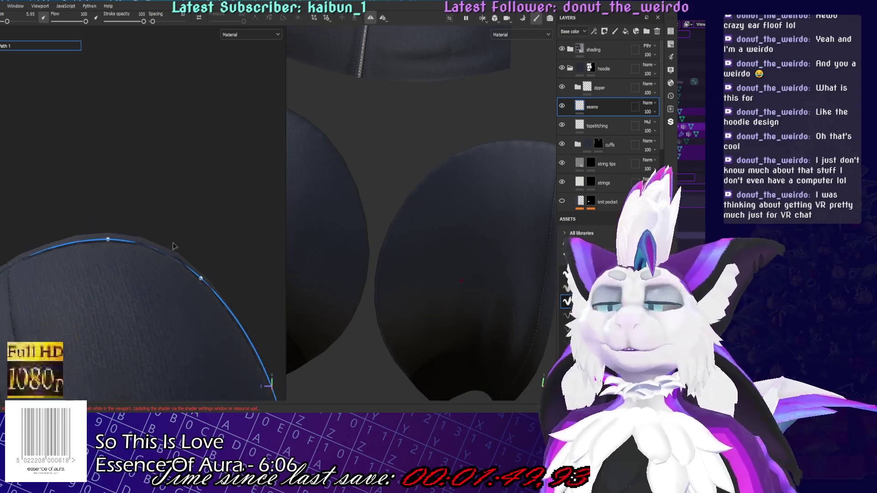
{"action": "mouse_move", "coordinate": [179, 250]}
{"action": "left_mouse_down", "text": "alt"}
{"action": "mouse_move", "coordinate": [185, 225]}
{"action": "mouse_move", "coordinate": [291, 293]}
{"action": "mouse_move", "coordinate": [130, 186]}
{"action": "left_mouse_up", "text": "alt"}
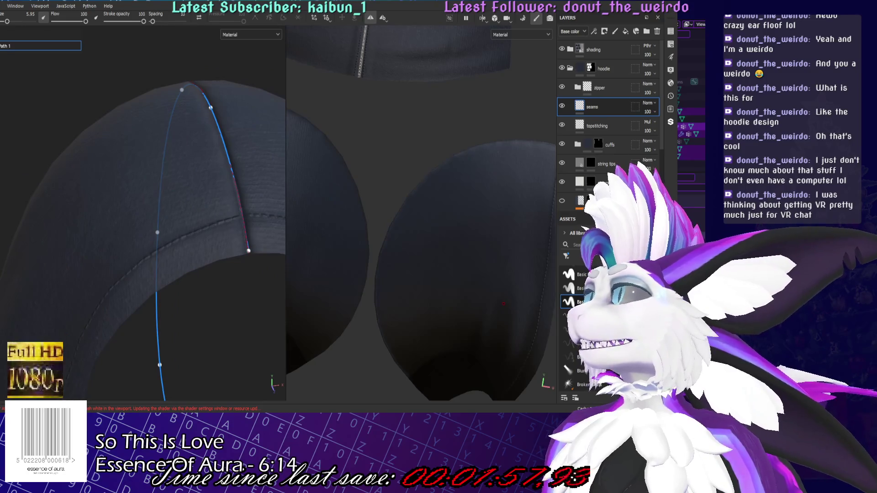
{"action": "key", "text": "1"}
{"action": "scroll", "coordinate": [230, 266], "scroll_direction": "up", "scroll_amount": 4}
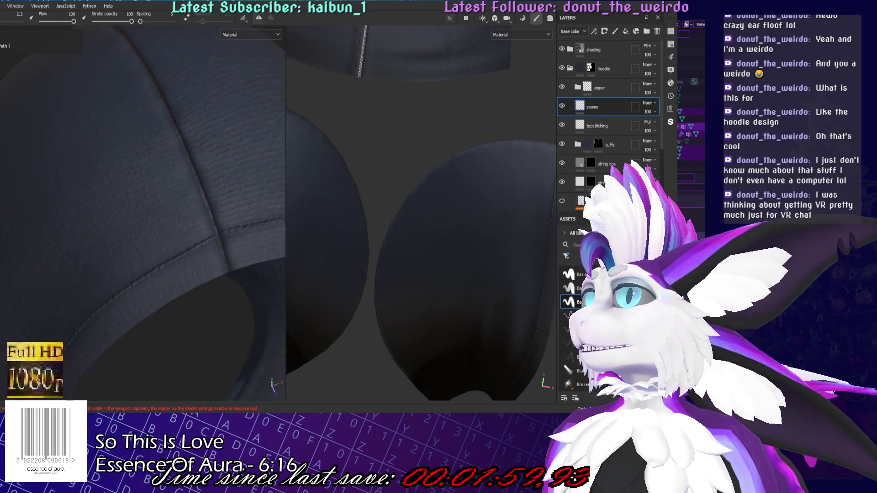
{"action": "left_click", "coordinate": [260, 20]}
{"action": "mouse_move", "coordinate": [261, 198]}
{"action": "left_mouse_down", "text": "alt"}
{"action": "mouse_move", "coordinate": [186, 315]}
{"action": "mouse_move", "coordinate": [293, 146]}
{"action": "mouse_move", "coordinate": [219, 132]}
{"action": "left_mouse_up", "text": "alt"}
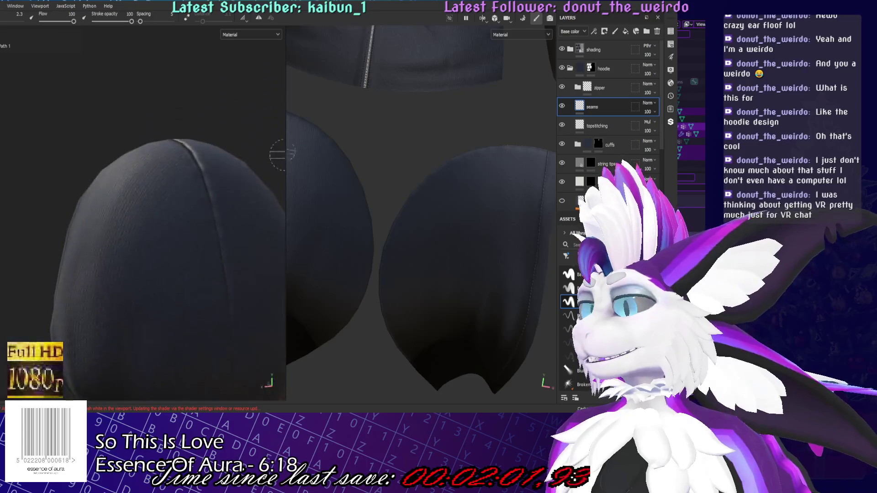
{"action": "scroll", "coordinate": [52, 174], "scroll_direction": "up", "scroll_amount": 6}
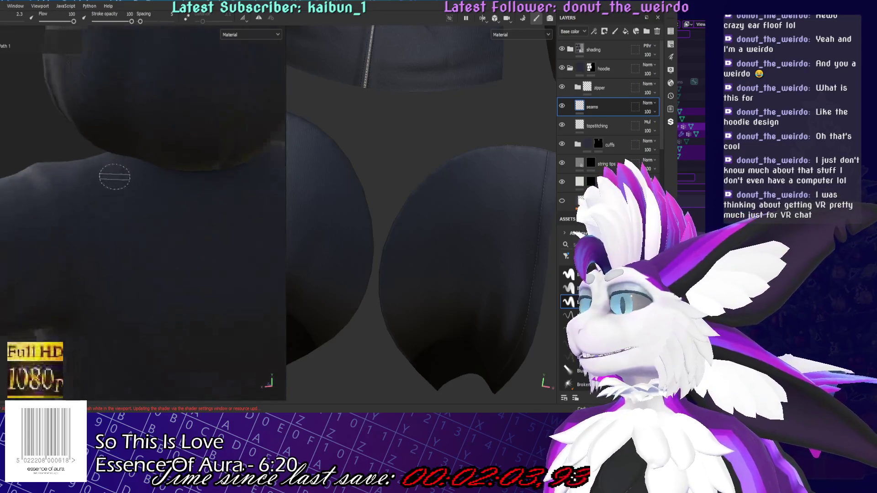
{"action": "key", "text": "1"}
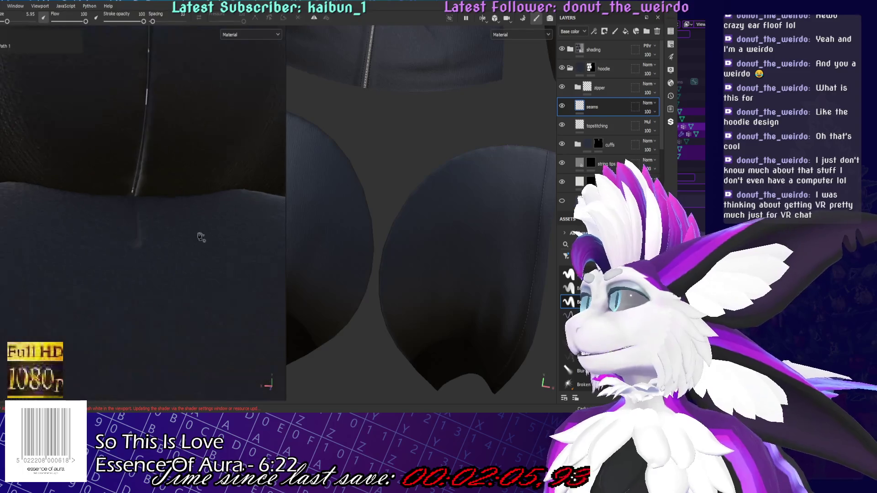
{"action": "left_click", "coordinate": [133, 194]}
{"action": "left_click_drag", "start_coordinate": [133, 249], "coordinate": [142, 204], "text": "alt"}
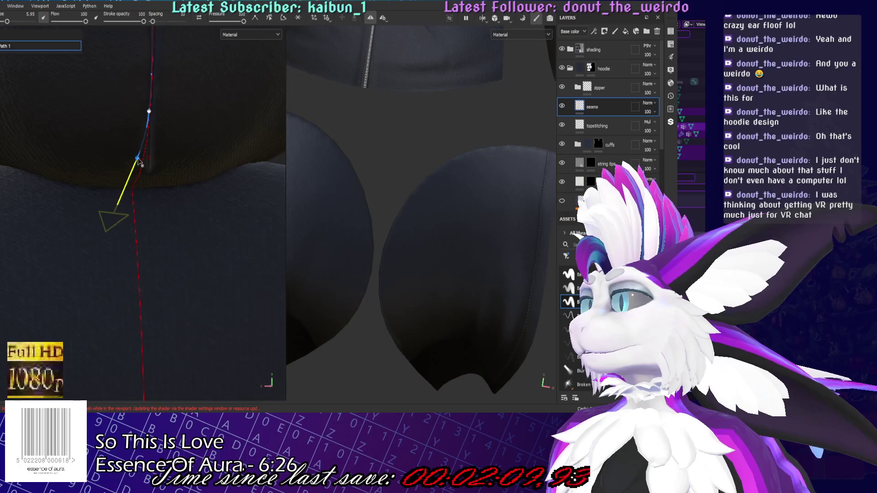
{"action": "mouse_move", "coordinate": [134, 172]}
{"action": "left_mouse_down", "text": "alt"}
{"action": "mouse_move", "coordinate": [139, 128]}
{"action": "mouse_move", "coordinate": [131, 170]}
{"action": "mouse_move", "coordinate": [120, 154]}
{"action": "left_mouse_up", "text": "alt"}
{"action": "scroll", "coordinate": [426, 248], "scroll_direction": "down", "scroll_amount": 5}
{"action": "mouse_move", "coordinate": [146, 274]}
{"action": "left_mouse_down", "text": "alt"}
{"action": "mouse_move", "coordinate": [164, 310]}
{"action": "mouse_move", "coordinate": [191, 192]}
{"action": "left_mouse_up", "text": "alt"}
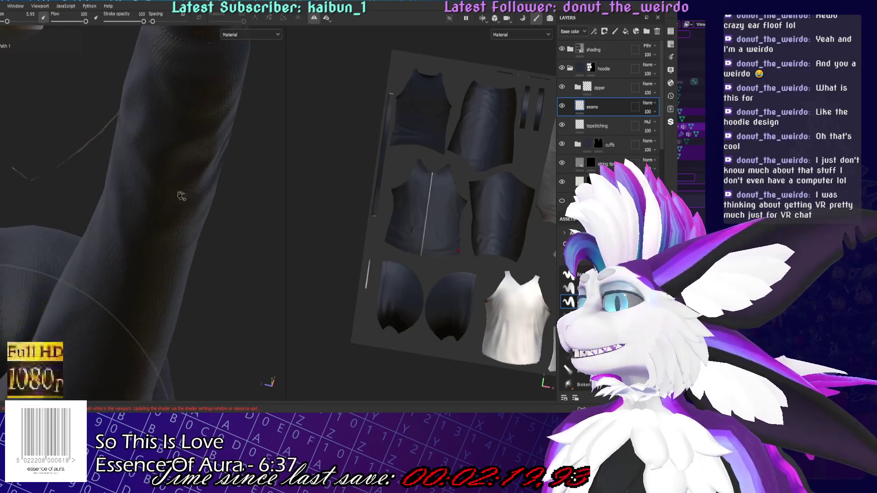
{"action": "mouse_move", "coordinate": [12, 63]}
{"action": "left_mouse_down", "text": "alt"}
{"action": "mouse_move", "coordinate": [145, 268]}
{"action": "mouse_move", "coordinate": [130, 265]}
{"action": "mouse_move", "coordinate": [137, 297]}
{"action": "mouse_move", "coordinate": [187, 364]}
{"action": "left_mouse_up", "text": "alt"}
{"action": "scroll", "coordinate": [155, 331], "scroll_direction": "up", "scroll_amount": 5}
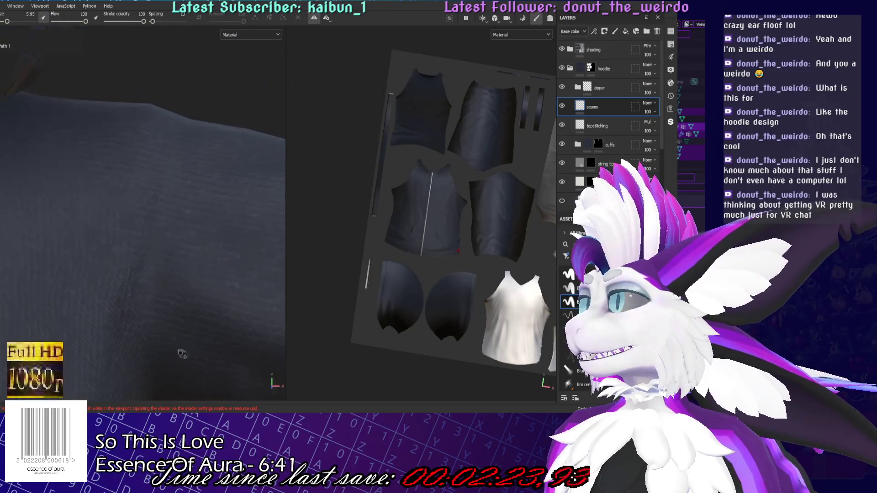
{"action": "scroll", "coordinate": [74, 141], "scroll_direction": "down", "scroll_amount": 5}
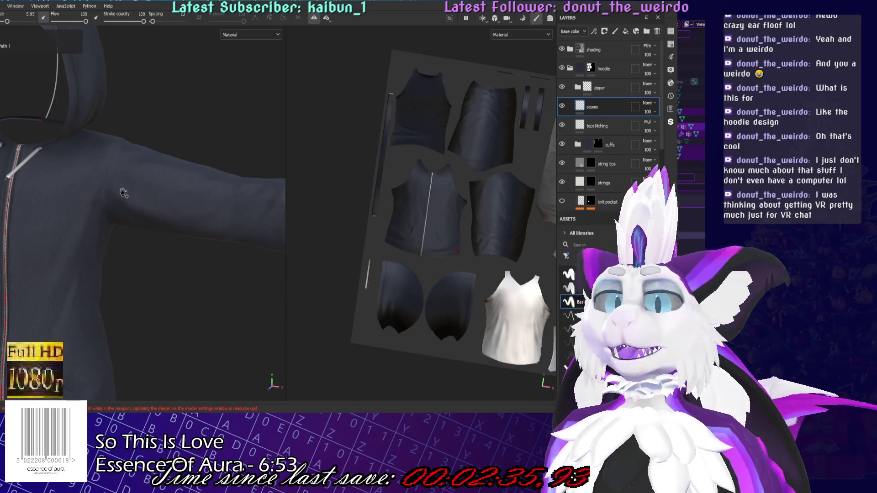
{"action": "mouse_move", "coordinate": [165, 203]}
{"action": "left_mouse_down", "text": "alt"}
{"action": "mouse_move", "coordinate": [60, 232]}
{"action": "mouse_move", "coordinate": [147, 239]}
{"action": "mouse_move", "coordinate": [131, 249]}
{"action": "mouse_move", "coordinate": [116, 183]}
{"action": "mouse_move", "coordinate": [160, 229]}
{"action": "left_mouse_up", "text": "alt"}
{"action": "mouse_move", "coordinate": [127, 229]}
{"action": "left_mouse_down", "text": "alt"}
{"action": "mouse_move", "coordinate": [112, 248]}
{"action": "mouse_move", "coordinate": [131, 245]}
{"action": "mouse_move", "coordinate": [176, 274]}
{"action": "mouse_move", "coordinate": [118, 340]}
{"action": "mouse_move", "coordinate": [112, 101]}
{"action": "left_mouse_up", "text": "alt"}
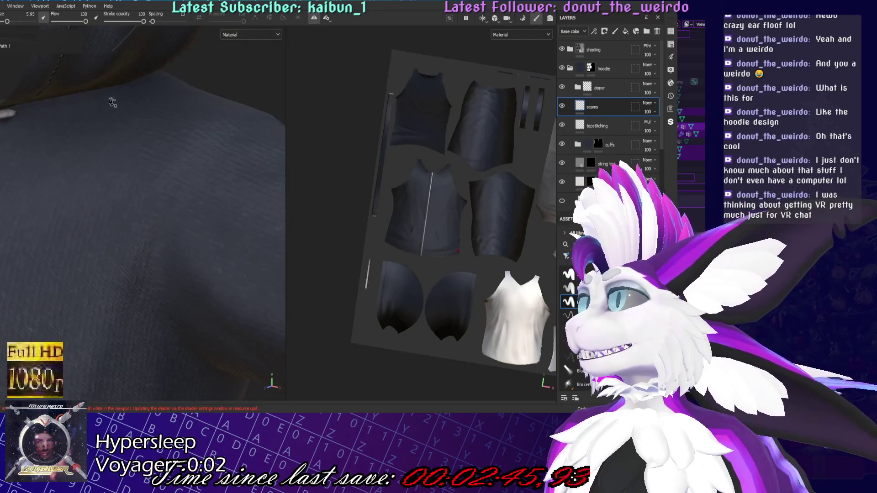
{"action": "scroll", "coordinate": [516, 224], "scroll_direction": "up", "scroll_amount": 5}
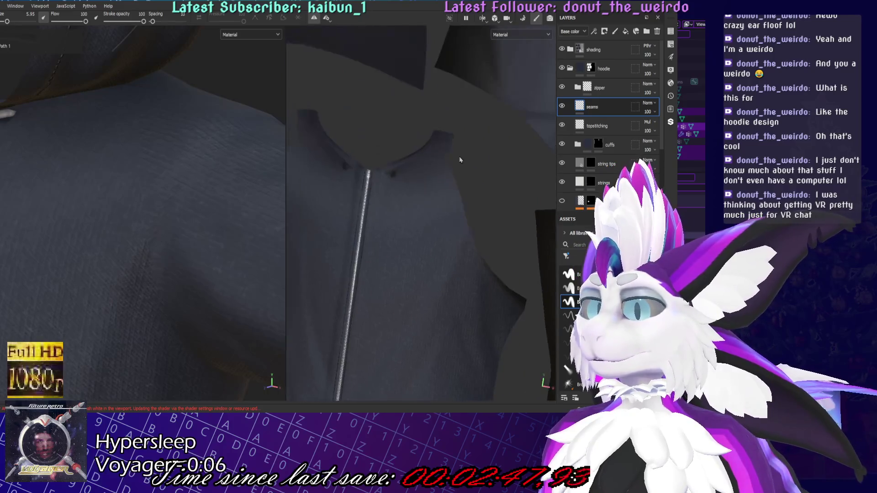
{"action": "mouse_move", "coordinate": [12, 176]}
{"action": "left_mouse_down", "text": "alt"}
{"action": "mouse_move", "coordinate": [118, 142]}
{"action": "mouse_move", "coordinate": [172, 151]}
{"action": "mouse_move", "coordinate": [200, 201]}
{"action": "left_mouse_up", "text": "alt"}
{"action": "left_click", "coordinate": [173, 182]}
Place Path 2 points from the collar along the shoulder seam, including a curved point
{"action": "mouse_move", "coordinate": [189, 301]}
{"action": "left_mouse_down", "text": "alt"}
{"action": "mouse_move", "coordinate": [196, 247]}
{"action": "mouse_move", "coordinate": [220, 242]}
{"action": "mouse_move", "coordinate": [201, 277]}
{"action": "left_mouse_up", "text": "alt"}
{"action": "scroll", "coordinate": [203, 274], "scroll_direction": "up", "scroll_amount": 3}
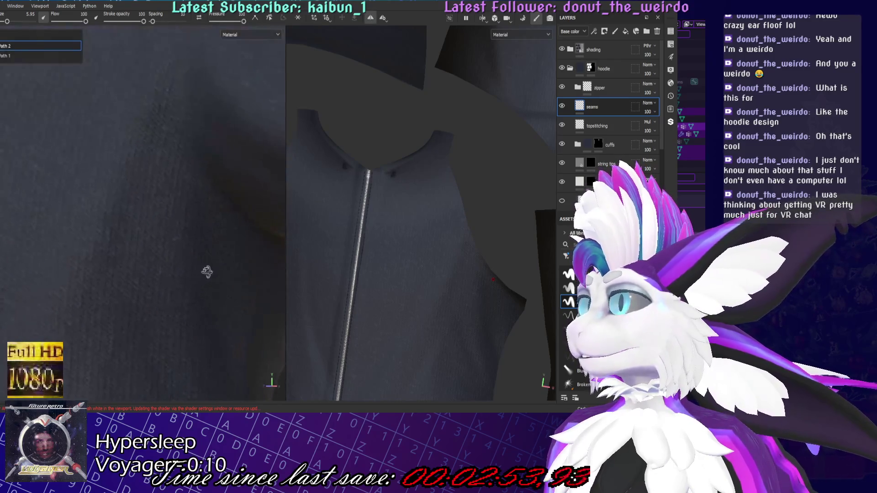
{"action": "mouse_move", "coordinate": [221, 237]}
{"action": "left_mouse_down", "text": "alt"}
{"action": "mouse_move", "coordinate": [245, 289]}
{"action": "mouse_move", "coordinate": [215, 299]}
{"action": "mouse_move", "coordinate": [221, 337]}
{"action": "mouse_move", "coordinate": [188, 270]}
{"action": "mouse_move", "coordinate": [186, 189]}
{"action": "mouse_move", "coordinate": [211, 278]}
{"action": "mouse_move", "coordinate": [206, 265]}
{"action": "mouse_move", "coordinate": [239, 307]}
{"action": "mouse_move", "coordinate": [208, 286]}
{"action": "left_mouse_up", "text": "alt"}
{"action": "left_click", "coordinate": [87, 114]}
{"action": "left_click", "coordinate": [211, 278]}
{"action": "mouse_move", "coordinate": [201, 254]}
{"action": "left_mouse_down", "text": "alt"}
{"action": "mouse_move", "coordinate": [192, 231]}
{"action": "mouse_move", "coordinate": [210, 290]}
{"action": "mouse_move", "coordinate": [118, 328]}
{"action": "mouse_move", "coordinate": [197, 274]}
{"action": "mouse_move", "coordinate": [195, 200]}
{"action": "left_mouse_up", "text": "alt"}
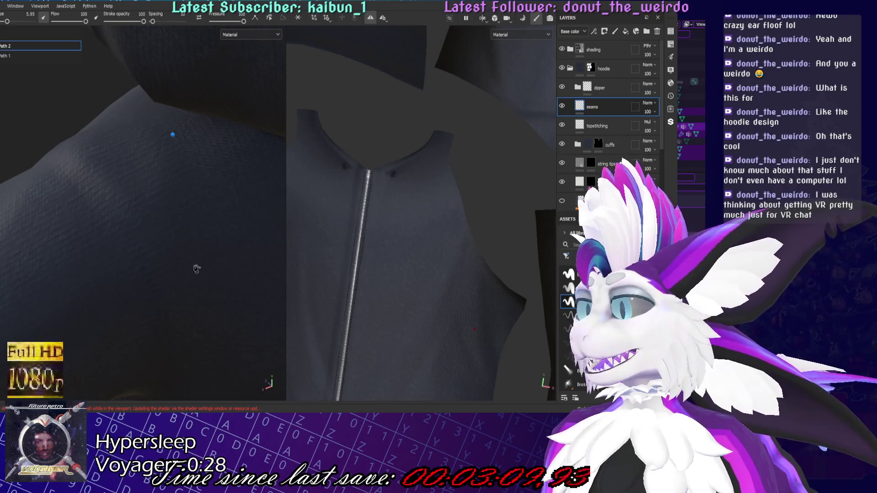
{"action": "mouse_move", "coordinate": [186, 287]}
{"action": "left_mouse_down"}
{"action": "mouse_move", "coordinate": [190, 201]}
{"action": "mouse_move", "coordinate": [200, 196]}
{"action": "left_mouse_up"}
Extend Path 2 down around the armhole with two more points
{"action": "mouse_move", "coordinate": [204, 251]}
{"action": "left_mouse_down", "text": "alt"}
{"action": "mouse_move", "coordinate": [225, 213]}
{"action": "mouse_move", "coordinate": [204, 121]}
{"action": "mouse_move", "coordinate": [180, 245]}
{"action": "mouse_move", "coordinate": [164, 237]}
{"action": "mouse_move", "coordinate": [204, 229]}
{"action": "mouse_move", "coordinate": [178, 333]}
{"action": "mouse_move", "coordinate": [177, 256]}
{"action": "mouse_move", "coordinate": [110, 235]}
{"action": "mouse_move", "coordinate": [139, 232]}
{"action": "left_mouse_up", "text": "alt"}
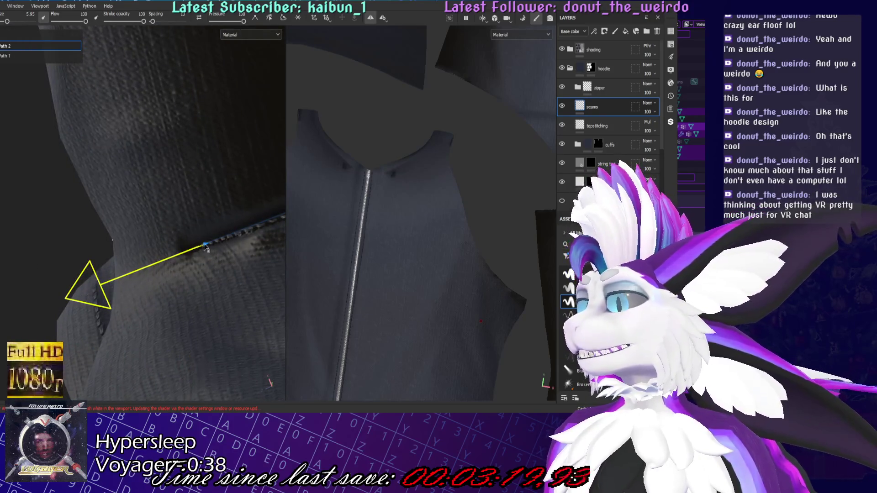
{"action": "left_click_drag", "start_coordinate": [204, 246], "coordinate": [237, 215], "text": "alt"}
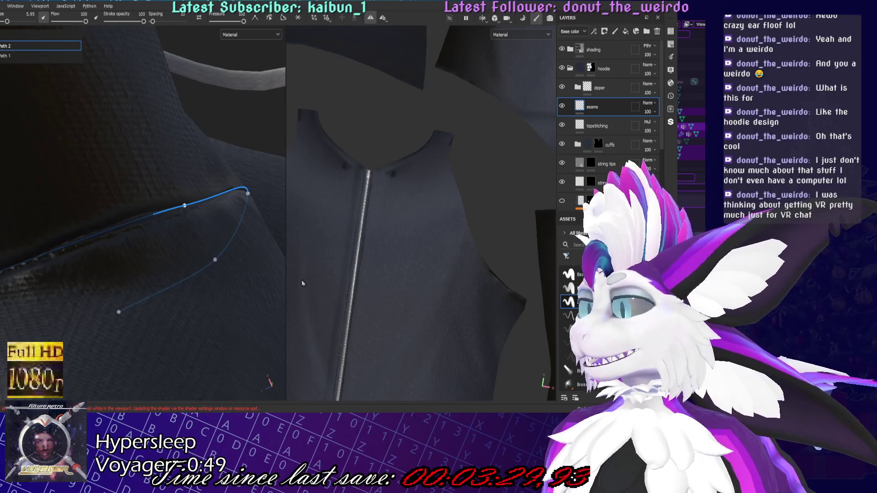
{"action": "mouse_move", "coordinate": [283, 279]}
{"action": "left_mouse_down", "text": "alt"}
{"action": "mouse_move", "coordinate": [190, 288]}
{"action": "mouse_move", "coordinate": [43, 202]}
{"action": "mouse_move", "coordinate": [72, 214]}
{"action": "left_mouse_up", "text": "alt"}
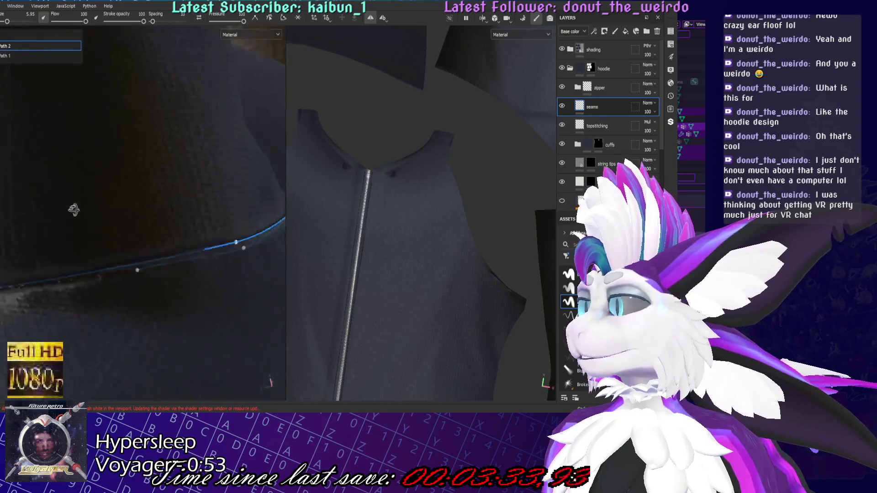
{"action": "mouse_move", "coordinate": [130, 273]}
{"action": "left_mouse_down", "text": "alt"}
{"action": "mouse_move", "coordinate": [139, 297]}
{"action": "mouse_move", "coordinate": [137, 246]}
{"action": "mouse_move", "coordinate": [96, 145]}
{"action": "mouse_move", "coordinate": [155, 298]}
{"action": "left_mouse_up", "text": "alt"}
{"action": "left_click", "coordinate": [52, 178]}
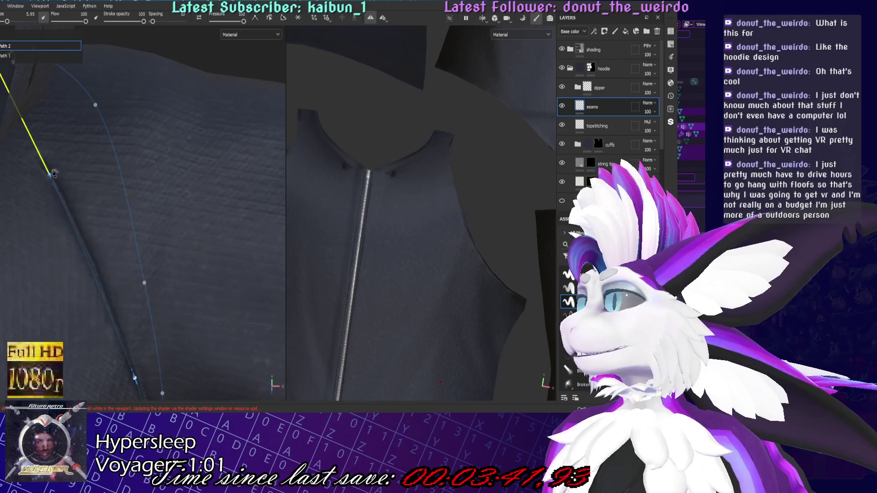
{"action": "left_click", "coordinate": [114, 310]}
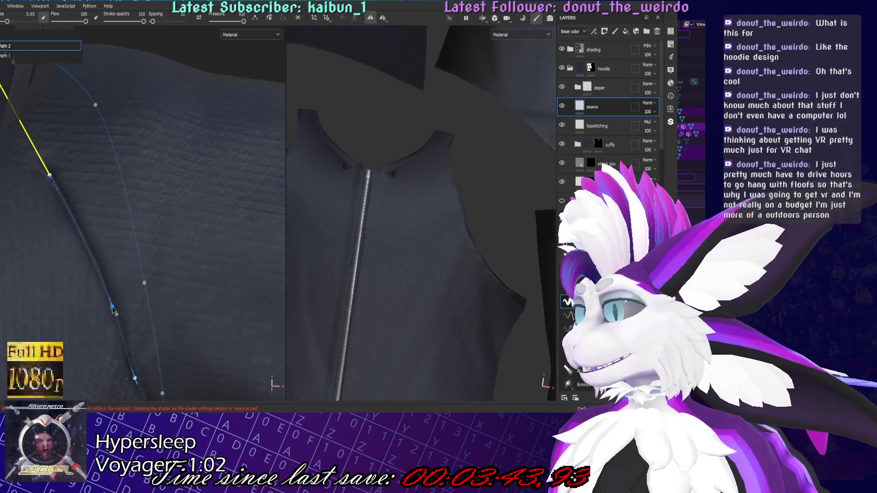
{"action": "mouse_move", "coordinate": [115, 310]}
{"action": "left_mouse_down", "text": "alt"}
{"action": "mouse_move", "coordinate": [155, 316]}
{"action": "mouse_move", "coordinate": [155, 235]}
{"action": "mouse_move", "coordinate": [83, 192]}
{"action": "mouse_move", "coordinate": [59, 157]}
{"action": "mouse_move", "coordinate": [251, 74]}
{"action": "mouse_move", "coordinate": [133, 227]}
{"action": "mouse_move", "coordinate": [143, 319]}
{"action": "mouse_move", "coordinate": [109, 284]}
{"action": "mouse_move", "coordinate": [166, 176]}
{"action": "left_mouse_up", "text": "alt"}
{"action": "scroll", "coordinate": [109, 283], "scroll_direction": "down", "scroll_amount": 5}
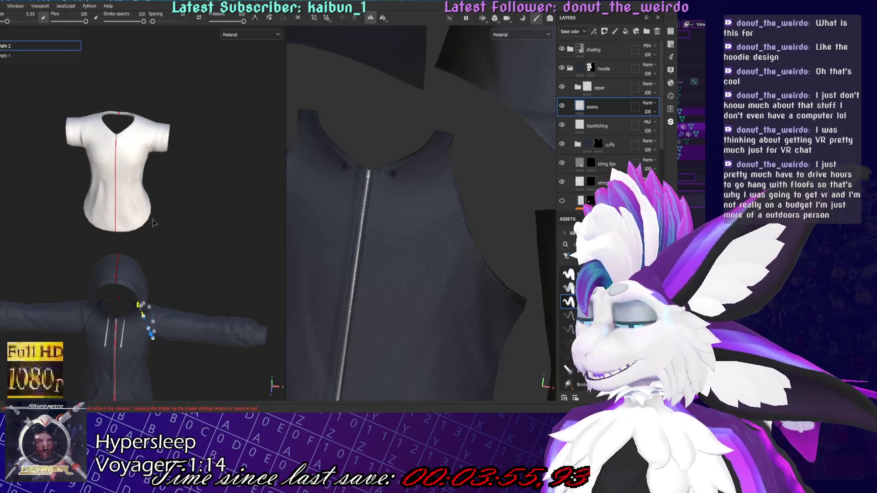
Nudge the shoulder path's curve points to reshape the armhole seam
{"action": "scroll", "coordinate": [153, 224], "scroll_direction": "up", "scroll_amount": 5}
{"action": "middle_click_drag", "start_coordinate": [153, 223], "coordinate": [197, 259], "text": "alt"}
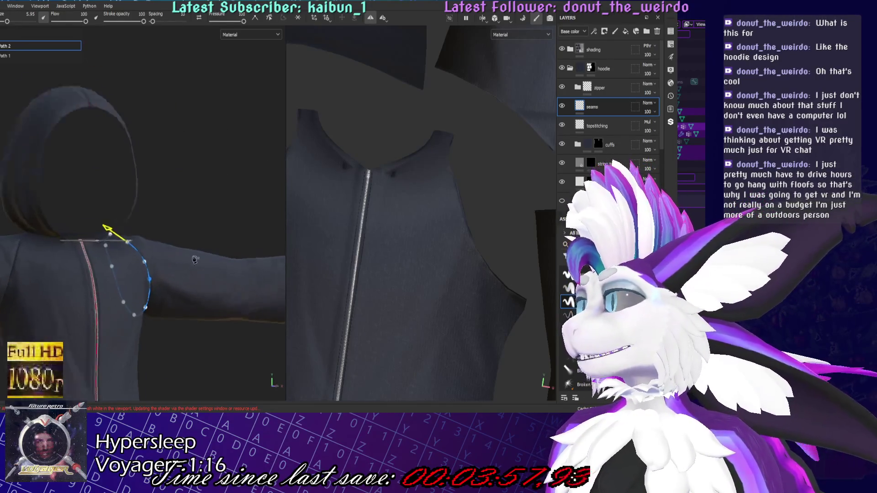
{"action": "scroll", "coordinate": [197, 259], "scroll_direction": "up", "scroll_amount": 5}
{"action": "left_click_drag", "start_coordinate": [197, 259], "coordinate": [115, 249], "text": "alt"}
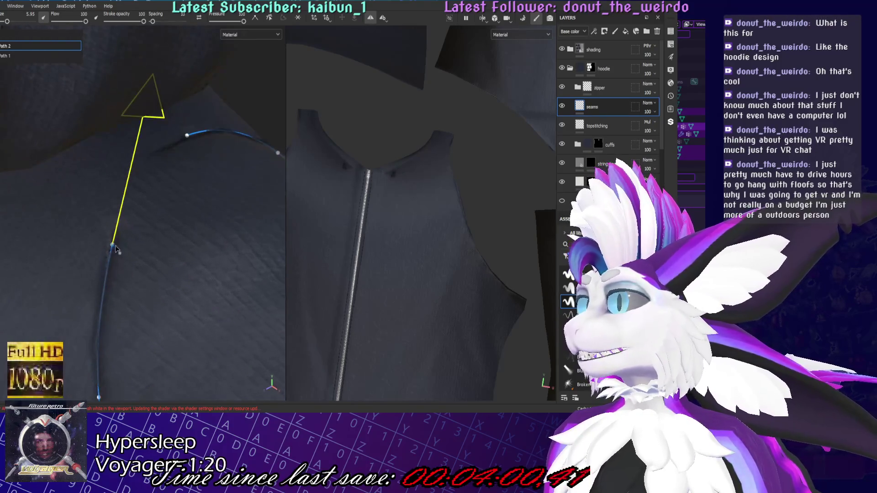
{"action": "left_click_drag", "start_coordinate": [111, 251], "coordinate": [109, 245]}
{"action": "left_click", "coordinate": [283, 17]}
{"action": "left_click_drag", "start_coordinate": [197, 206], "coordinate": [159, 201], "text": "alt"}
{"action": "left_click_drag", "start_coordinate": [147, 159], "coordinate": [128, 155]}
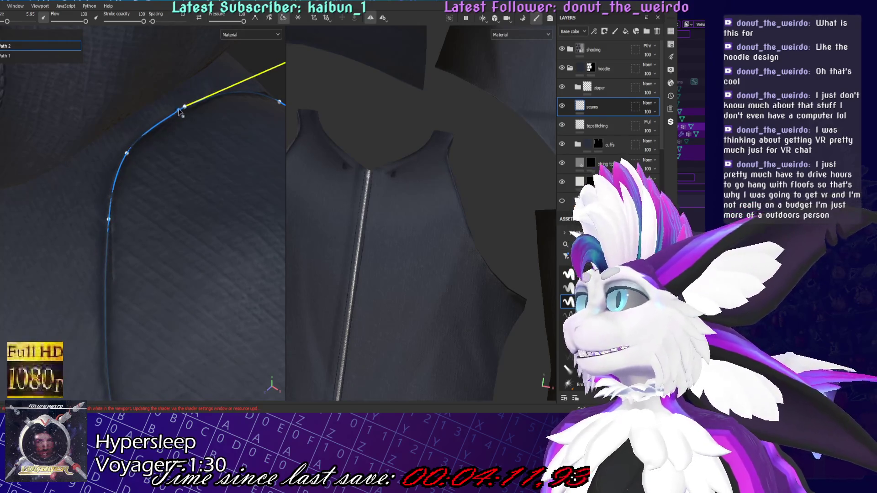
Bring the ribbed hem into view and rotate the lighting to check its shading
{"action": "mouse_move", "coordinate": [237, 129]}
{"action": "left_mouse_down", "text": "alt"}
{"action": "mouse_move", "coordinate": [61, 204]}
{"action": "mouse_move", "coordinate": [123, 191]}
{"action": "mouse_move", "coordinate": [154, 259]}
{"action": "mouse_move", "coordinate": [124, 245]}
{"action": "mouse_move", "coordinate": [242, 259]}
{"action": "left_mouse_up", "text": "alt"}
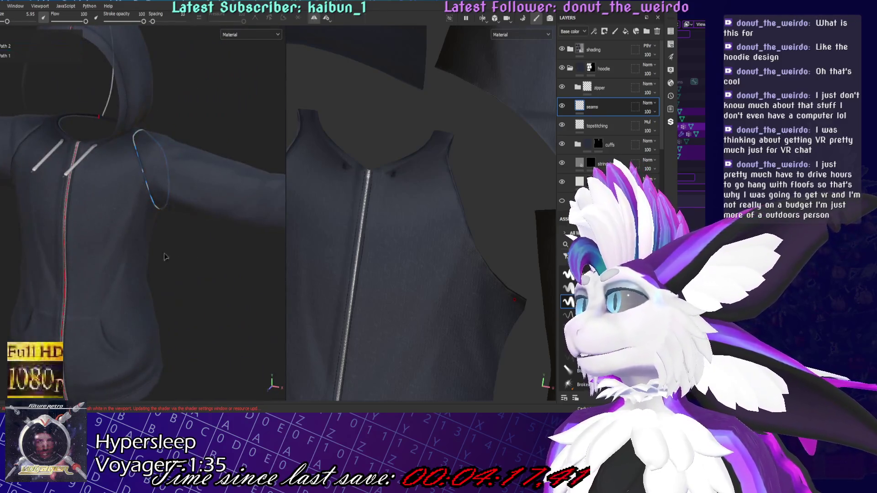
{"action": "mouse_move", "coordinate": [165, 257]}
{"action": "left_mouse_down", "text": "alt"}
{"action": "mouse_move", "coordinate": [199, 226]}
{"action": "mouse_move", "coordinate": [186, 244]}
{"action": "mouse_move", "coordinate": [323, 263]}
{"action": "left_mouse_up", "text": "alt"}
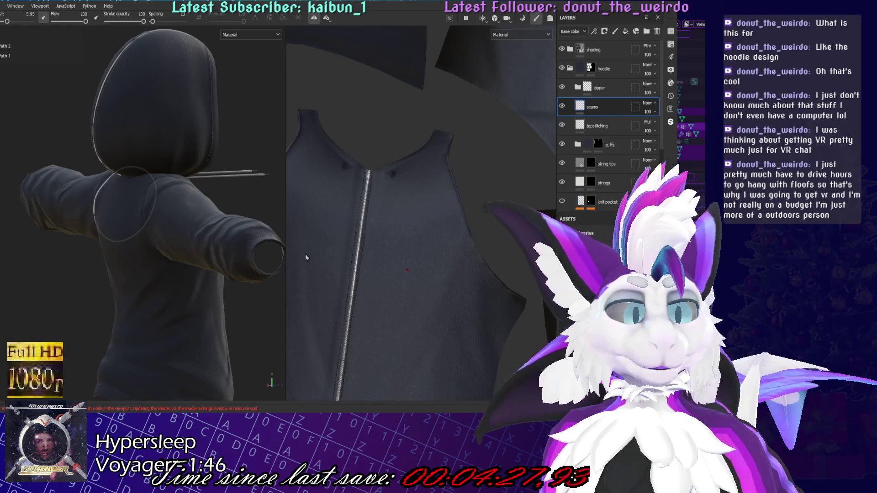
{"action": "mouse_move", "coordinate": [302, 250]}
{"action": "left_mouse_down", "text": "alt"}
{"action": "mouse_move", "coordinate": [227, 235]}
{"action": "mouse_move", "coordinate": [223, 256]}
{"action": "mouse_move", "coordinate": [203, 114]}
{"action": "left_mouse_up", "text": "alt"}
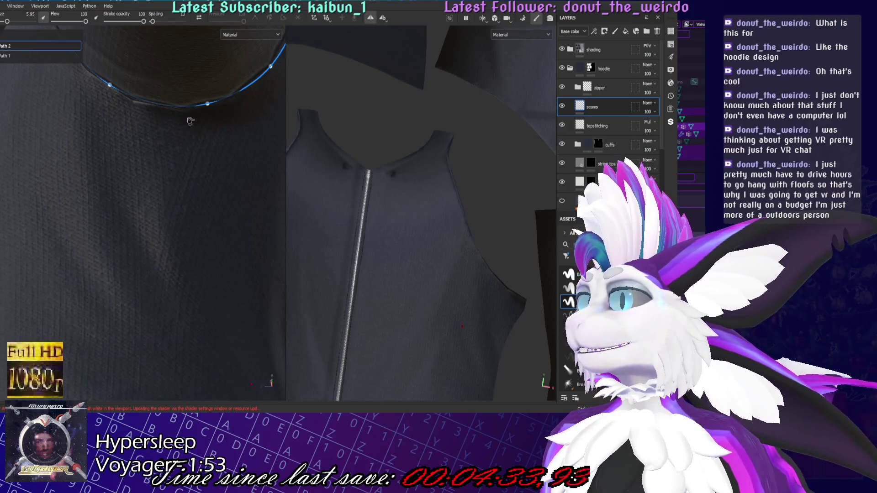
{"action": "mouse_move", "coordinate": [182, 173]}
{"action": "left_mouse_down", "text": "alt"}
{"action": "mouse_move", "coordinate": [191, 176]}
{"action": "mouse_move", "coordinate": [194, 283]}
{"action": "mouse_move", "coordinate": [212, 303]}
{"action": "mouse_move", "coordinate": [203, 288]}
{"action": "mouse_move", "coordinate": [196, 296]}
{"action": "left_mouse_up", "text": "alt"}
{"action": "right_click_drag", "start_coordinate": [176, 227], "coordinate": [196, 312], "text": "shift"}
{"action": "mouse_move", "coordinate": [159, 147]}
{"action": "right_mouse_down", "text": "shift"}
{"action": "mouse_move", "coordinate": [185, 181]}
{"action": "mouse_move", "coordinate": [181, 155]}
{"action": "mouse_move", "coordinate": [189, 228]}
{"action": "mouse_move", "coordinate": [158, 256]}
{"action": "mouse_move", "coordinate": [172, 121]}
{"action": "mouse_move", "coordinate": [174, 270]}
{"action": "mouse_move", "coordinate": [199, 137]}
{"action": "mouse_move", "coordinate": [202, 152]}
{"action": "right_mouse_up", "text": "shift"}
{"action": "left_click_drag", "start_coordinate": [201, 152], "coordinate": [193, 262], "text": "alt"}
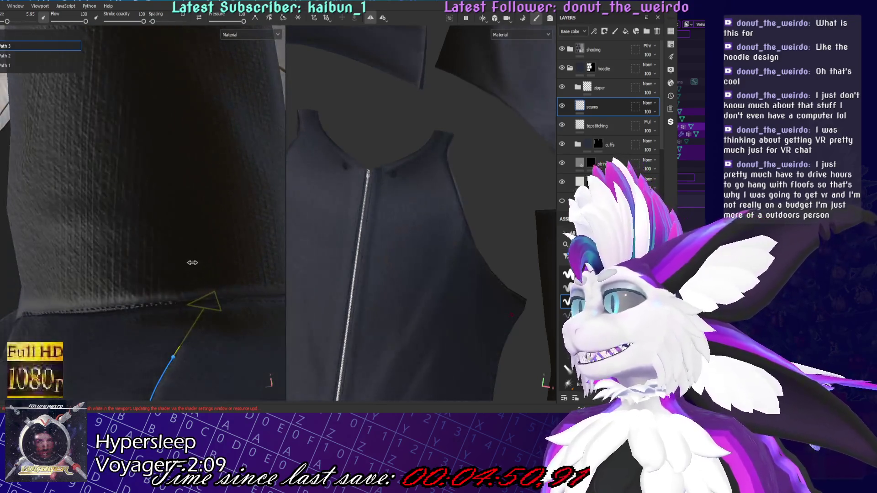
Run Path 3 from the hem to the sleeve rim, briefly checking it in Base color view
{"action": "left_click", "coordinate": [183, 312]}
{"action": "mouse_move", "coordinate": [157, 164]}
{"action": "left_mouse_down", "text": "alt"}
{"action": "mouse_move", "coordinate": [200, 301]}
{"action": "mouse_move", "coordinate": [212, 288]}
{"action": "left_mouse_up", "text": "alt"}
{"action": "right_click_drag", "start_coordinate": [212, 289], "coordinate": [242, 291], "text": "shift"}
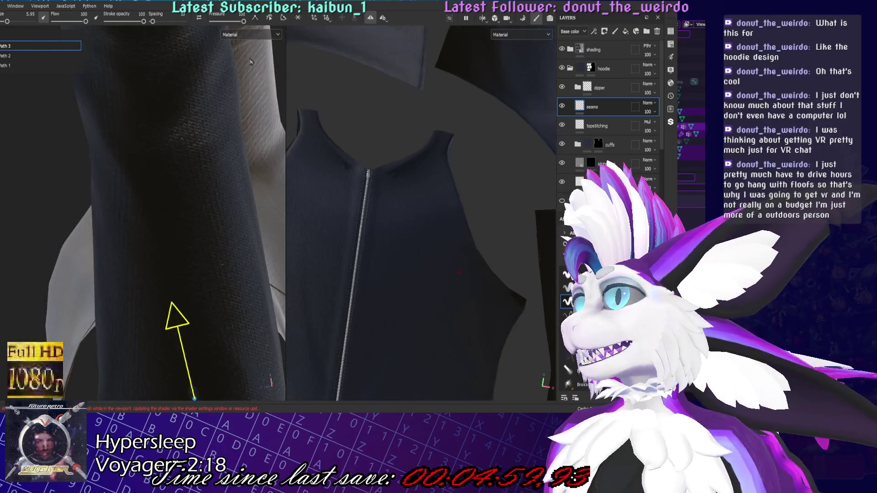
{"action": "key", "text": "c"}
{"action": "mouse_move", "coordinate": [251, 62]}
{"action": "left_mouse_down", "text": "alt"}
{"action": "mouse_move", "coordinate": [228, 287]}
{"action": "mouse_move", "coordinate": [209, 343]}
{"action": "mouse_move", "coordinate": [190, 261]}
{"action": "mouse_move", "coordinate": [195, 305]}
{"action": "mouse_move", "coordinate": [205, 204]}
{"action": "mouse_move", "coordinate": [165, 211]}
{"action": "mouse_move", "coordinate": [201, 210]}
{"action": "mouse_move", "coordinate": [245, 360]}
{"action": "left_mouse_up", "text": "alt"}
{"action": "scroll", "coordinate": [411, 206], "scroll_direction": "down", "scroll_amount": 5}
{"action": "scroll", "coordinate": [424, 187], "scroll_direction": "up", "scroll_amount": 2}
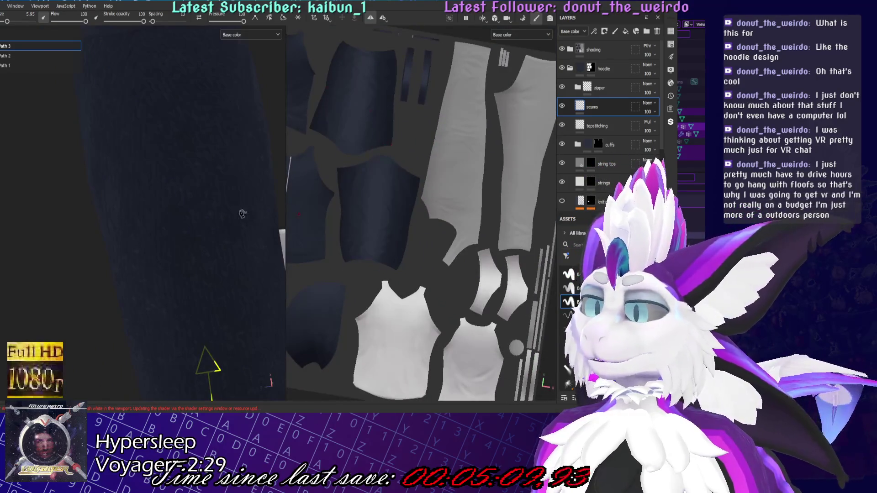
{"action": "mouse_move", "coordinate": [143, 225]}
{"action": "left_mouse_down", "text": "alt"}
{"action": "mouse_move", "coordinate": [143, 207]}
{"action": "mouse_move", "coordinate": [187, 243]}
{"action": "mouse_move", "coordinate": [170, 206]}
{"action": "mouse_move", "coordinate": [136, 193]}
{"action": "mouse_move", "coordinate": [250, 63]}
{"action": "left_mouse_up", "text": "alt"}
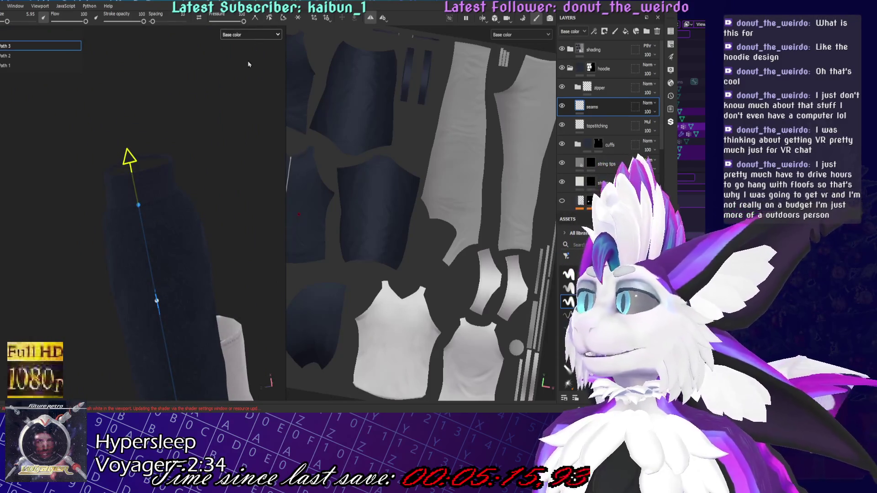
{"action": "key", "text": "m"}
{"action": "scroll", "coordinate": [134, 183], "scroll_direction": "up", "scroll_amount": 2}
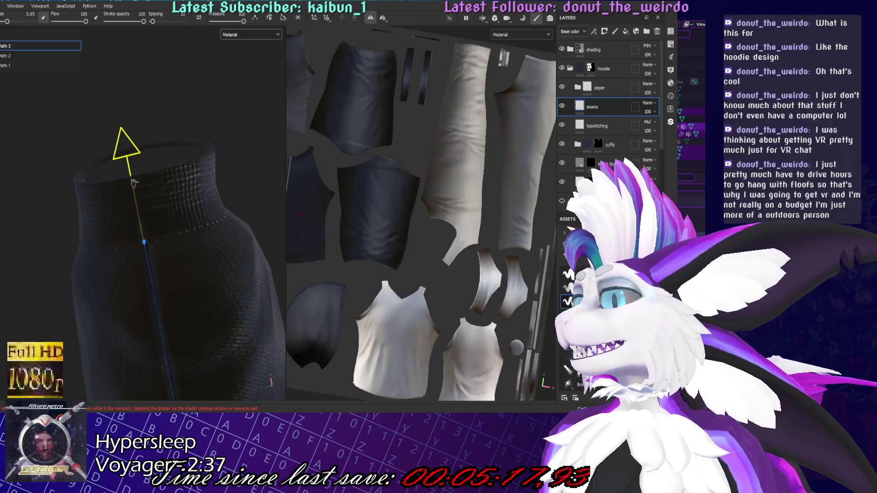
{"action": "left_click", "coordinate": [133, 183]}
{"action": "scroll", "coordinate": [589, 187], "scroll_direction": "down", "scroll_amount": 3}
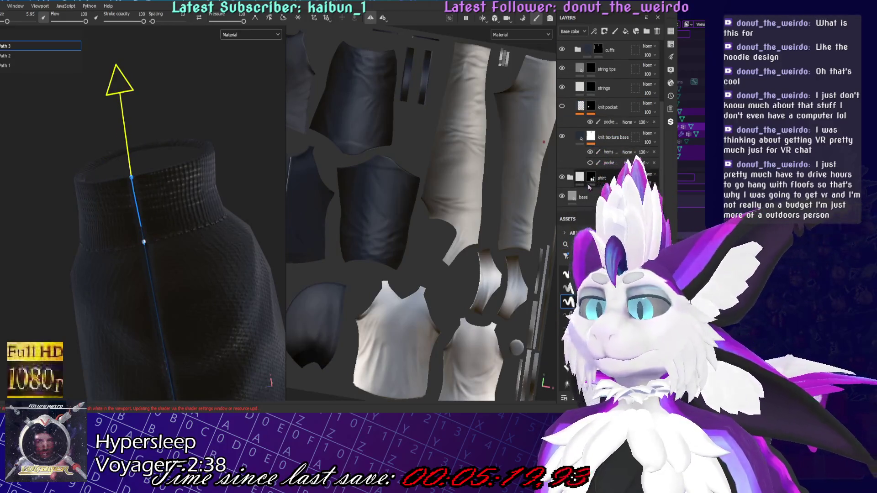
Select the base and knit texture base layers to inspect the sleeve, then reselect seams
{"action": "left_click", "coordinate": [581, 196]}
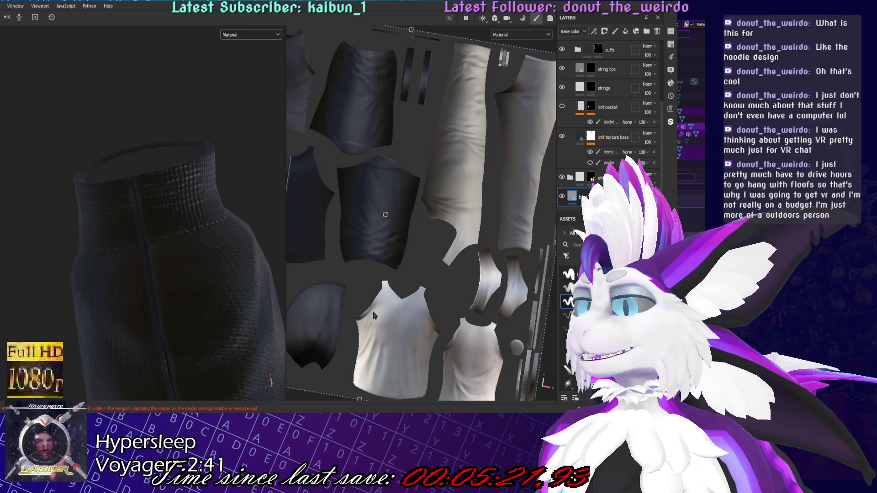
{"action": "mouse_move", "coordinate": [201, 151]}
{"action": "left_mouse_down", "text": "alt"}
{"action": "mouse_move", "coordinate": [190, 141]}
{"action": "mouse_move", "coordinate": [41, 255]}
{"action": "left_mouse_up", "text": "alt"}
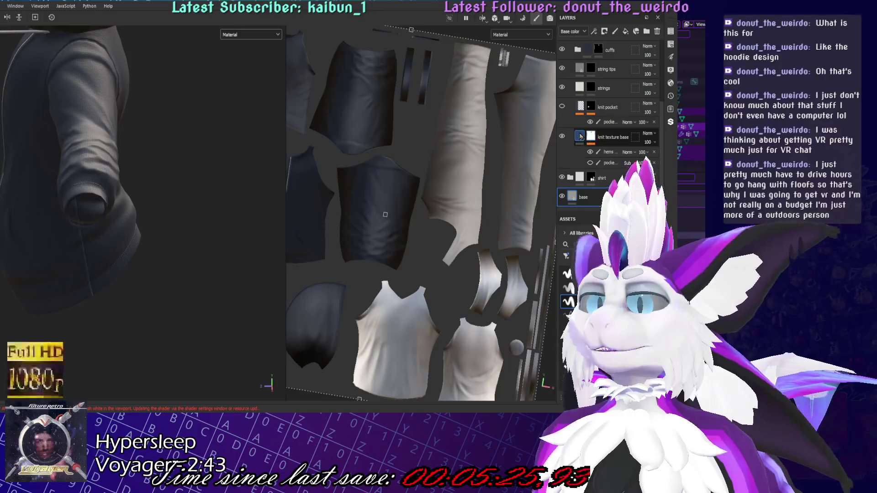
{"action": "left_click", "coordinate": [581, 137]}
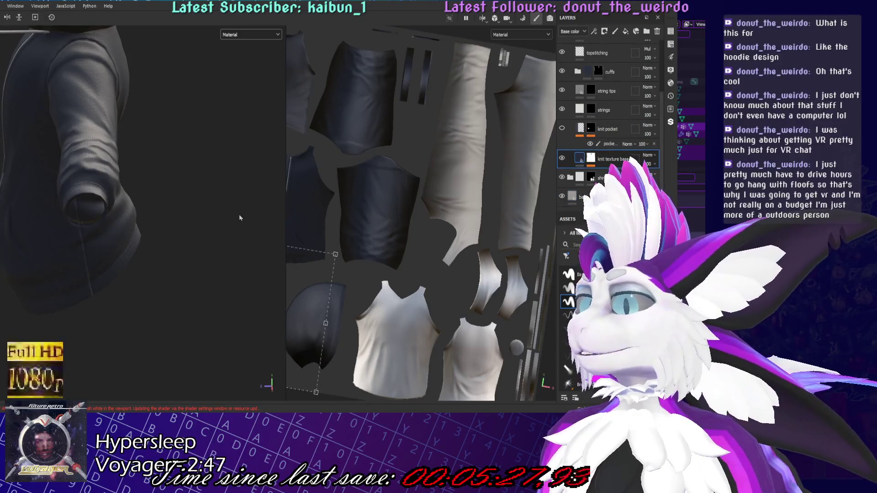
{"action": "left_click_drag", "start_coordinate": [144, 220], "coordinate": [151, 174], "text": "alt"}
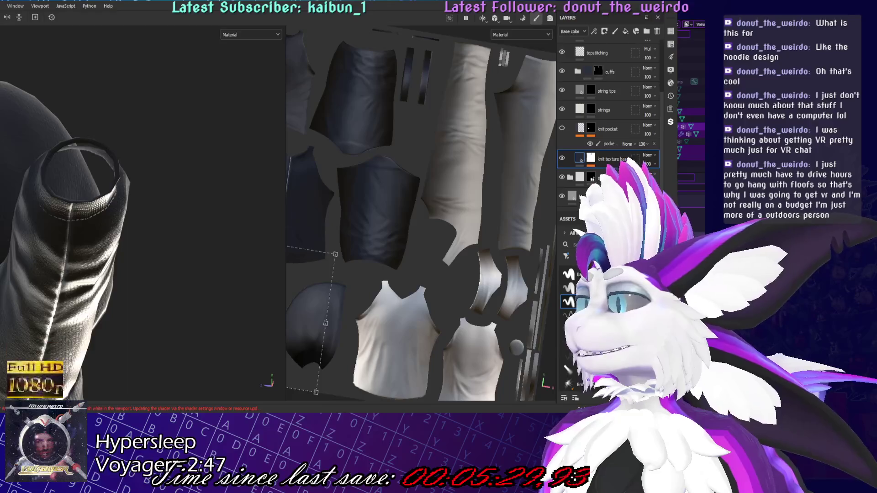
{"action": "left_click", "coordinate": [131, 133]}
{"action": "mouse_move", "coordinate": [132, 133]}
{"action": "left_mouse_down", "text": "alt"}
{"action": "mouse_move", "coordinate": [149, 177]}
{"action": "mouse_move", "coordinate": [147, 204]}
{"action": "mouse_move", "coordinate": [152, 140]}
{"action": "mouse_move", "coordinate": [139, 93]}
{"action": "mouse_move", "coordinate": [225, 153]}
{"action": "left_mouse_up", "text": "alt"}
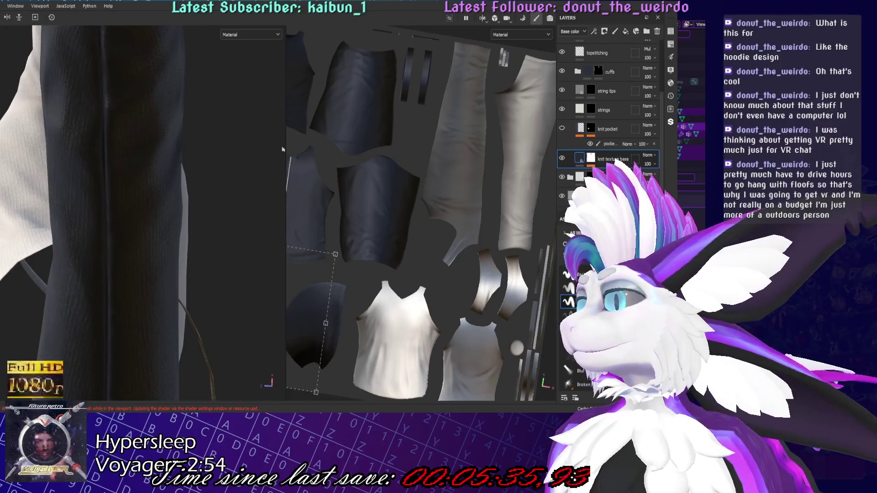
{"action": "scroll", "coordinate": [637, 93], "scroll_direction": "up", "scroll_amount": 3}
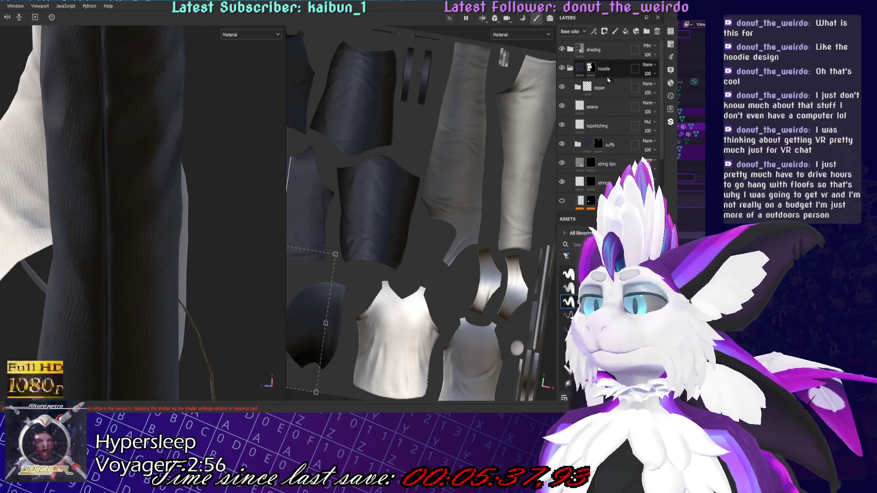
{"action": "left_click", "coordinate": [602, 109]}
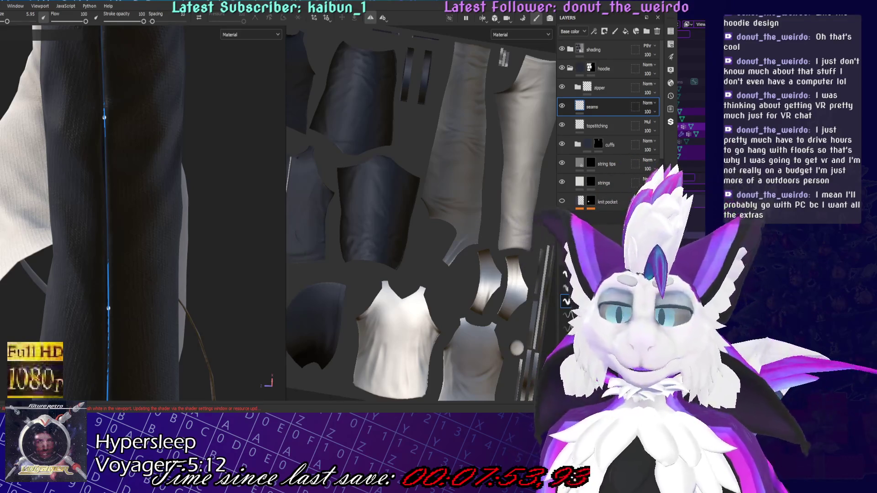
Add a seam path point on the collar edge and save the project
{"action": "scroll", "coordinate": [140, 212], "scroll_direction": "down", "scroll_amount": 5}
{"action": "scroll", "coordinate": [141, 212], "scroll_direction": "up", "scroll_amount": 3}
{"action": "left_click_drag", "start_coordinate": [140, 213], "coordinate": [131, 269], "text": "alt"}
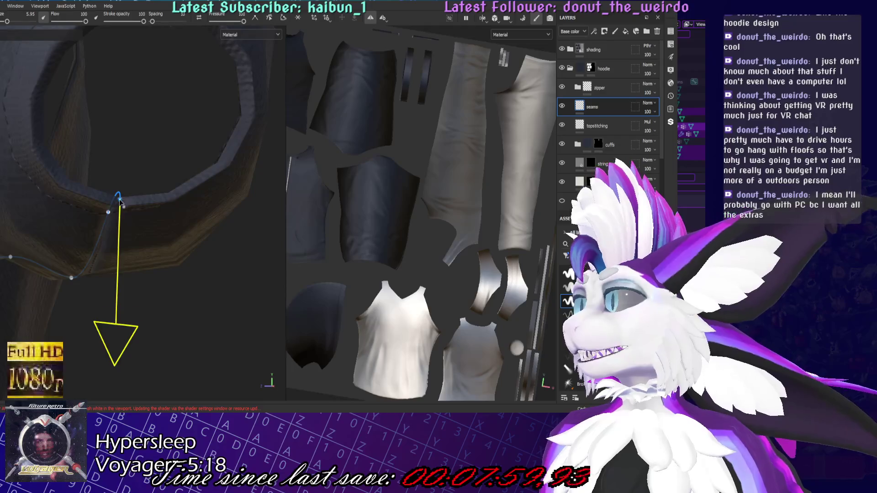
{"action": "scroll", "coordinate": [118, 208], "scroll_direction": "up", "scroll_amount": 3}
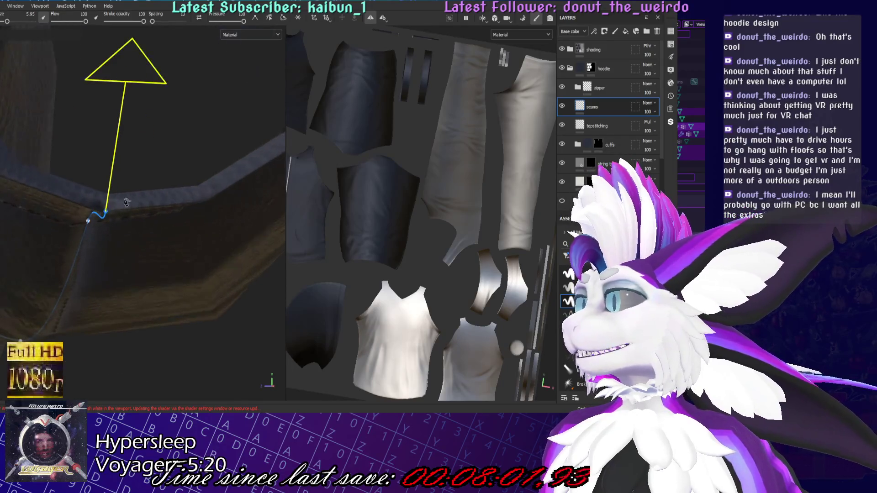
{"action": "left_click", "coordinate": [105, 197]}
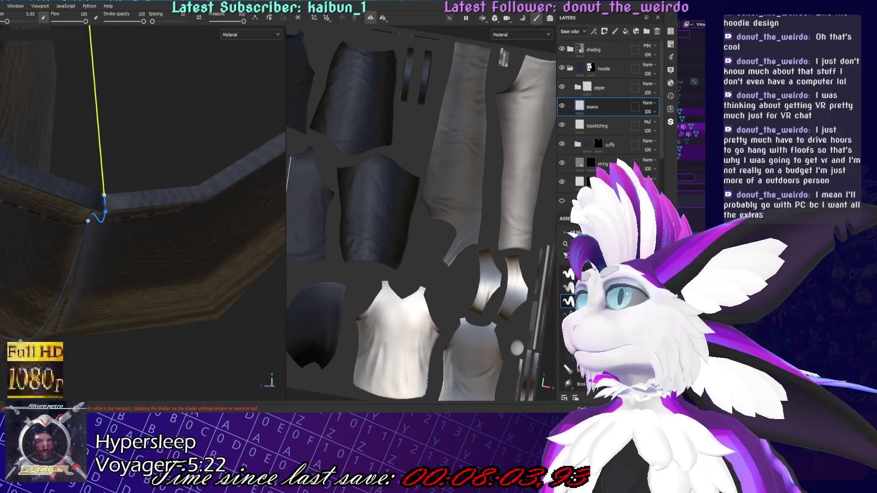
{"action": "mouse_move", "coordinate": [104, 197]}
{"action": "left_mouse_down", "text": "alt"}
{"action": "mouse_move", "coordinate": [123, 211]}
{"action": "mouse_move", "coordinate": [101, 194]}
{"action": "mouse_move", "coordinate": [96, 201]}
{"action": "mouse_move", "coordinate": [222, 75]}
{"action": "mouse_move", "coordinate": [187, 267]}
{"action": "left_mouse_up", "text": "alt"}
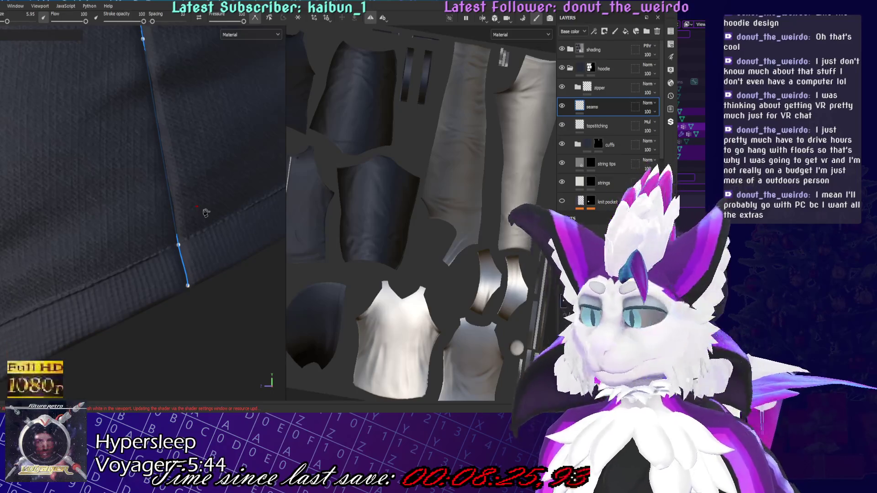
{"action": "key", "text": "ctrl+s"}
Frame the hoodie and orbit round to the shoulder seam for the armhole path
{"action": "key", "text": "f"}
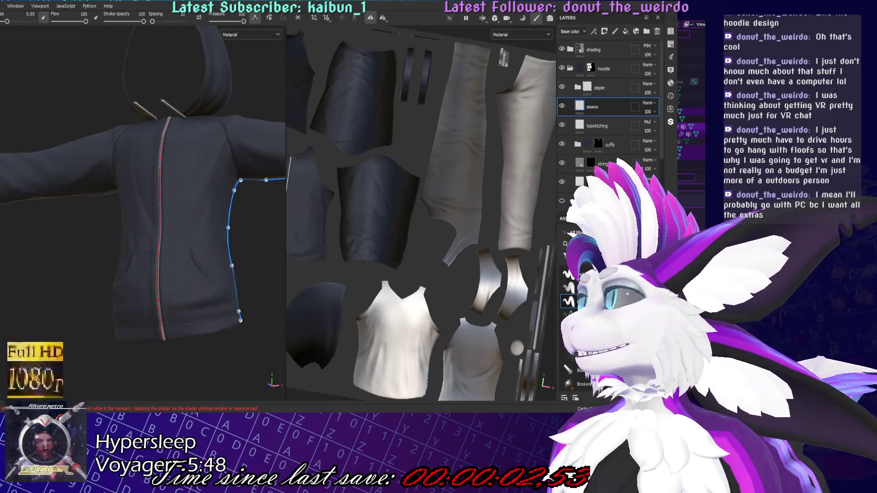
{"action": "mouse_move", "coordinate": [137, 183]}
{"action": "left_mouse_down", "text": "alt"}
{"action": "mouse_move", "coordinate": [160, 137]}
{"action": "mouse_move", "coordinate": [215, 185]}
{"action": "mouse_move", "coordinate": [140, 309]}
{"action": "mouse_move", "coordinate": [137, 240]}
{"action": "left_mouse_up", "text": "alt"}
{"action": "scroll", "coordinate": [137, 240], "scroll_direction": "up", "scroll_amount": 3}
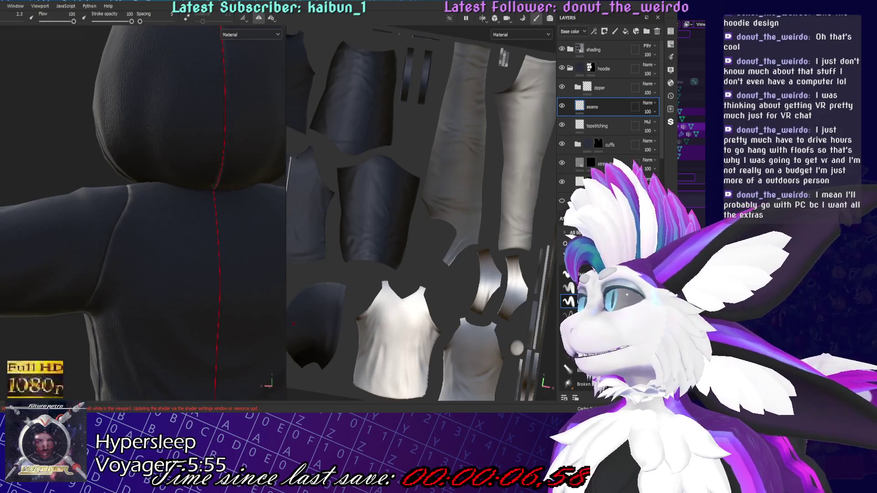
{"action": "scroll", "coordinate": [146, 240], "scroll_direction": "up", "scroll_amount": 3}
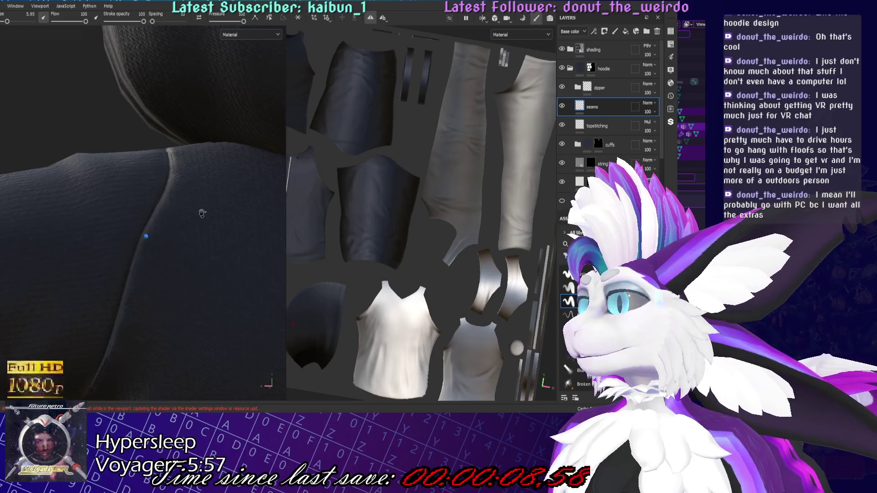
{"action": "mouse_move", "coordinate": [150, 246]}
{"action": "left_mouse_down", "text": "alt"}
{"action": "mouse_move", "coordinate": [114, 231]}
{"action": "mouse_move", "coordinate": [166, 251]}
{"action": "mouse_move", "coordinate": [165, 234]}
{"action": "mouse_move", "coordinate": [191, 211]}
{"action": "mouse_move", "coordinate": [201, 223]}
{"action": "mouse_move", "coordinate": [180, 219]}
{"action": "mouse_move", "coordinate": [167, 195]}
{"action": "mouse_move", "coordinate": [210, 166]}
{"action": "mouse_move", "coordinate": [219, 238]}
{"action": "mouse_move", "coordinate": [148, 181]}
{"action": "mouse_move", "coordinate": [157, 189]}
{"action": "left_mouse_up", "text": "alt"}
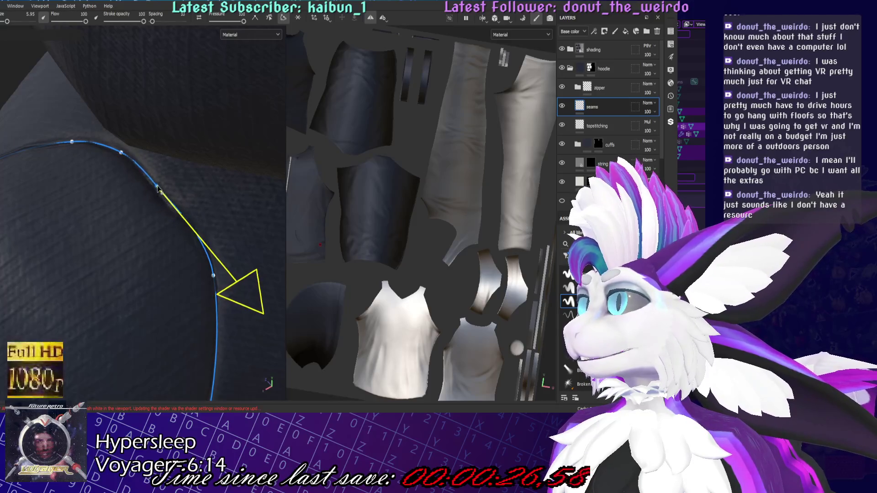
{"action": "left_click", "coordinate": [298, 17]}
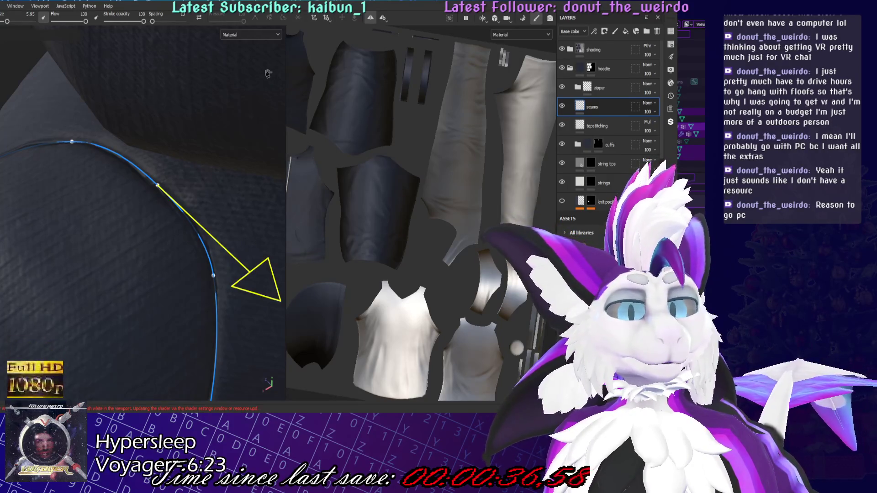
{"action": "scroll", "coordinate": [223, 79], "scroll_direction": "down", "scroll_amount": 3}
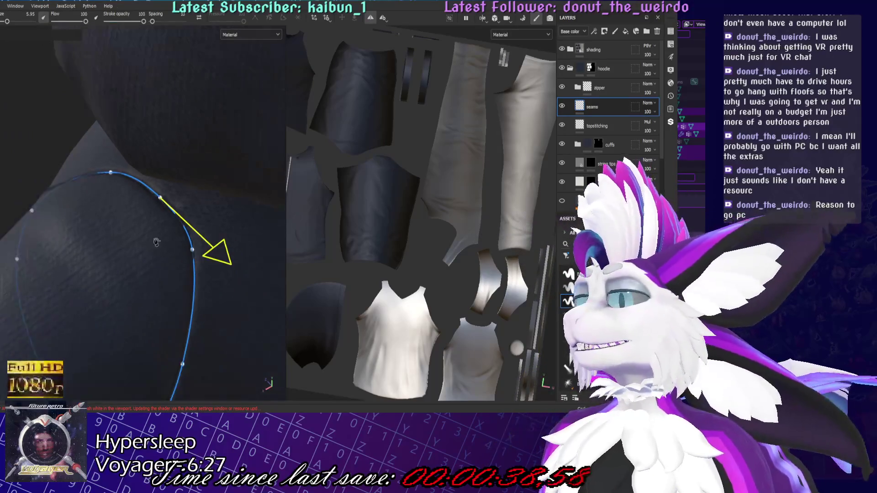
Review the curved armhole seam path and save the project twice with Ctrl+S
{"action": "mouse_move", "coordinate": [224, 79]}
{"action": "left_mouse_down", "text": "alt"}
{"action": "mouse_move", "coordinate": [134, 254]}
{"action": "mouse_move", "coordinate": [198, 242]}
{"action": "left_mouse_up", "text": "alt"}
{"action": "key", "text": "ctrl+s"}
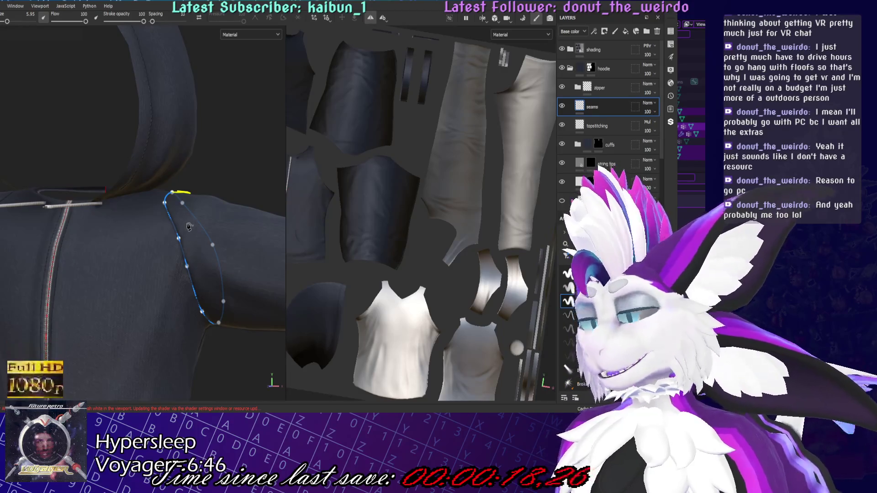
{"action": "key", "text": "ctrl+s"}
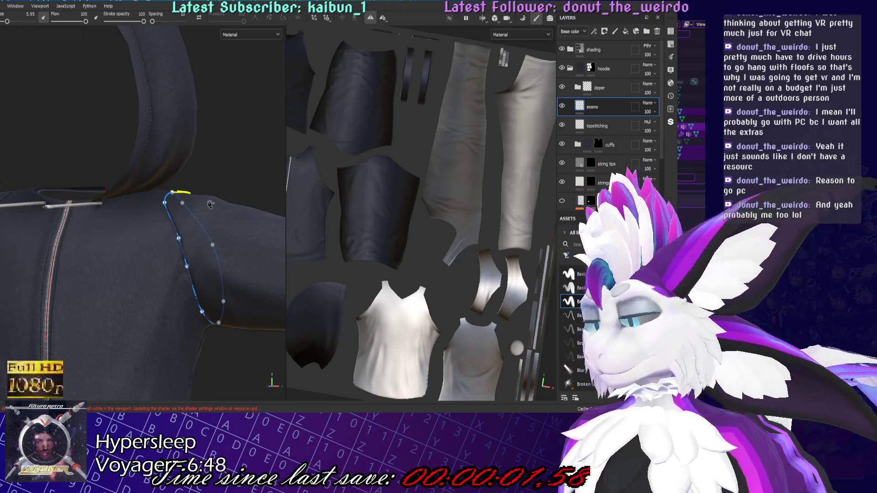